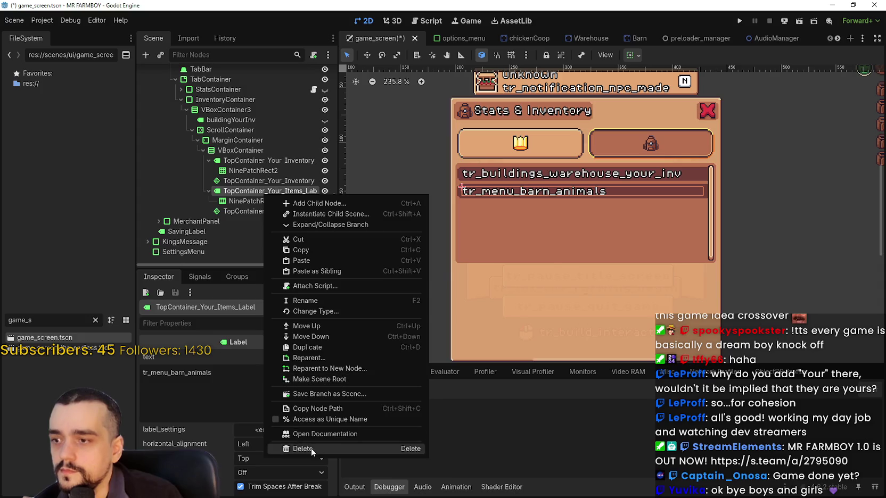
- Delete TopContainer_Your_Items_Label and the TopContainer_Your_Items node, keeping only TopContainer_Your_Inventory
click(399, 258)
scroll(638, 210, down, 2)
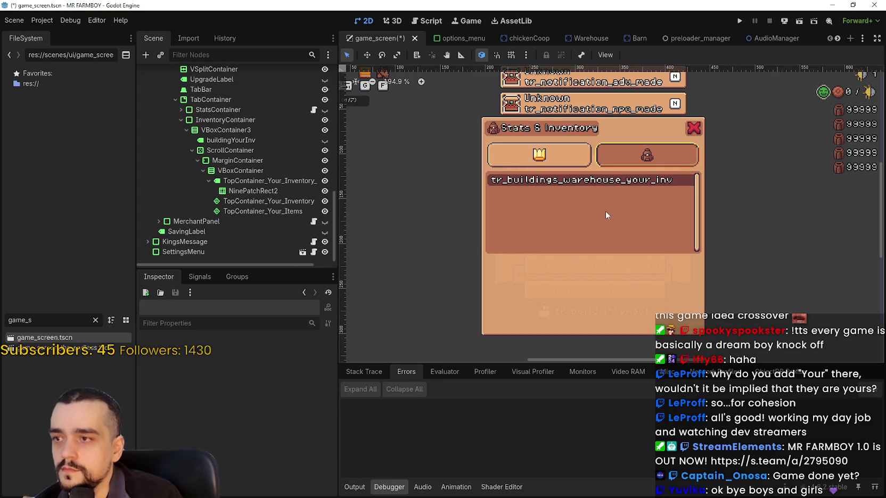
click(260, 201)
right_click(258, 211)
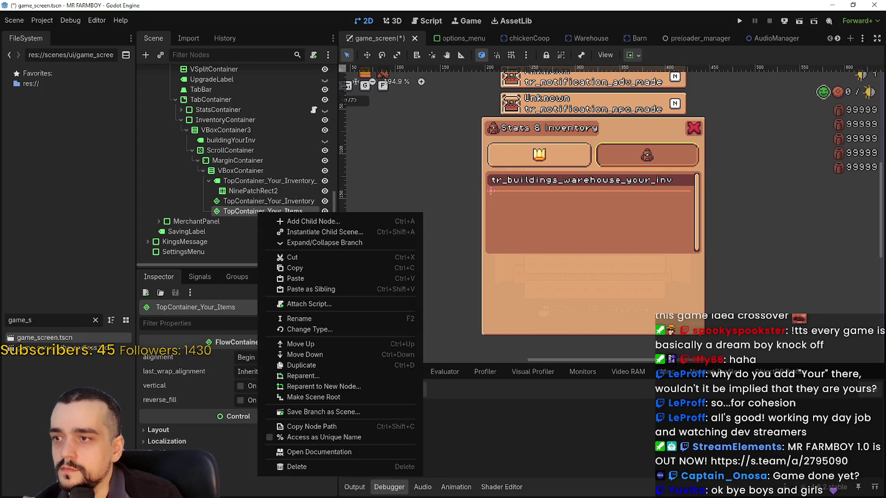
click(306, 465)
click(413, 257)
click(276, 211)
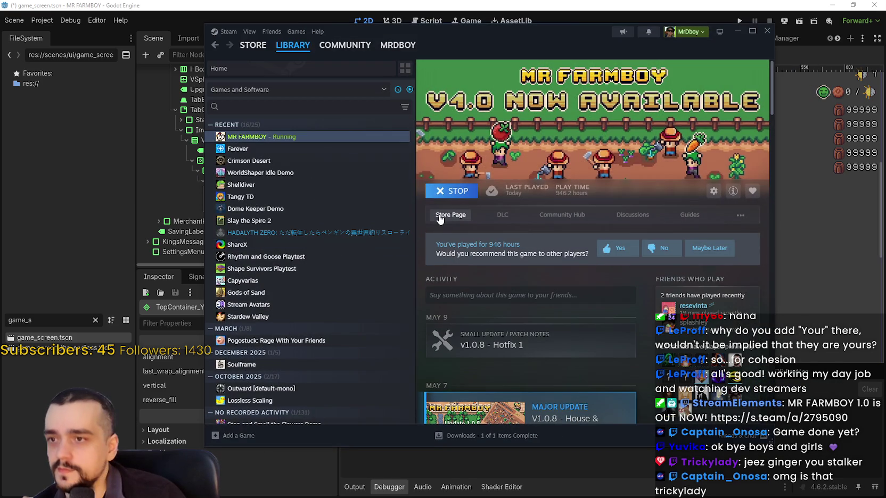
click(462, 211)
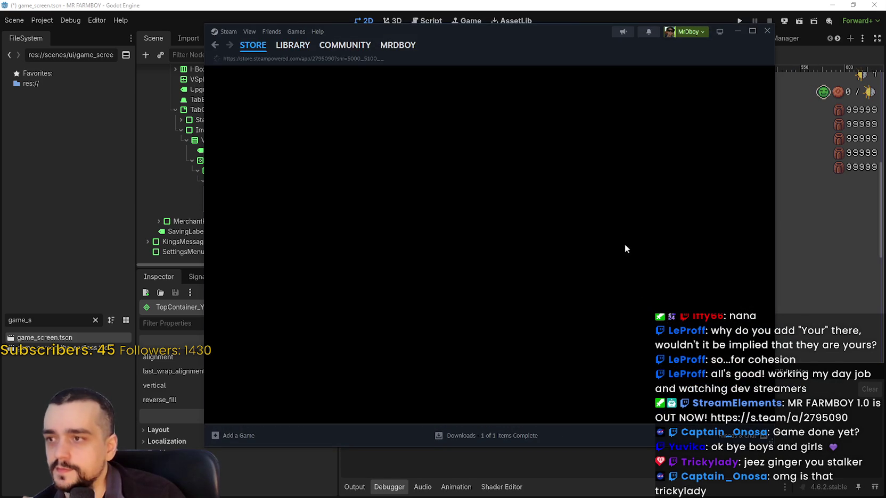
drag(568, 56, 623, 38)
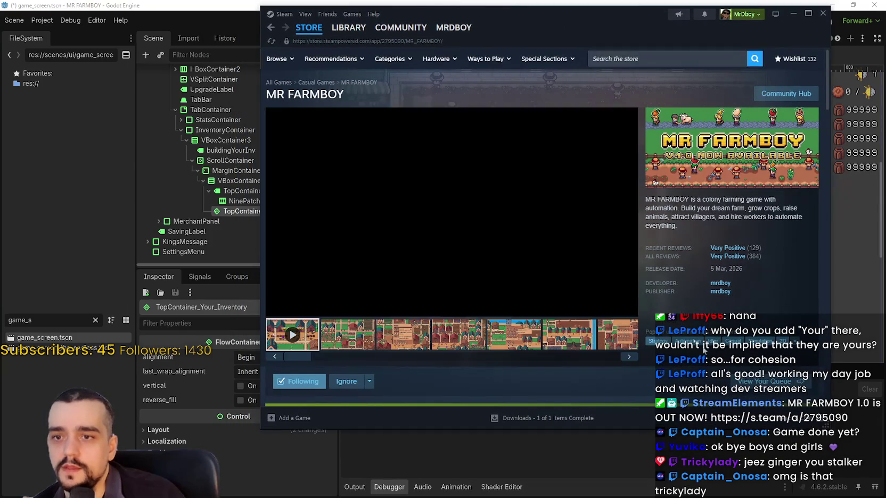
scroll(424, 281, down, 3)
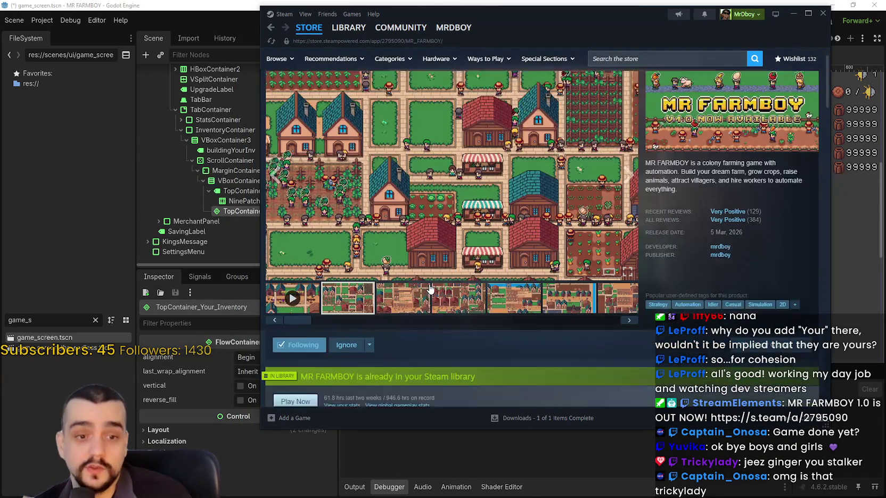
scroll(424, 277, down, 10)
scroll(429, 288, up, 8)
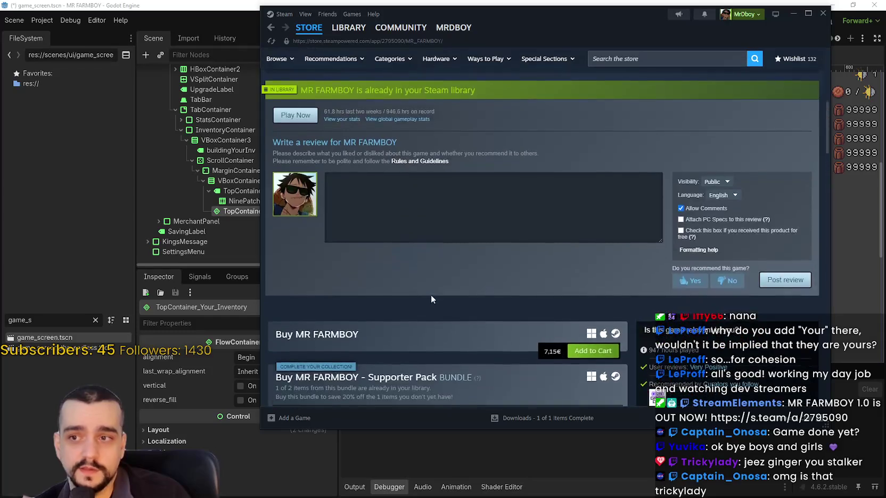
scroll(431, 296, up, 5)
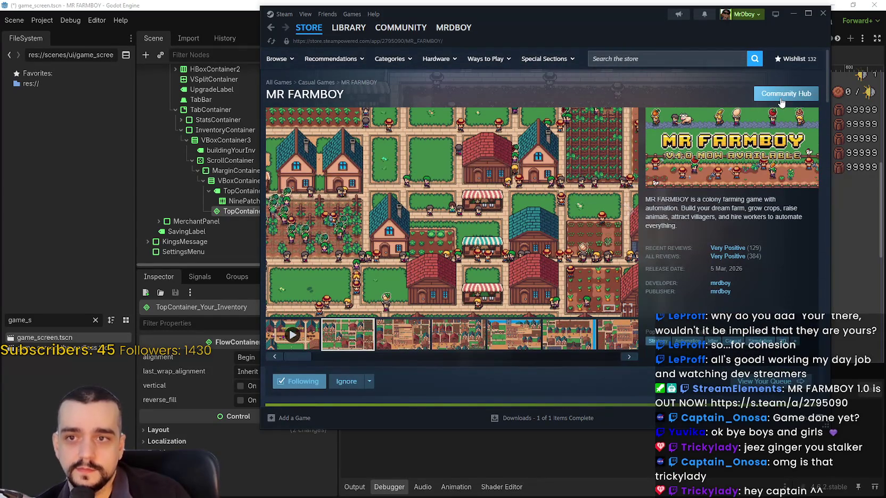
click(789, 17)
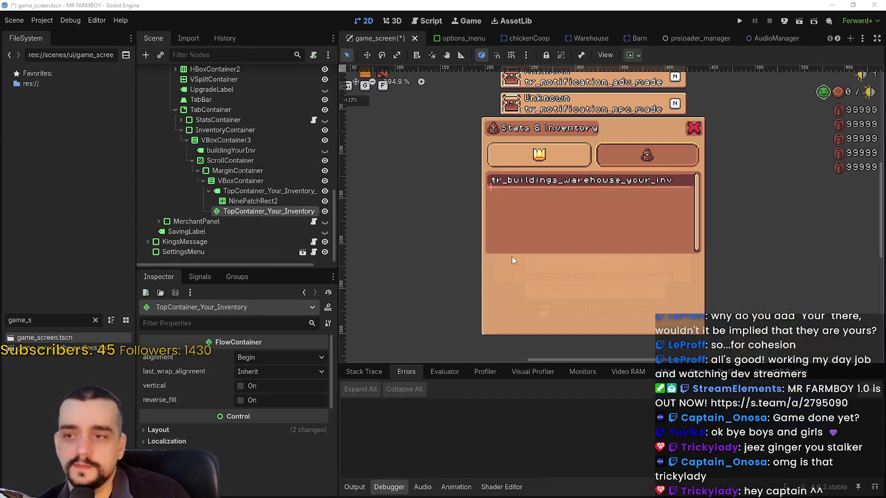
- Select the ScrollContainer node inside the inventory panel's scene tree
click(281, 205)
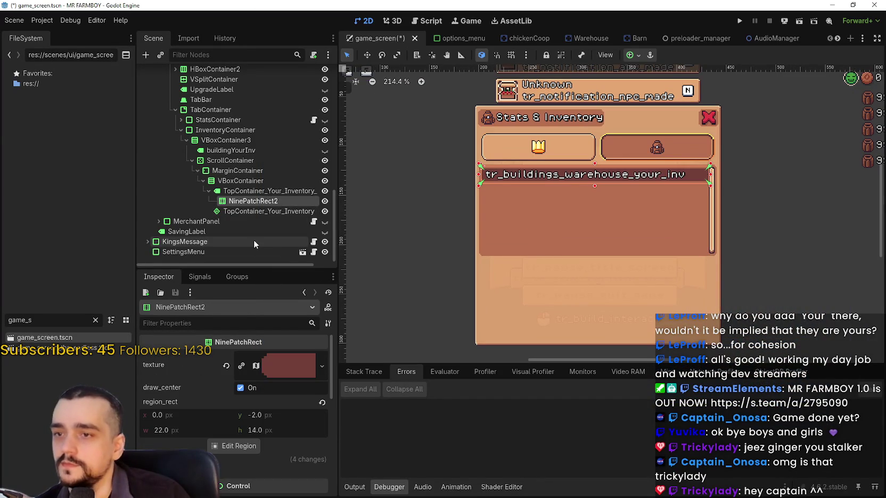
click(260, 182)
click(256, 200)
click(254, 181)
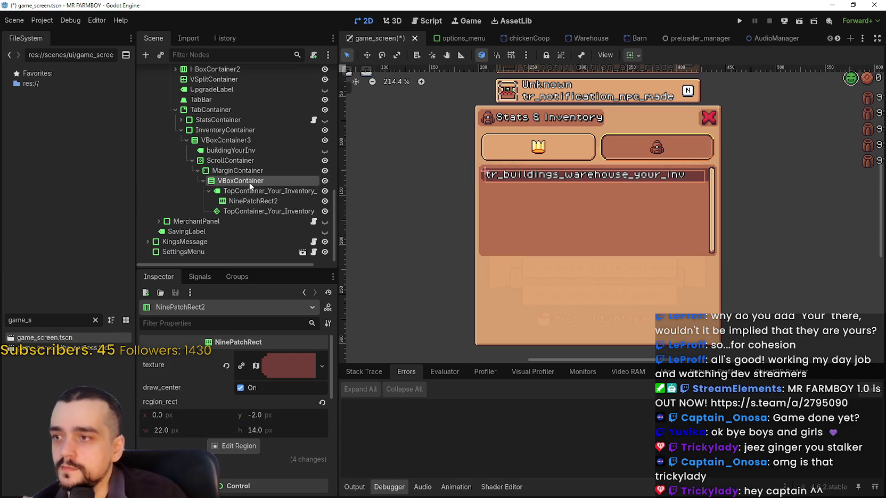
click(250, 171)
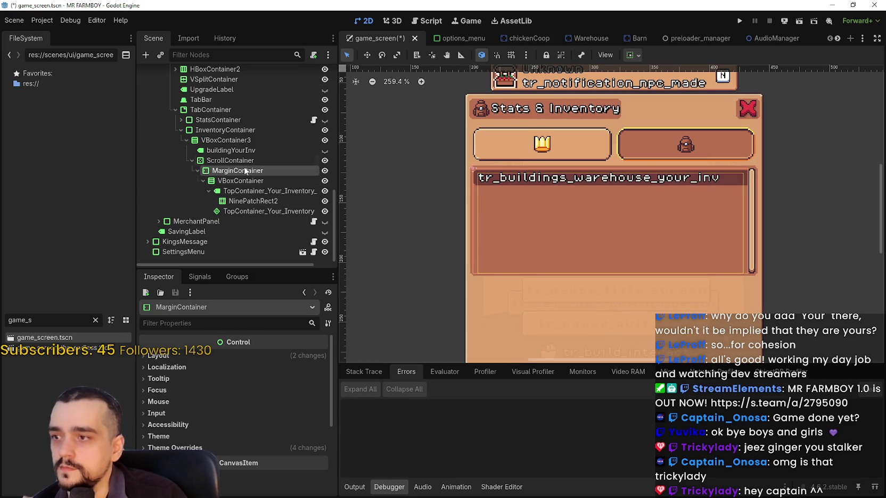
key(Up)
scroll(544, 233, down, 3)
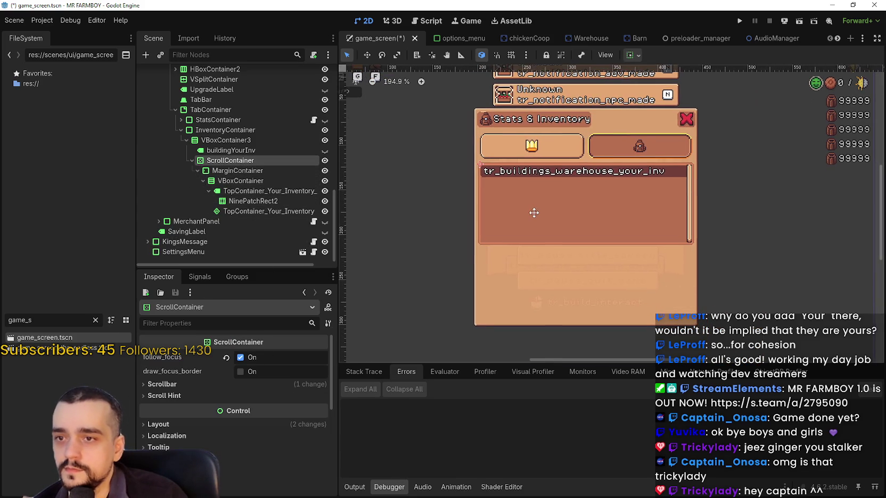
mouse_move(534, 213)
mouse_down()
mouse_move(530, 182)
mouse_move(519, 214)
mouse_up()
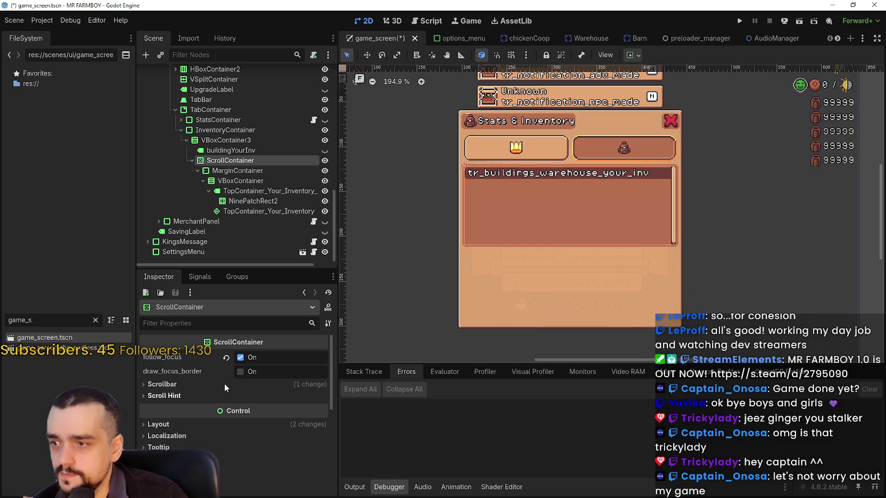
- Set the ScrollContainer's Layout custom minimum size height to 174 px
click(219, 424)
scroll(217, 429, down, 2)
mouse_move(261, 426)
mouse_down()
mouse_move(294, 426)
mouse_move(256, 434)
mouse_move(264, 434)
mouse_up()
scroll(537, 269, up, 3)
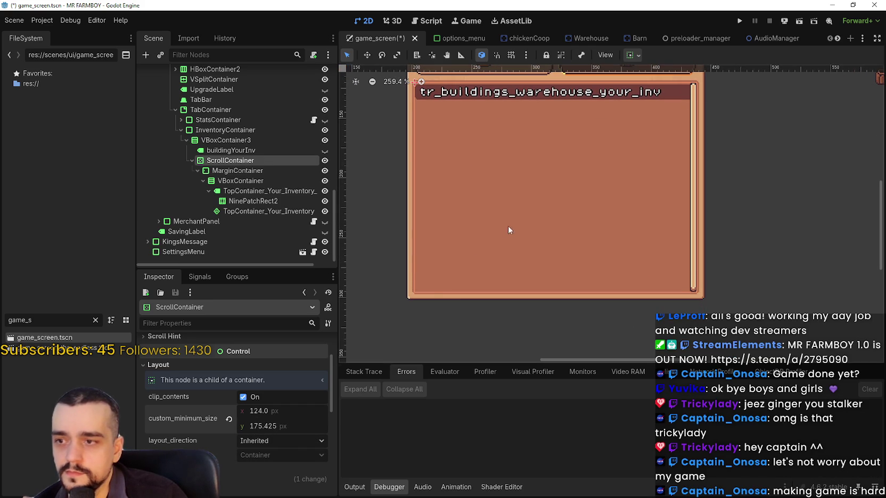
scroll(510, 224, down, 1)
drag(277, 426, 271, 426)
scroll(628, 149, down, 1)
scroll(629, 150, down, 1)
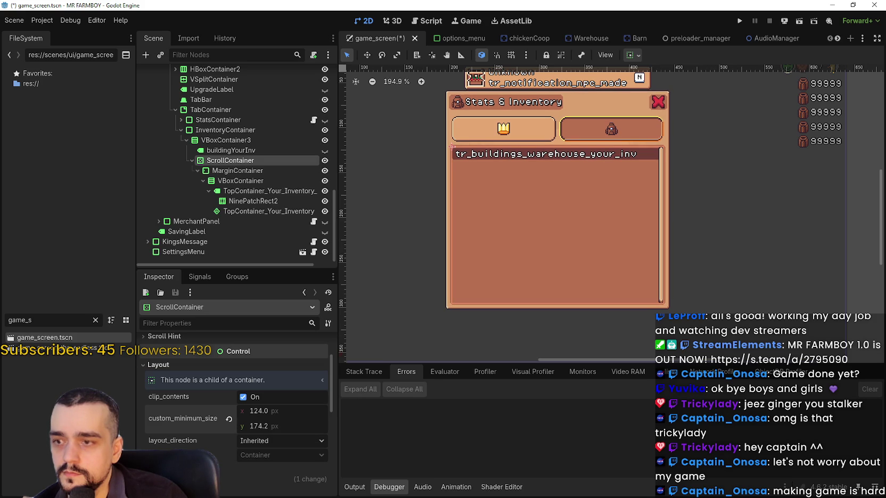
drag(271, 426, 271, 426)
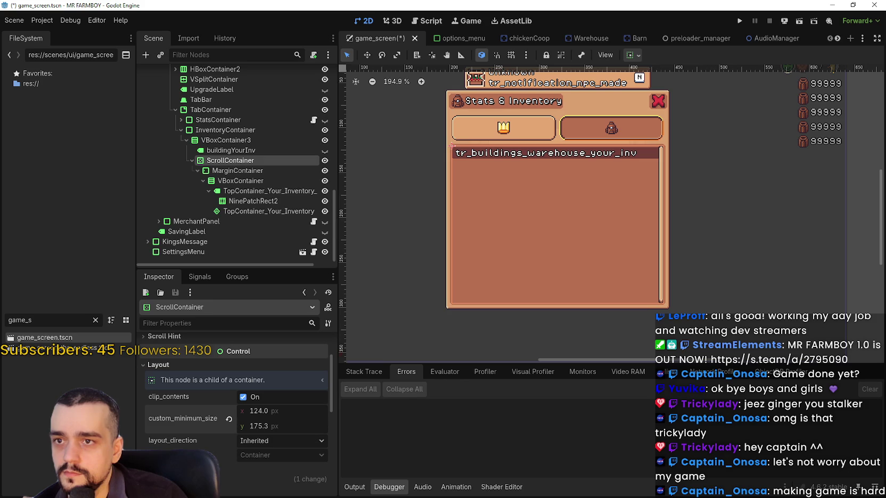
text(175)
click(304, 428)
key(BackSpace)
text(4)
key(Return)
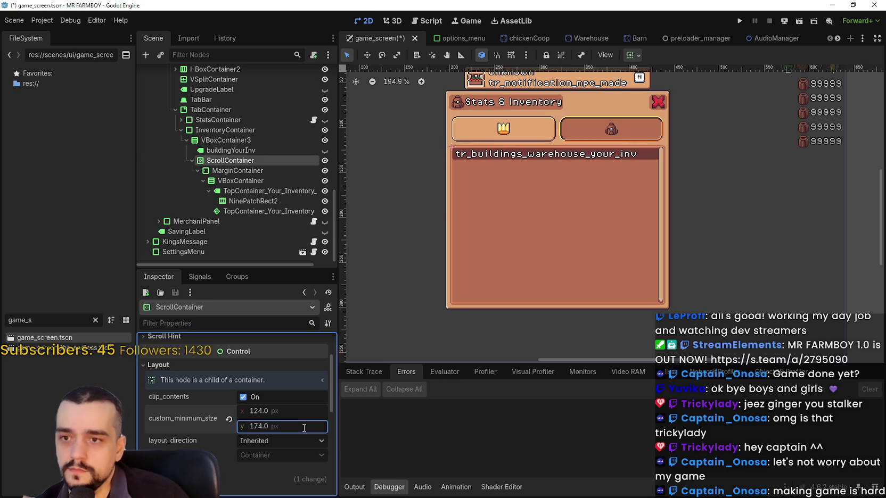
- Save game_screen.tscn and select the StatsContainer node
key(ctrl+s)
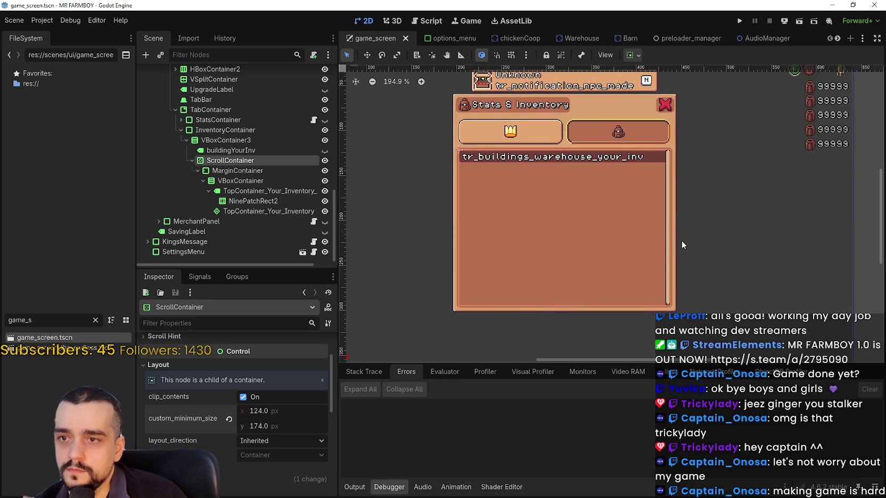
scroll(567, 202, up, 1)
click(287, 212)
drag(336, 207, 380, 208)
scroll(270, 177, up, 2)
click(274, 150)
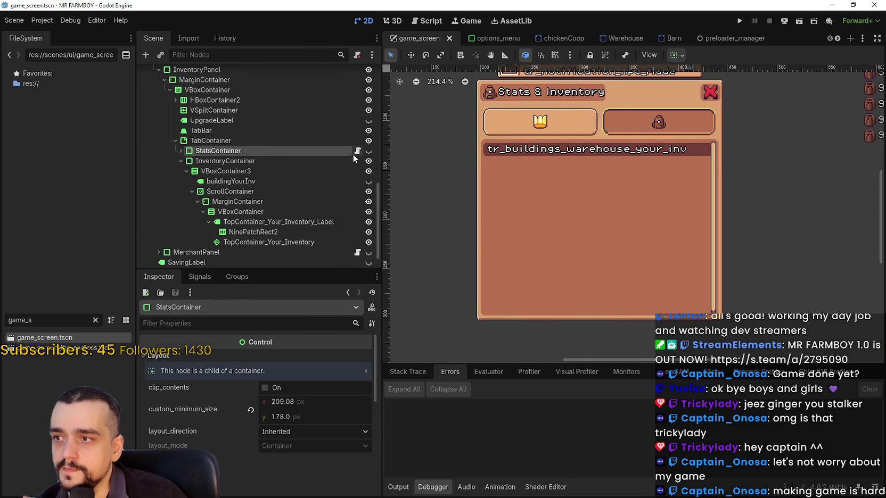
- Delete the buildingYourInv label from InventoryContainer
click(362, 161)
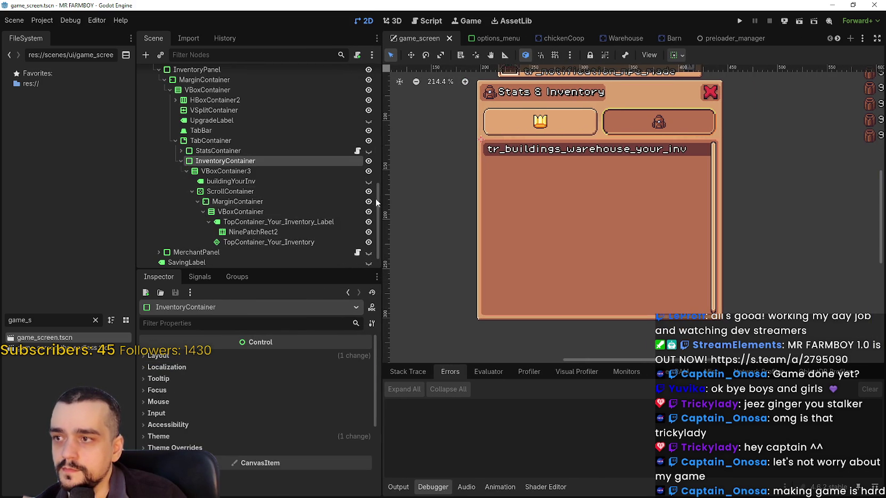
right_click(332, 177)
key(Escape)
click(369, 182)
click(369, 182)
right_click(305, 182)
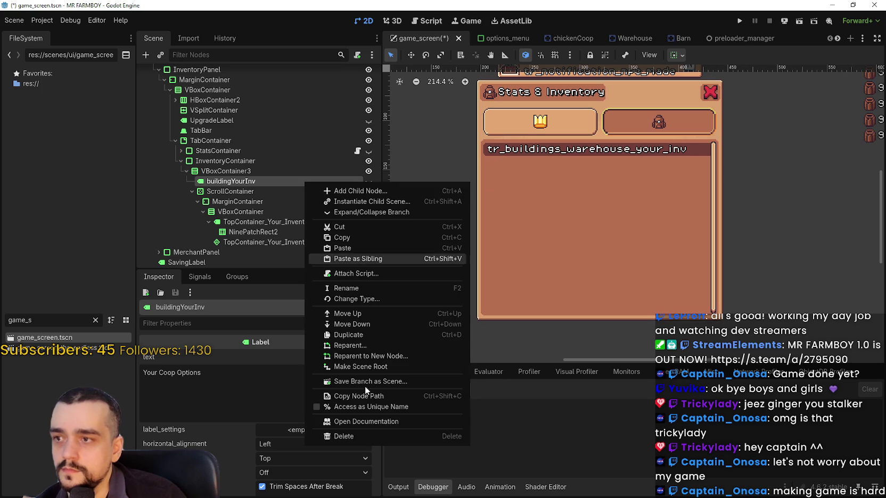
click(384, 438)
click(417, 257)
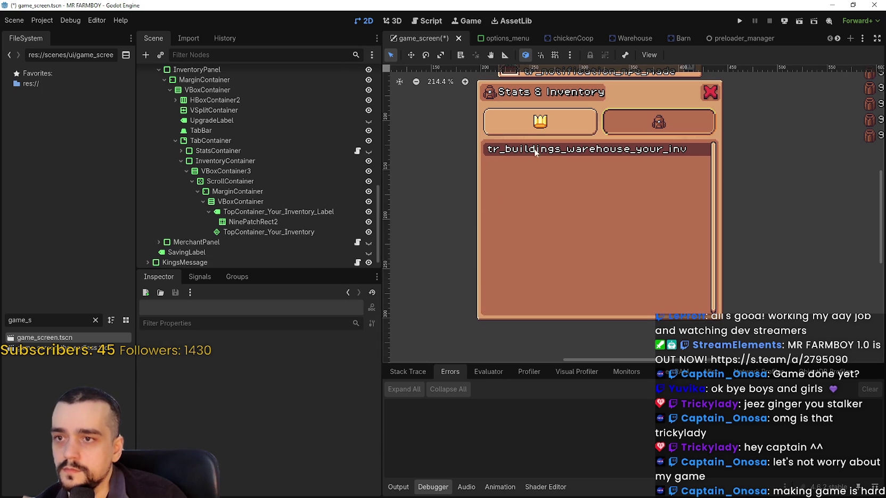
- Check the remaining inventory container nodes and save game_screen.tscn
click(263, 201)
click(266, 181)
click(266, 170)
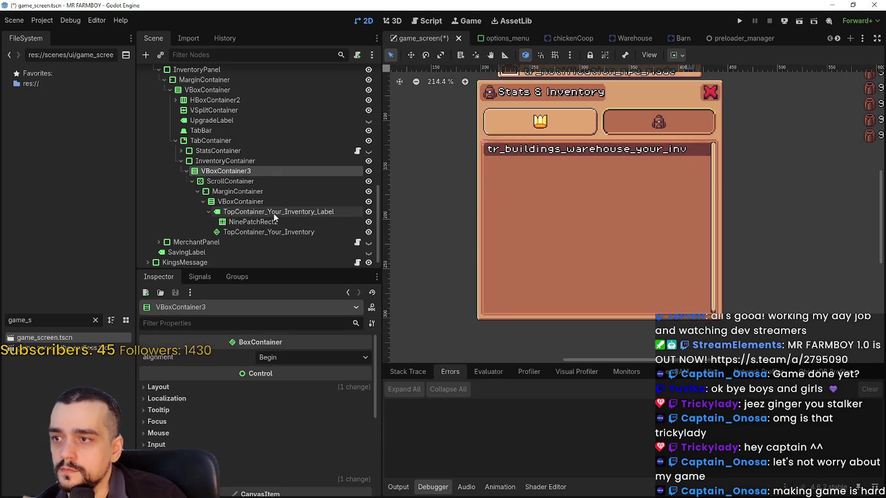
click(273, 212)
click(276, 222)
click(277, 233)
scroll(639, 191, down, 1)
key(ctrl+s)
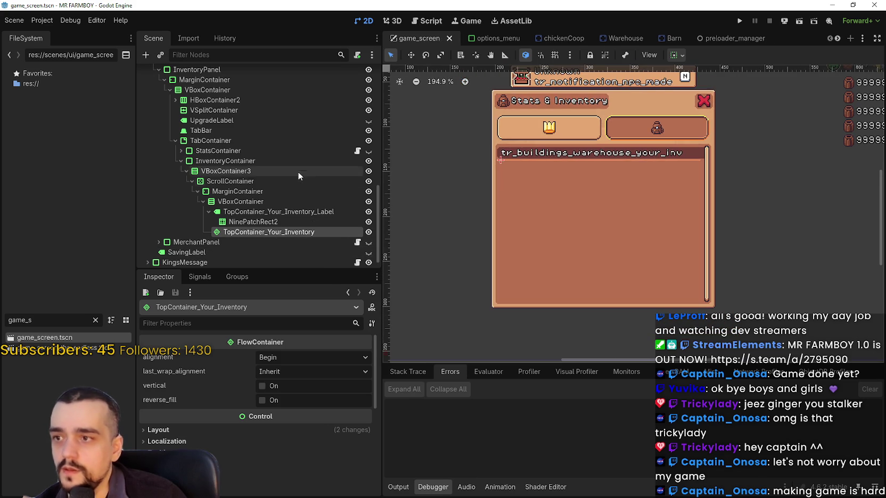
- Select the InventoryPanel node and bring up its node actions
click(217, 162)
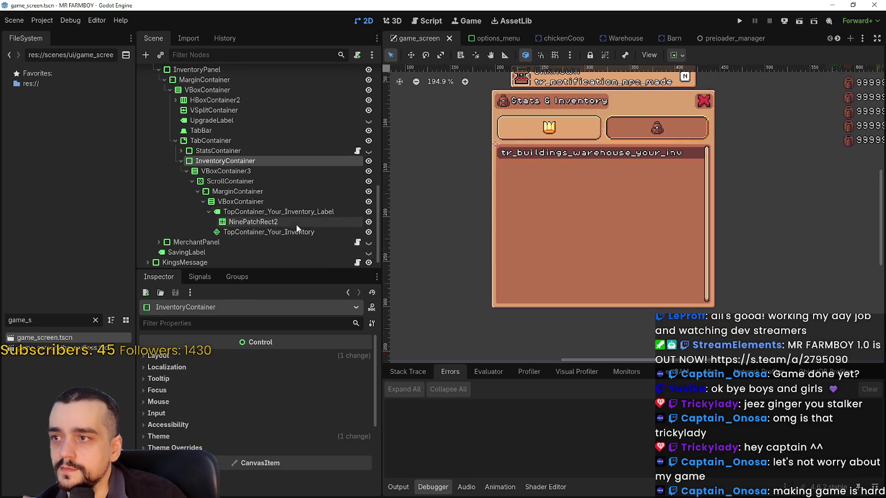
scroll(294, 219, up, 3)
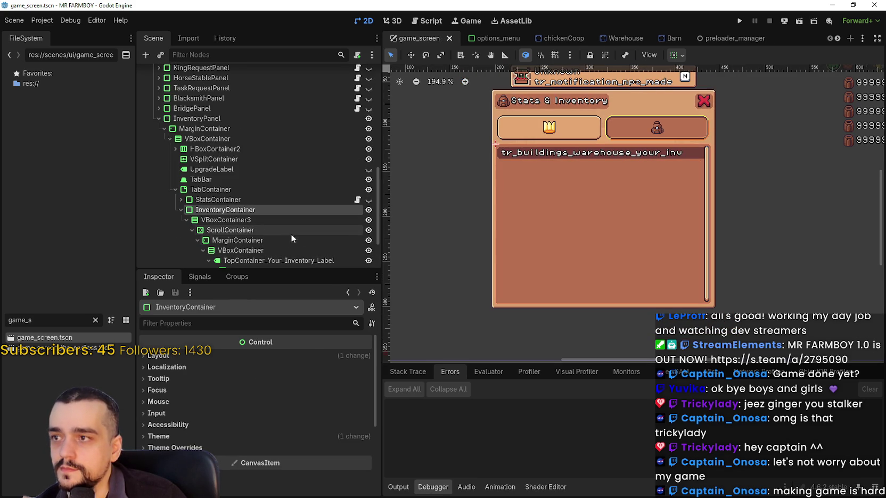
click(202, 118)
scroll(297, 199, up, 2)
right_click(329, 153)
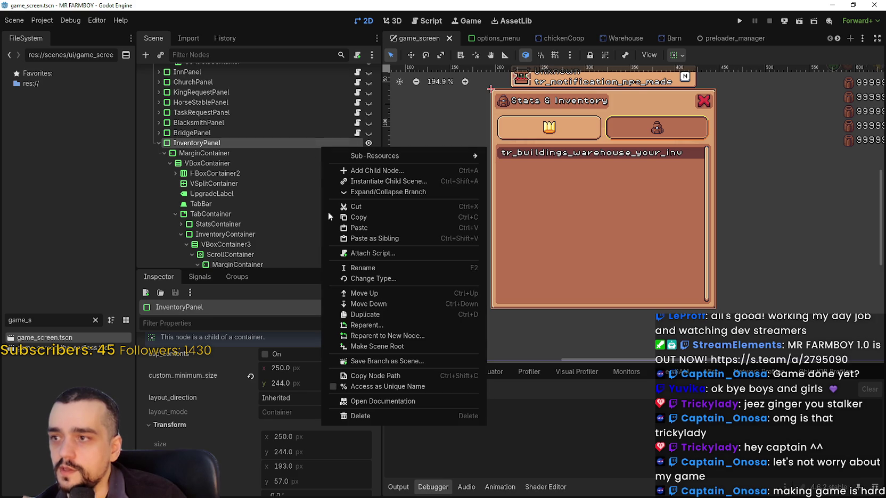
- Attach a new script res://scenes/ui/inventory_panel.gd to InventoryPanel and create it
click(397, 256)
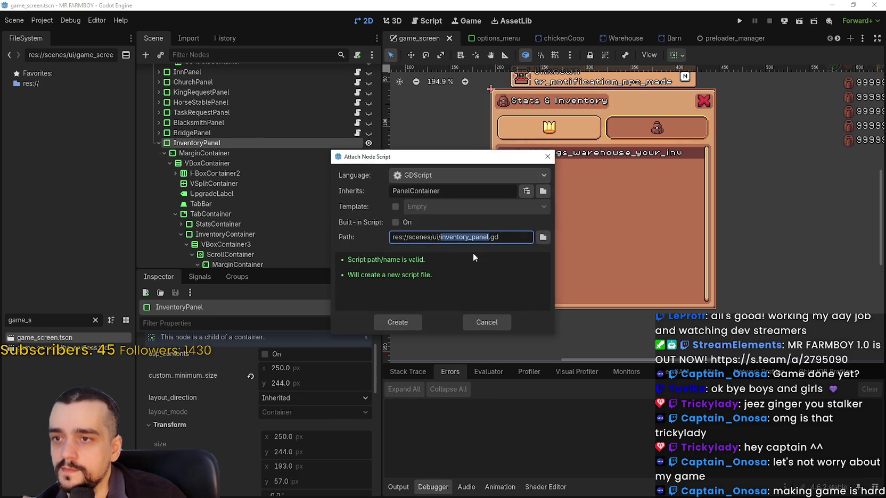
click(402, 326)
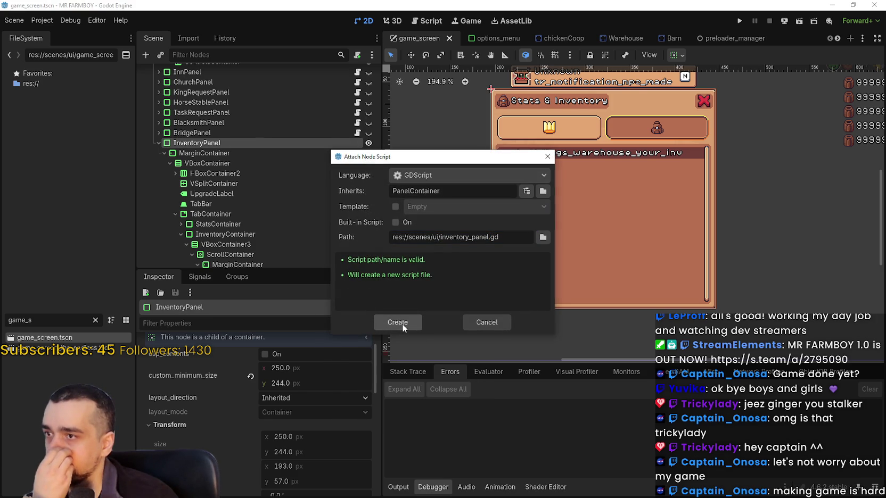
click(500, 323)
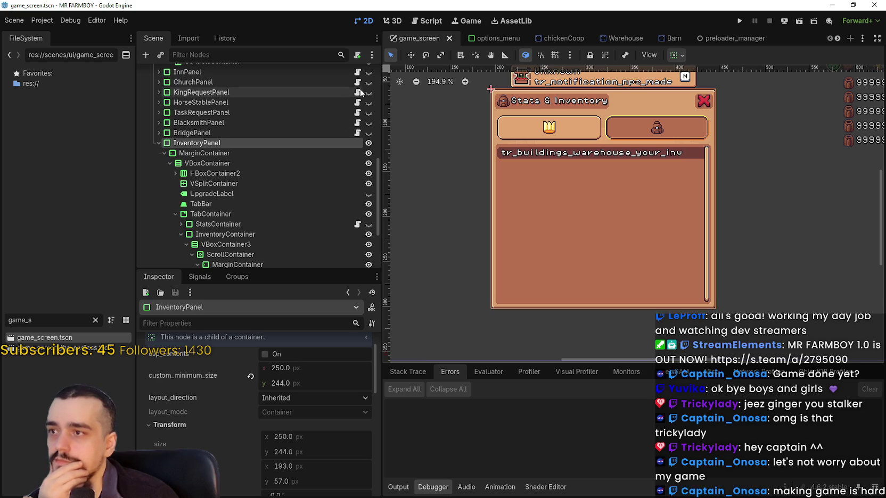
scroll(349, 106, up, 5)
scroll(349, 133, up, 3)
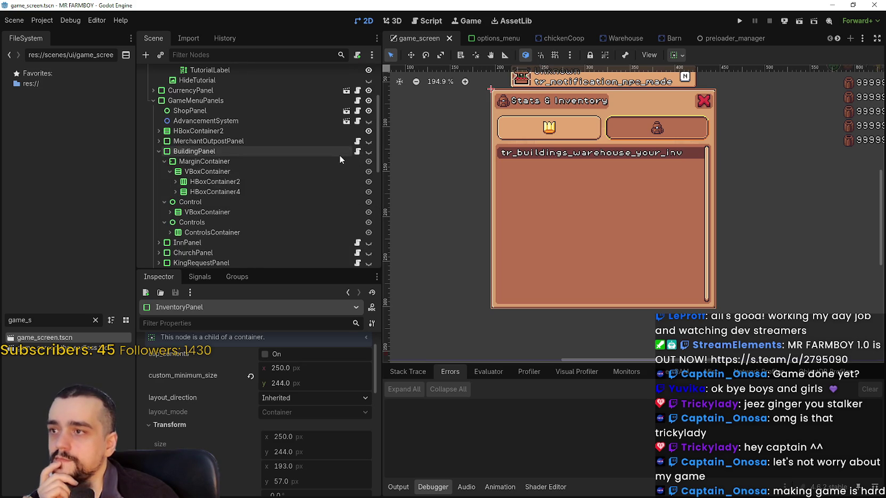
click(159, 152)
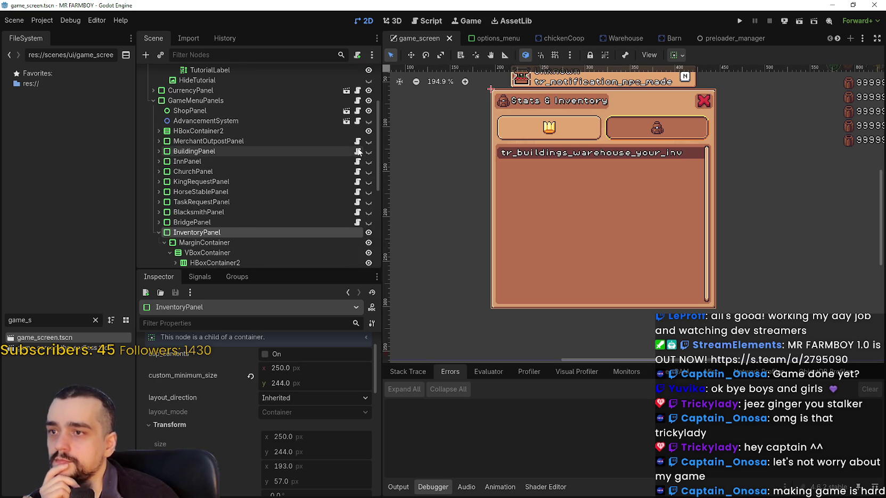
scroll(347, 165, down, 3)
right_click(330, 160)
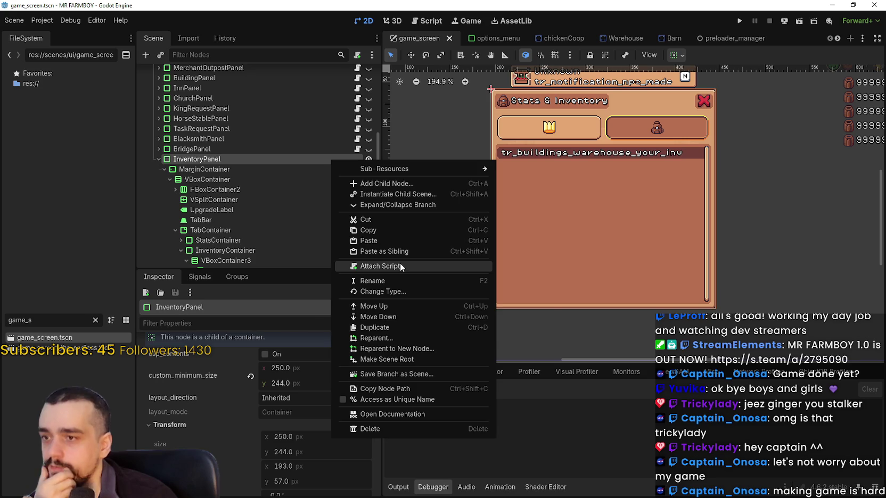
click(401, 267)
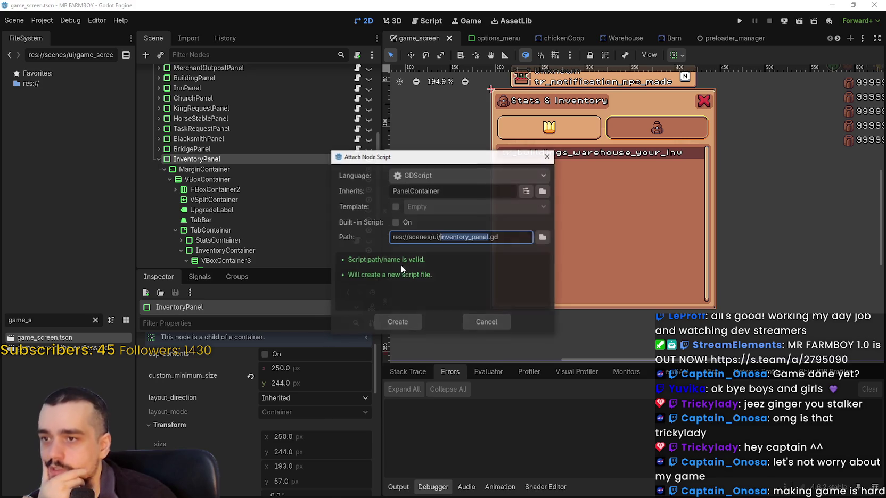
click(405, 322)
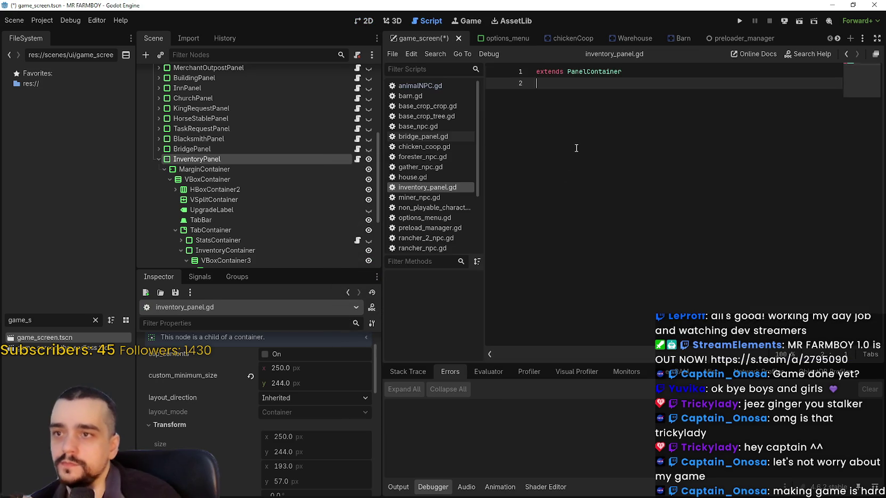
- Save game_screen.tscn, select InventoryPanel, and return to the 2D canvas view
key(ctrl+s)
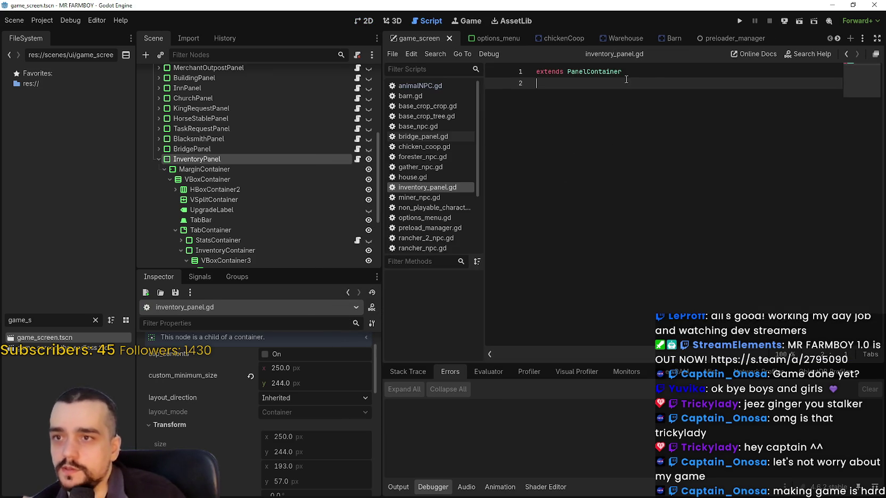
scroll(321, 153, down, 3)
click(349, 167)
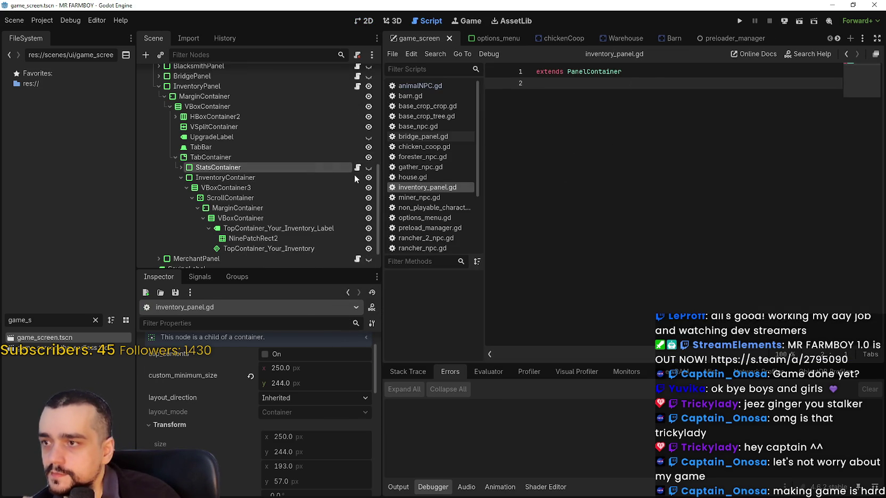
click(181, 178)
click(288, 197)
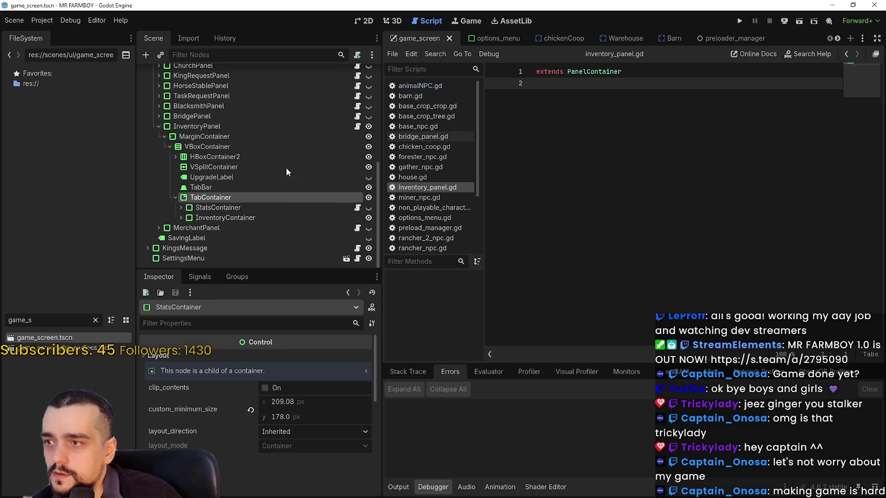
click(287, 126)
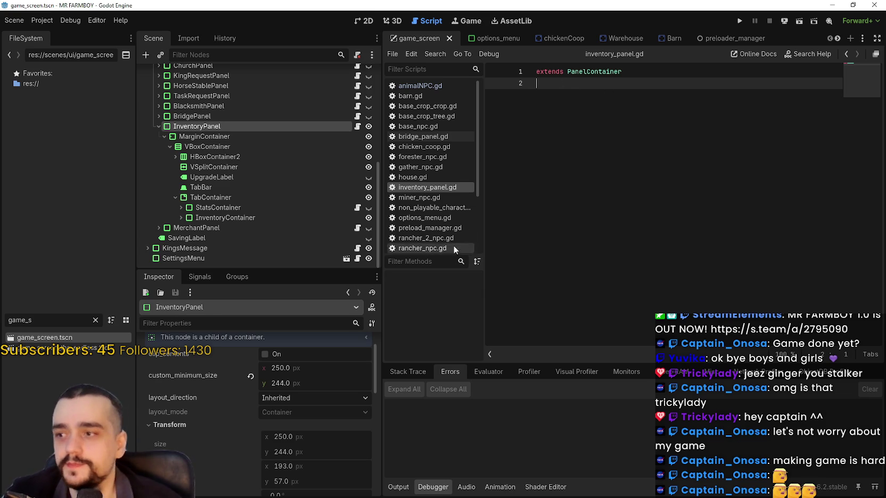
click(623, 128)
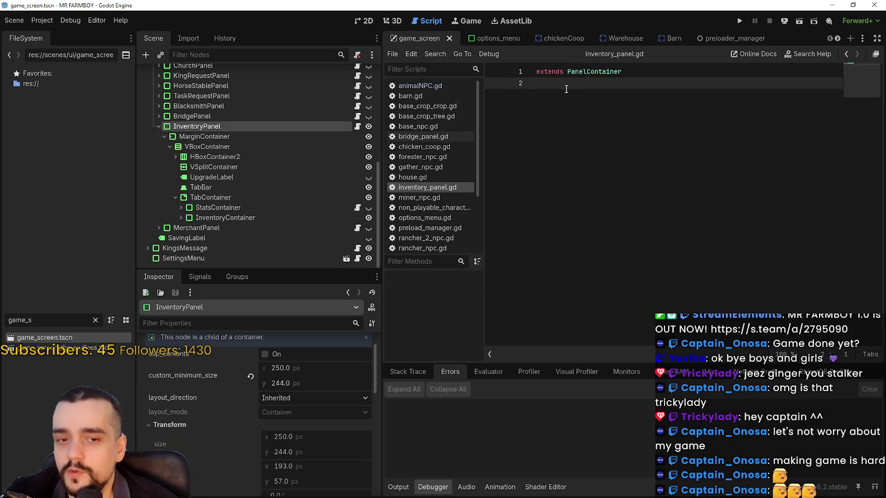
click(364, 21)
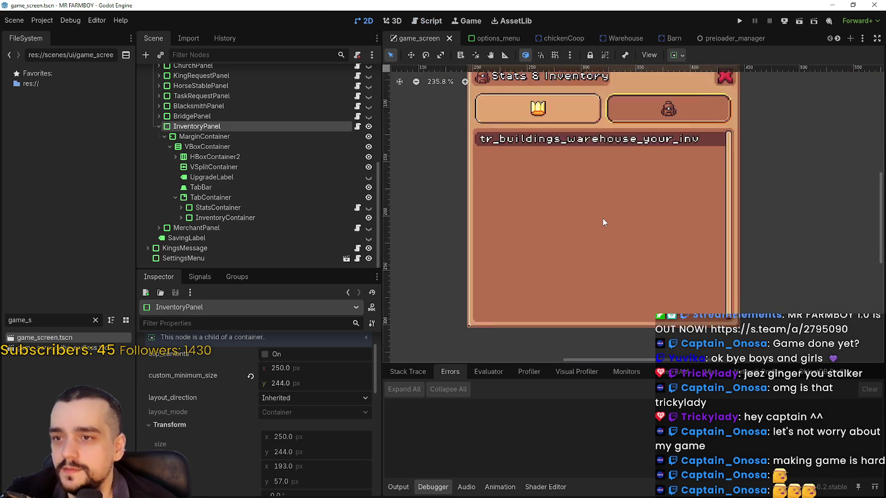
- Save the scene and open BuildingPanel's building_panel.gd script for reference
scroll(603, 222, down, 3)
key(ctrl+s)
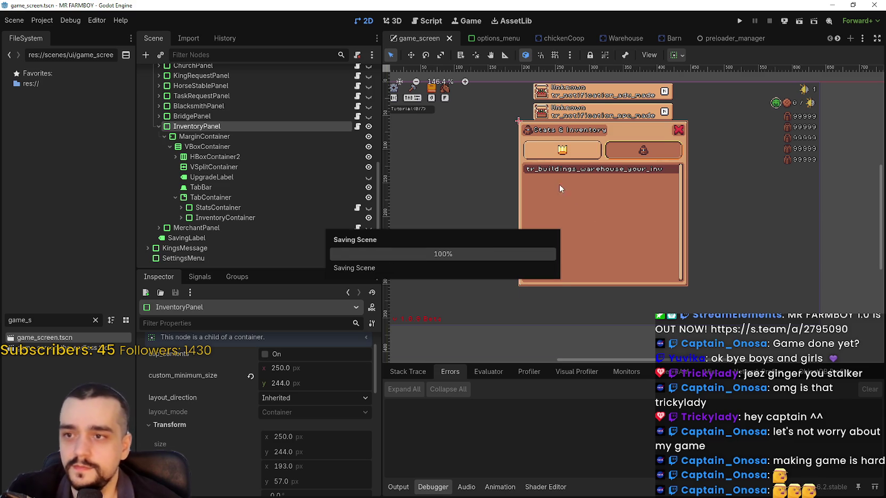
scroll(546, 171, up, 1)
scroll(546, 172, down, 2)
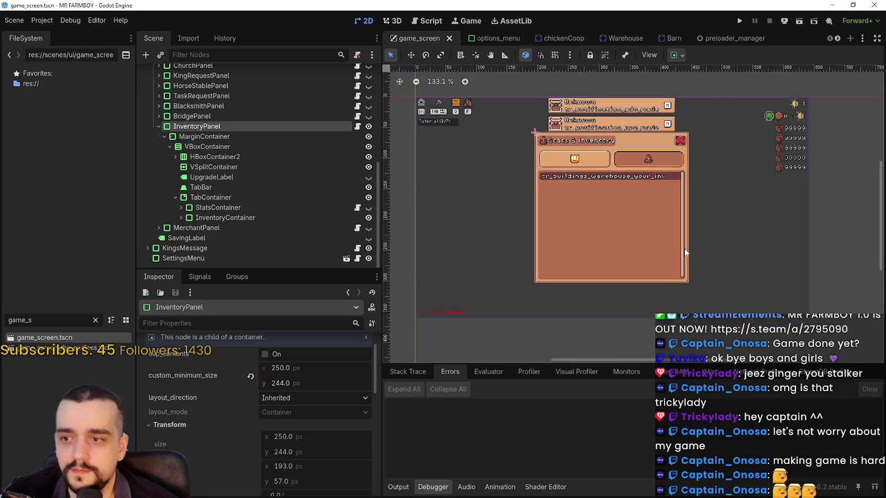
scroll(685, 252, up, 4)
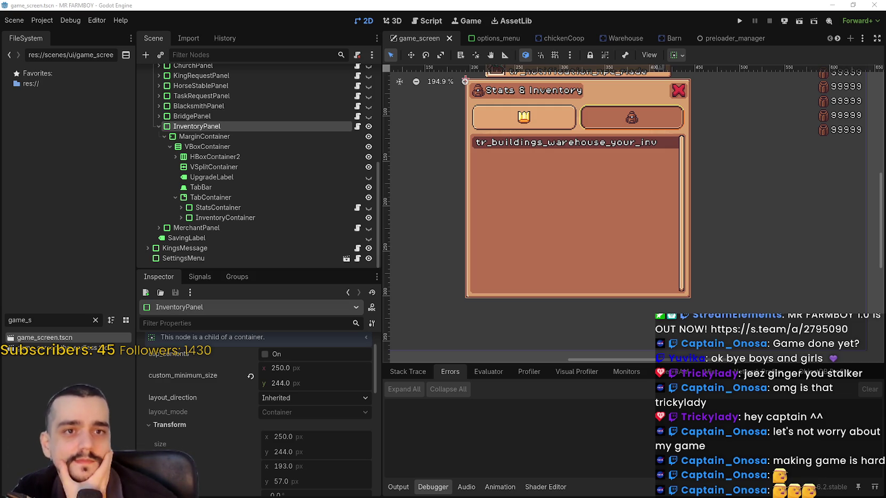
scroll(585, 169, up, 2)
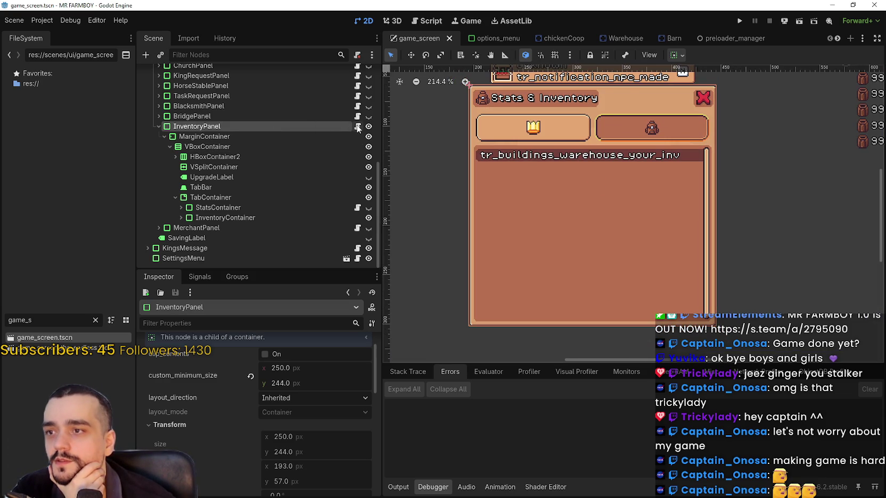
scroll(359, 160, up, 5)
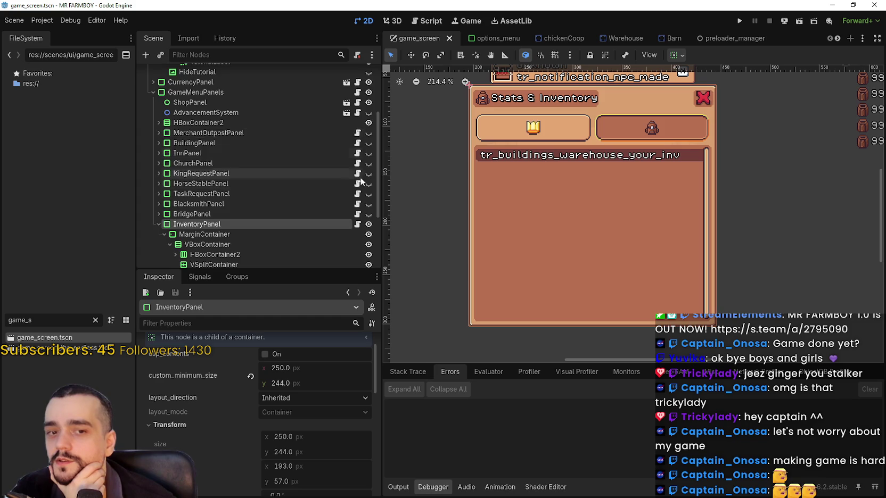
scroll(360, 199, down, 2)
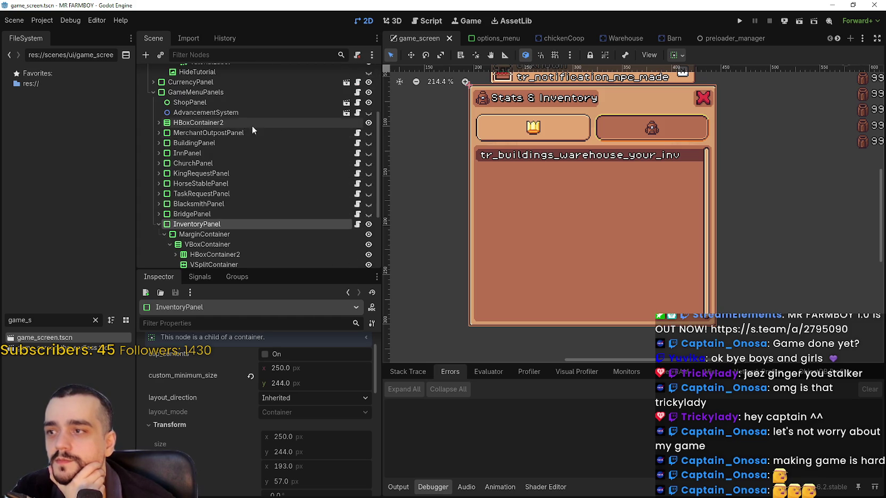
scroll(245, 129, up, 2)
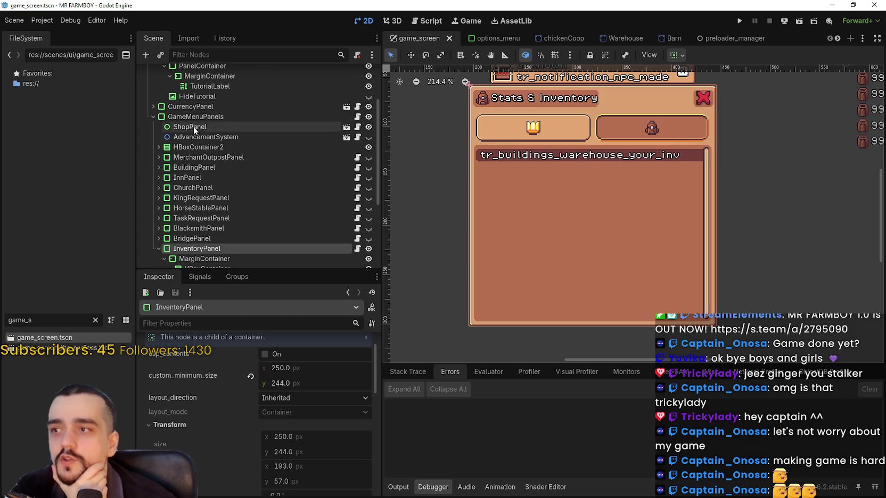
click(357, 168)
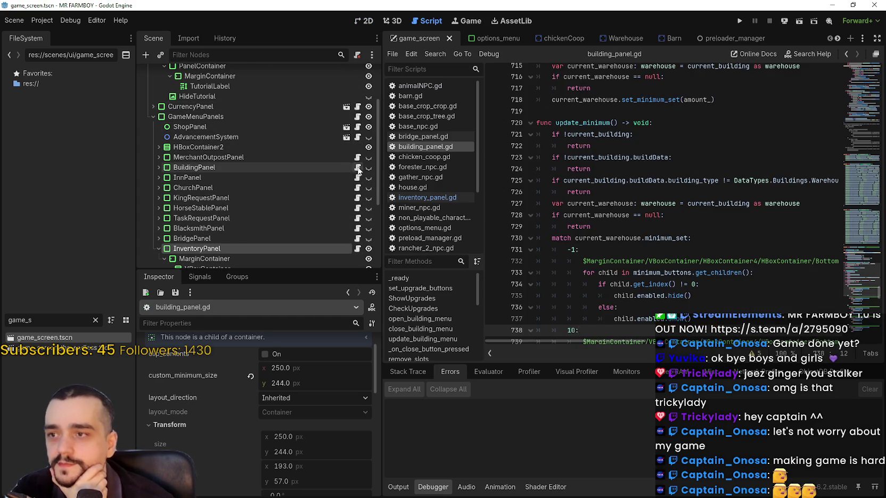
- Review building_panel.gd's _ready connections, highlighting every use of open_building_menu
scroll(847, 160, down, 5)
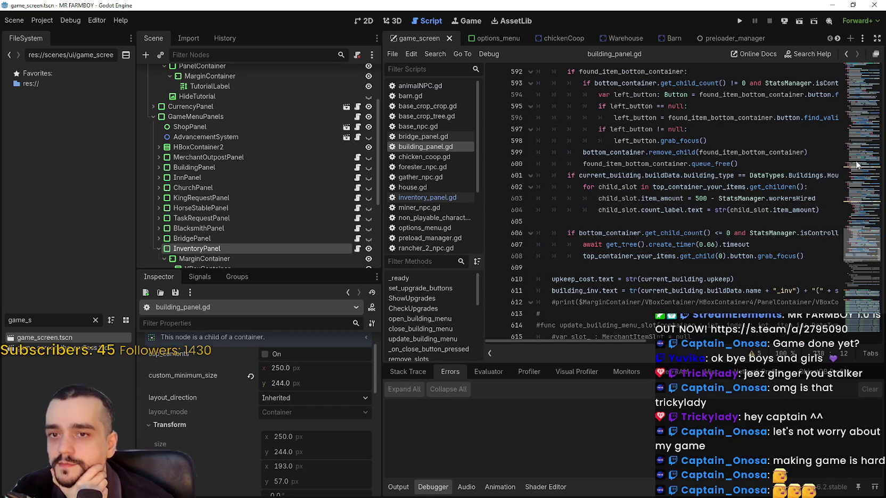
scroll(860, 195, up, 15)
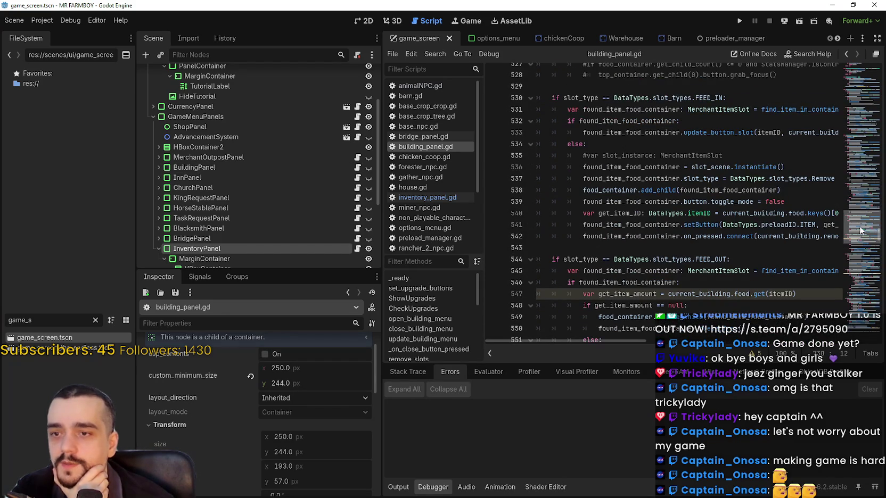
drag(861, 230, 854, 62)
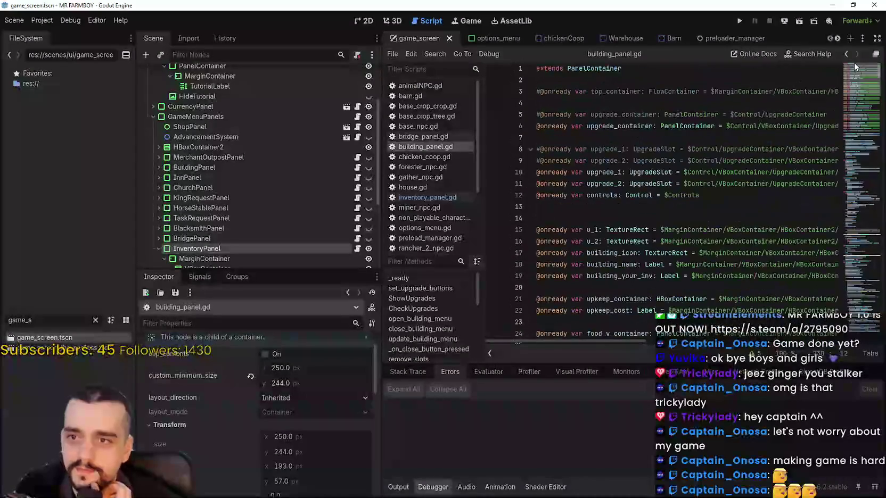
scroll(588, 209, down, 5)
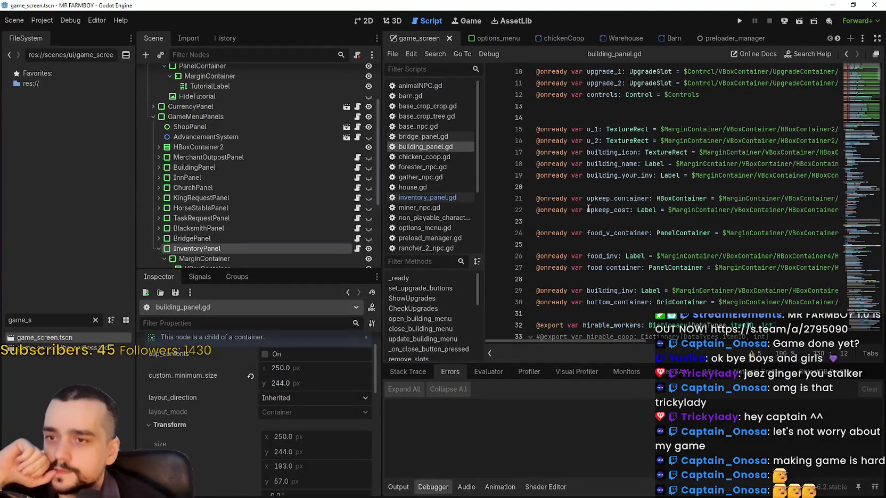
scroll(720, 264, down, 2)
triple_click(772, 192)
scroll(607, 193, down, 6)
scroll(607, 193, down, 2)
double_click(628, 199)
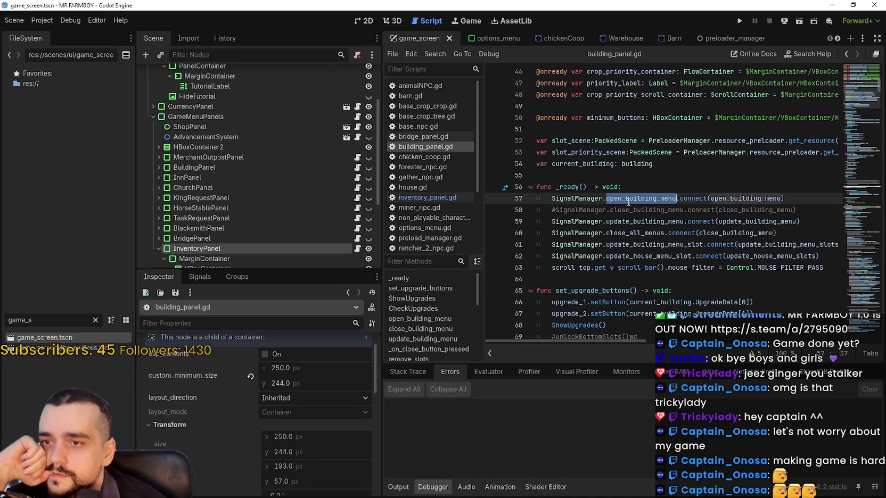
mouse_move(765, 261)
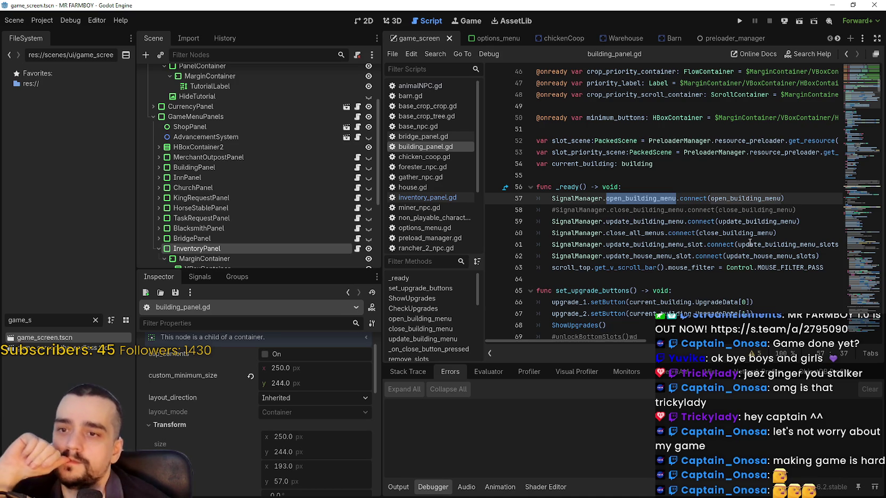
scroll(295, 106, up, 3)
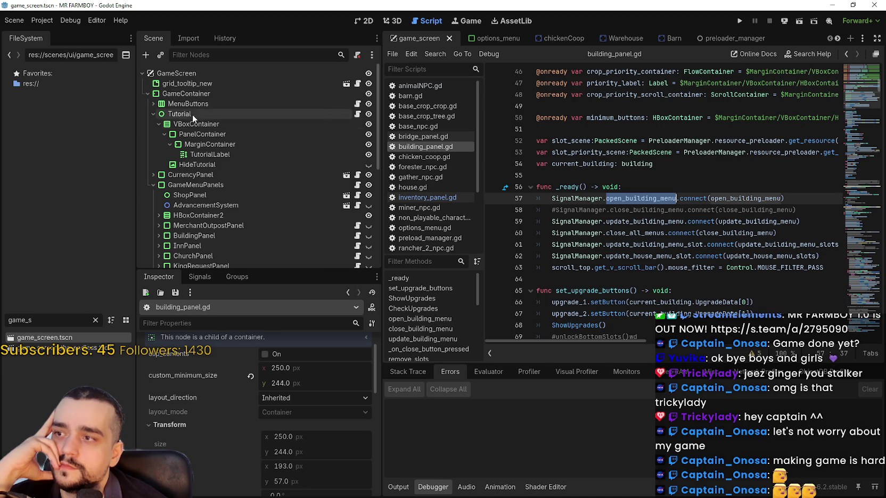
- Collapse the Tutorial and InventoryPanel branches and open ShopPanel's crafting_panel.gd script
click(150, 114)
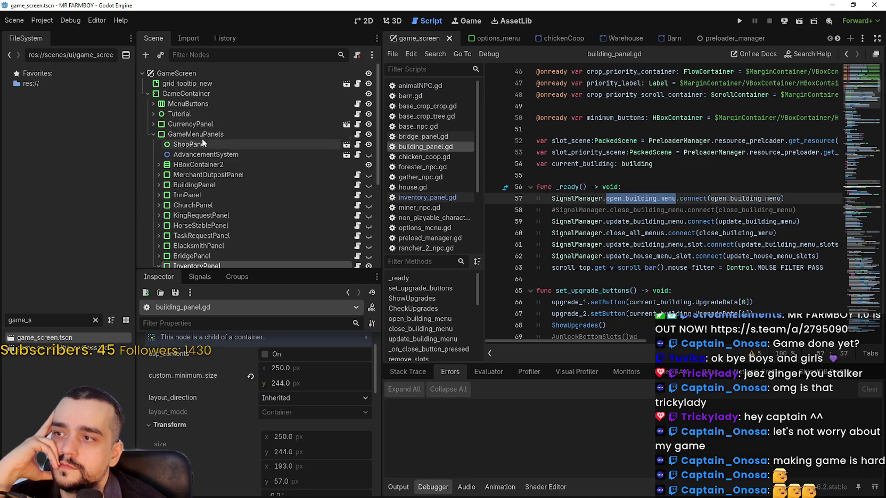
scroll(203, 142, down, 1)
scroll(203, 142, down, 5)
click(156, 141)
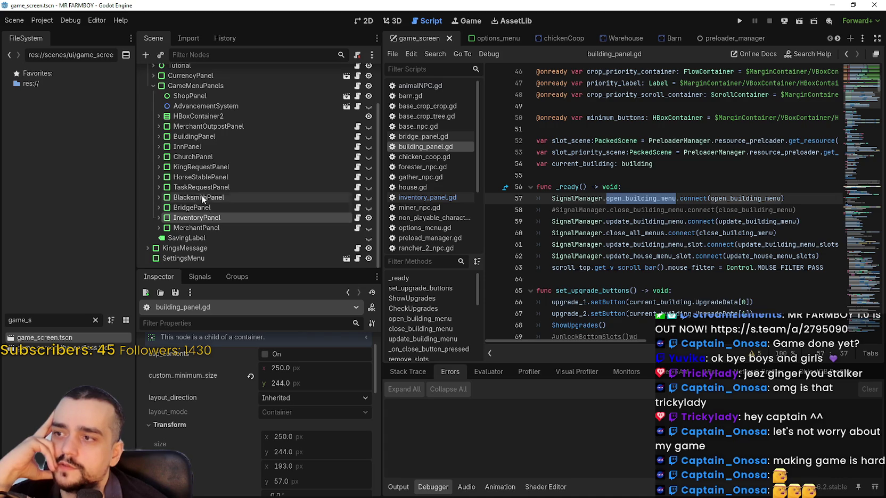
scroll(203, 197, up, 3)
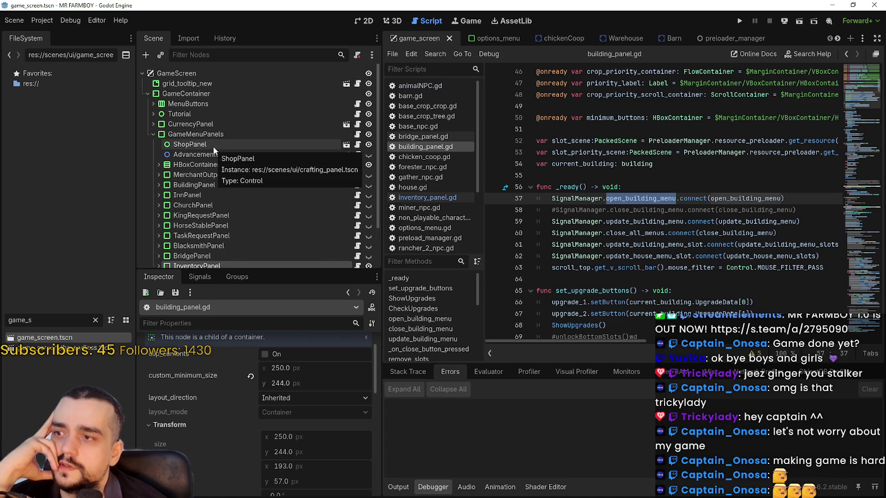
click(357, 145)
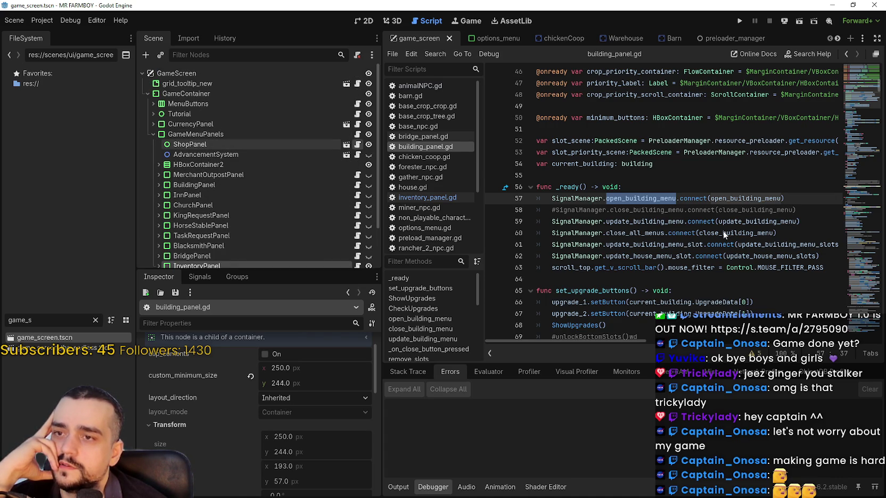
- Review crafting_panel.gd and highlight the open_crafting_menu signal name
scroll(868, 202, up, 15)
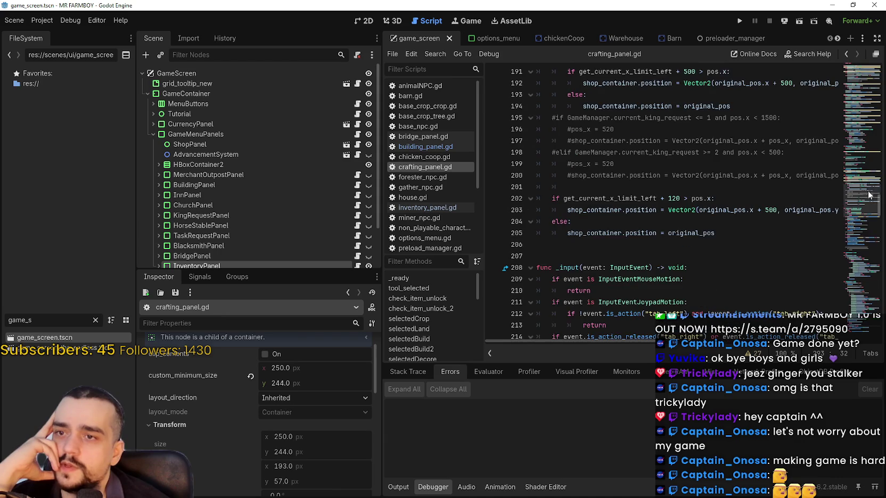
scroll(863, 159, up, 20)
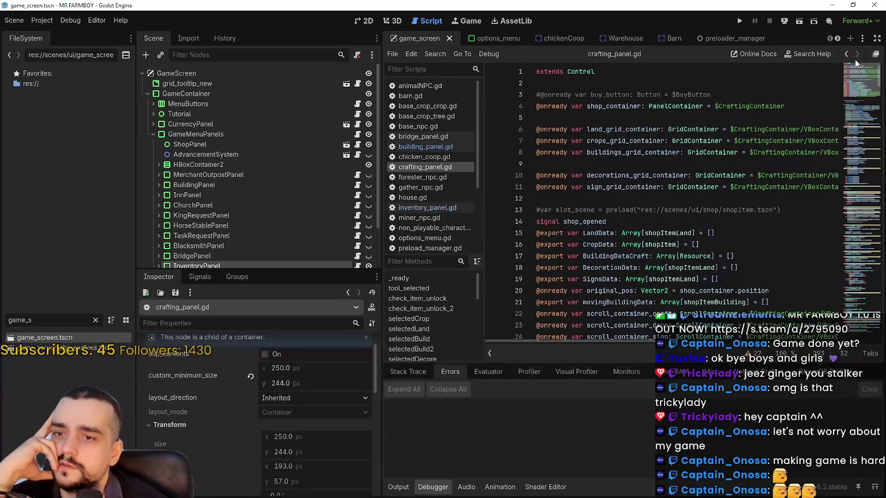
scroll(846, 85, down, 5)
drag(844, 88, 842, 84)
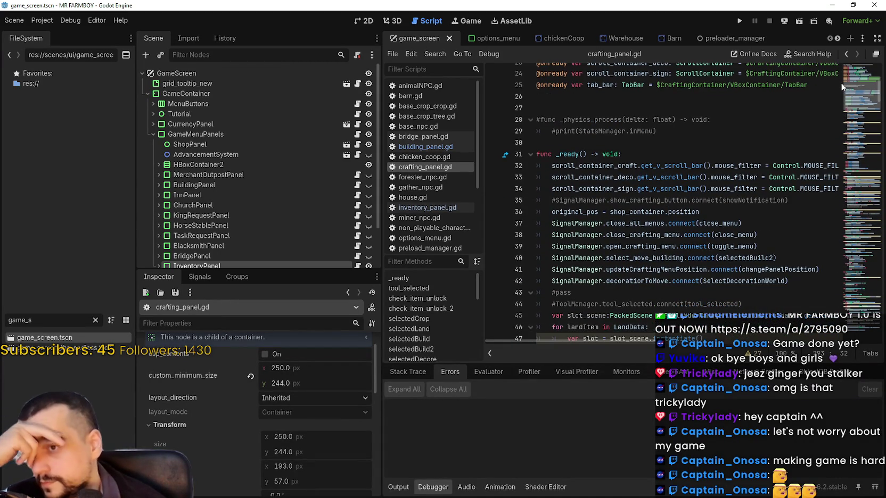
scroll(841, 82, down, 1)
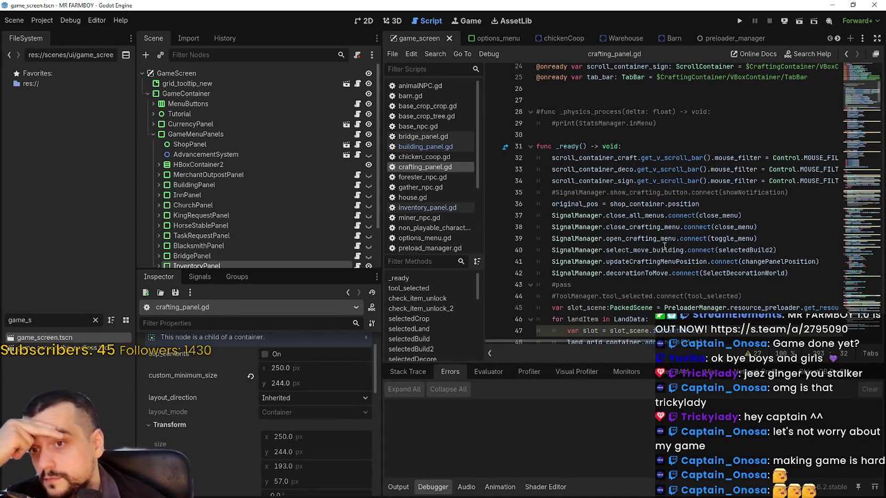
mouse_move(619, 342)
mouse_down()
mouse_move(649, 343)
mouse_move(580, 343)
mouse_up()
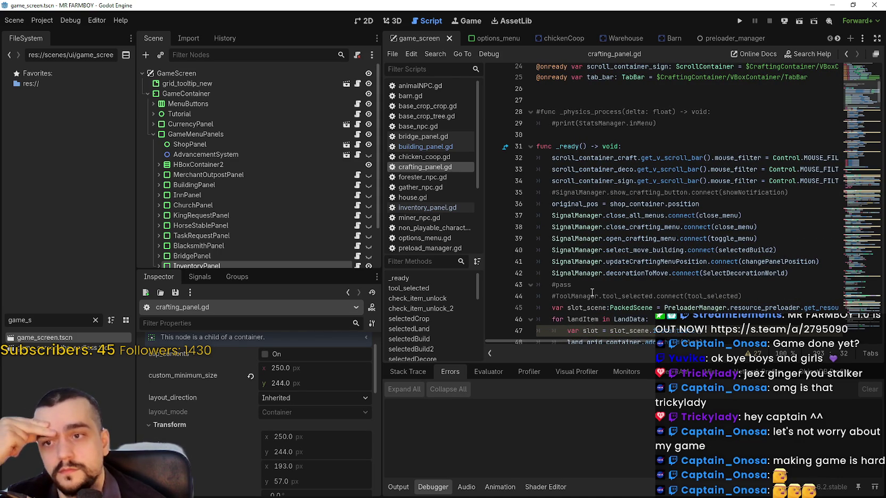
double_click(641, 238)
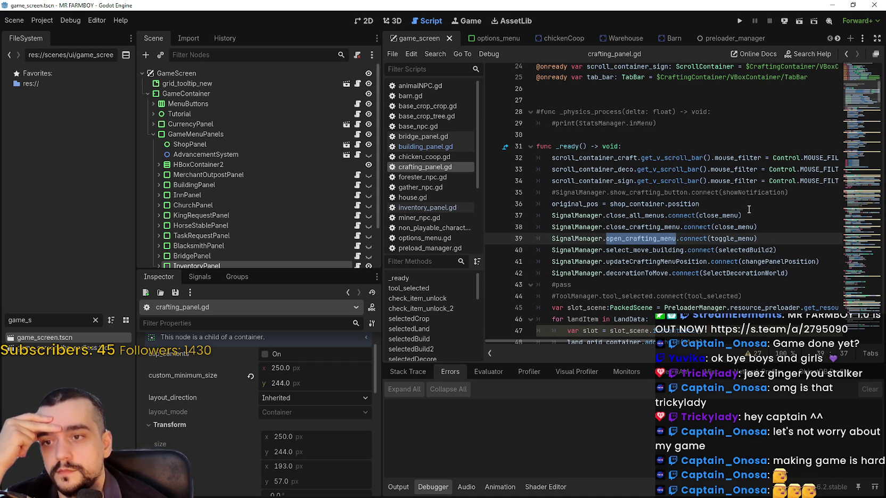
- Select the SignalManager connect lines 37–39 in _ready for reuse
scroll(748, 210, down, 1)
drag(775, 204, 495, 177)
key(ctrl+c)
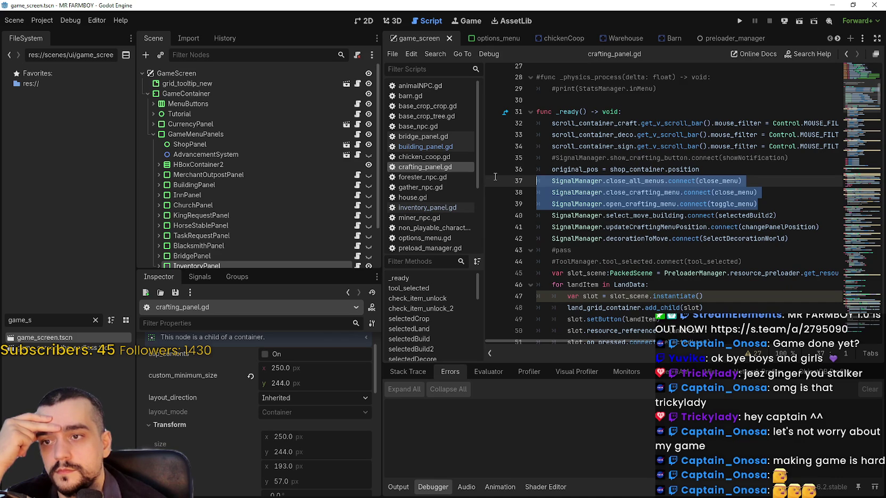
scroll(635, 243, down, 14)
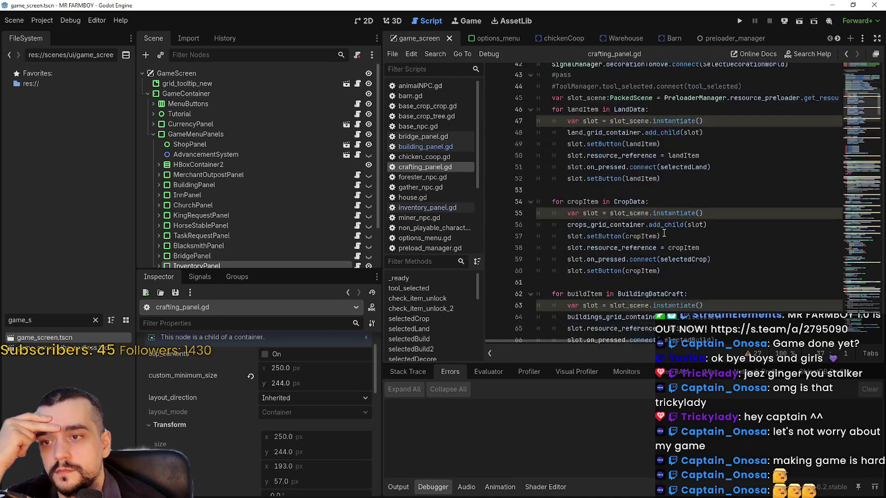
scroll(635, 243, down, 2)
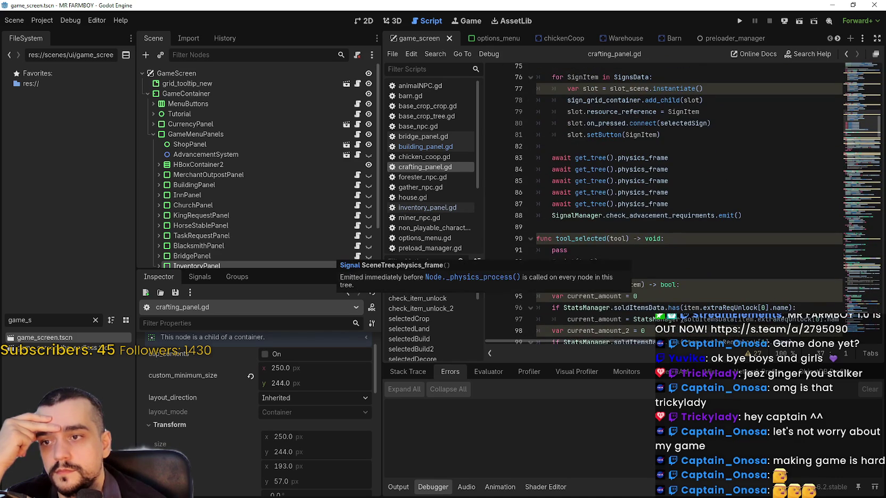
scroll(711, 262, up, 16)
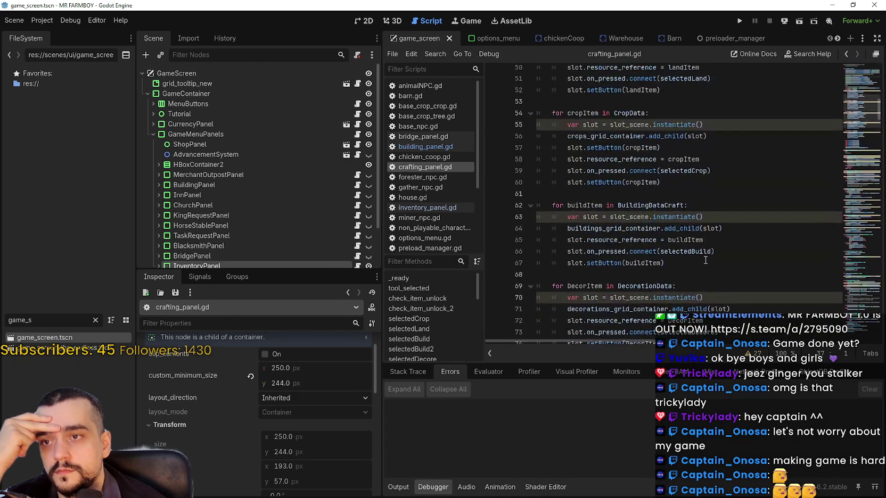
scroll(701, 262, up, 2)
right_click(643, 256)
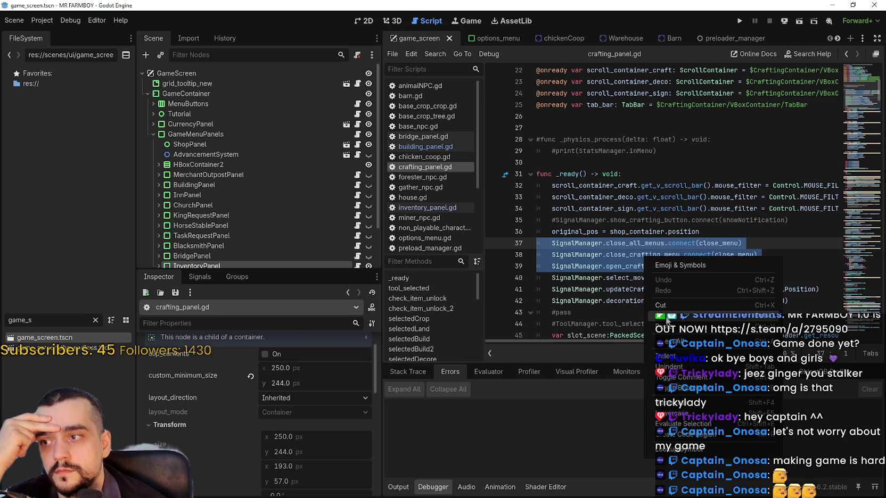
- Compare bridge_panel.gd's signal connections, then open inventory_panel.gd at line 4
key(Escape)
scroll(309, 239, down, 3)
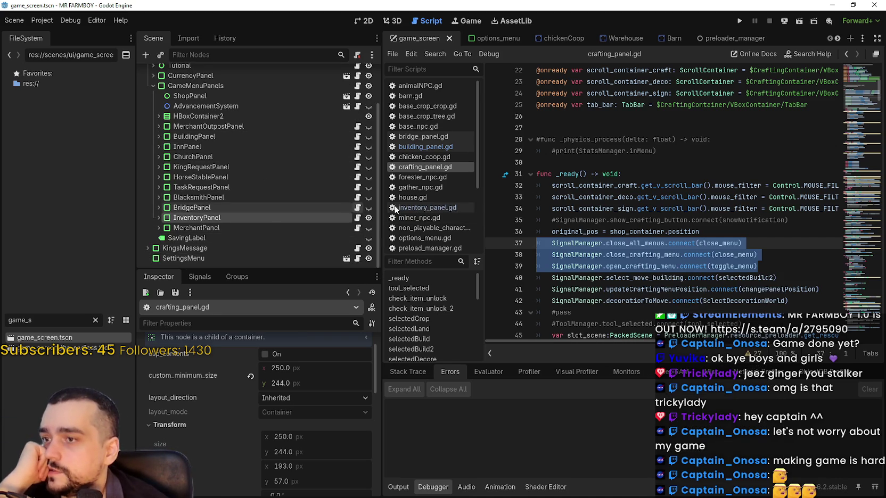
click(357, 207)
click(642, 186)
drag(778, 197, 539, 162)
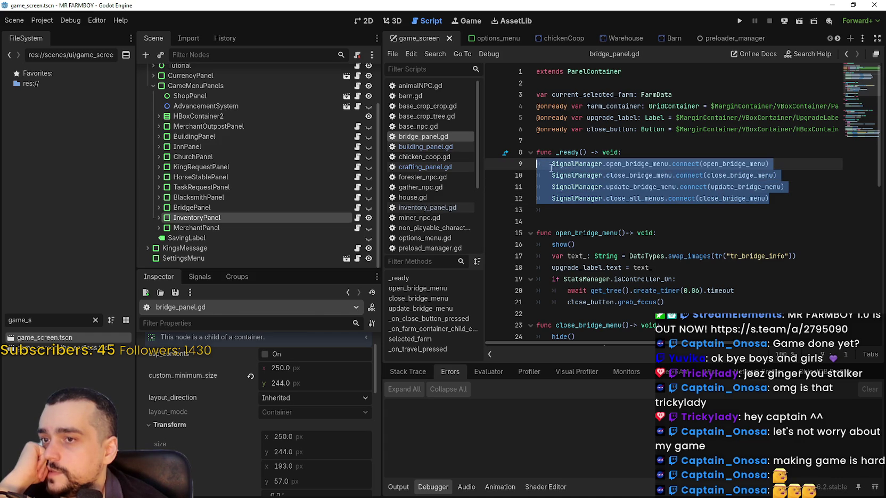
click(618, 211)
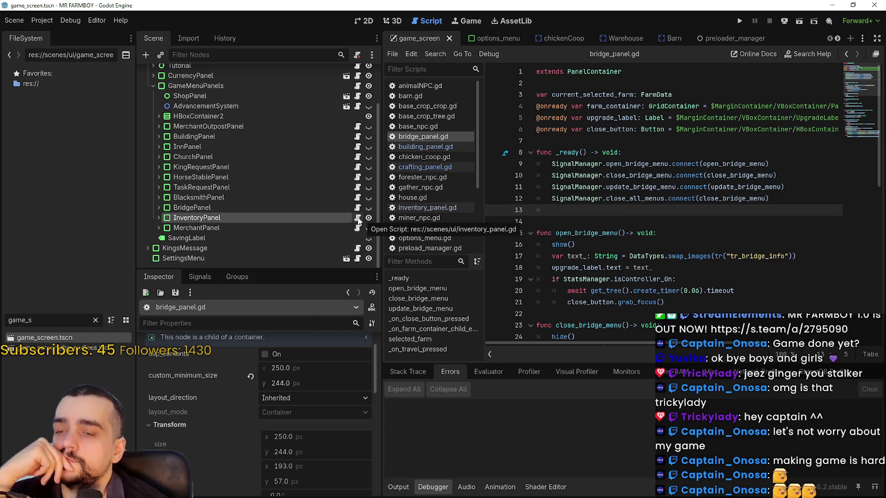
click(357, 219)
click(634, 160)
- Add a _ready function containing the three pasted signal connection lines
text(func _rea)
key(Return)
key(Return)
key(ctrl+v)
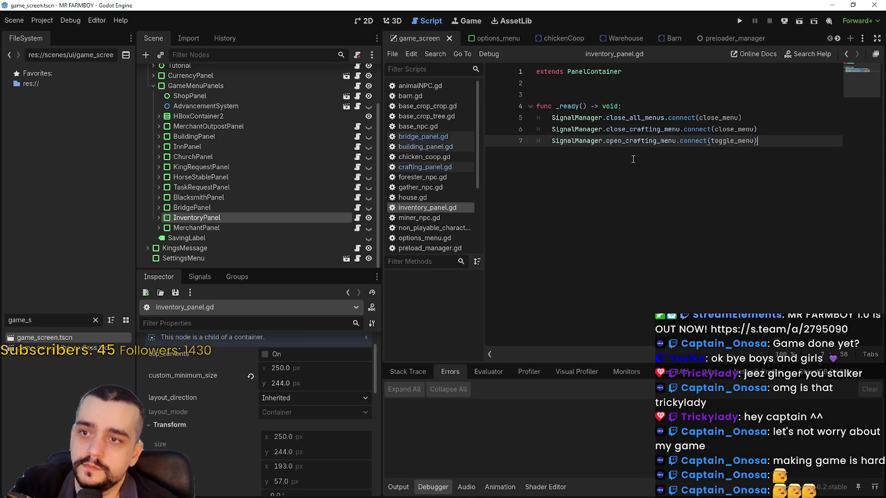
- Add a close_menu() -> void stub with pass below _ready
click(640, 117)
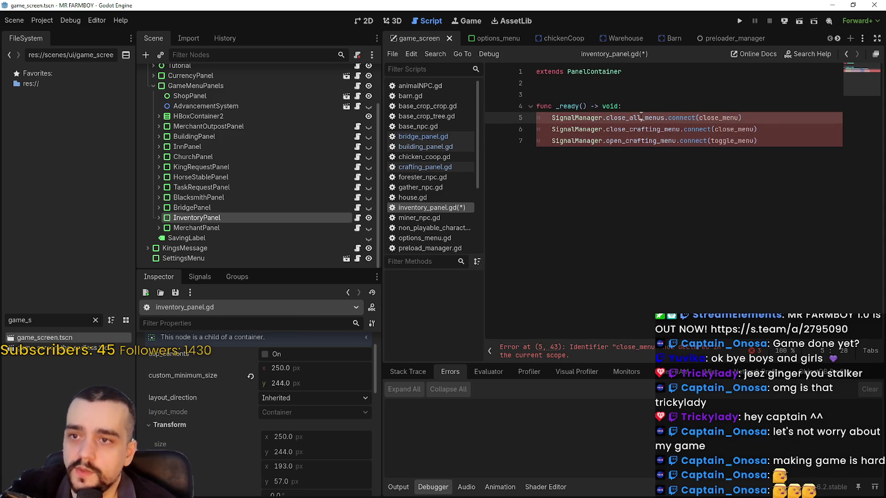
click(784, 152)
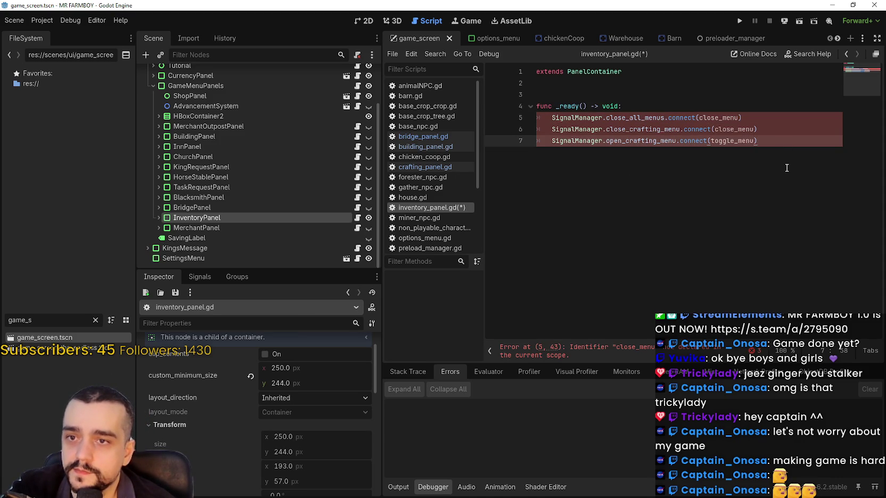
key(Return)
key(BackSpace)
key(Return)
text(func c)
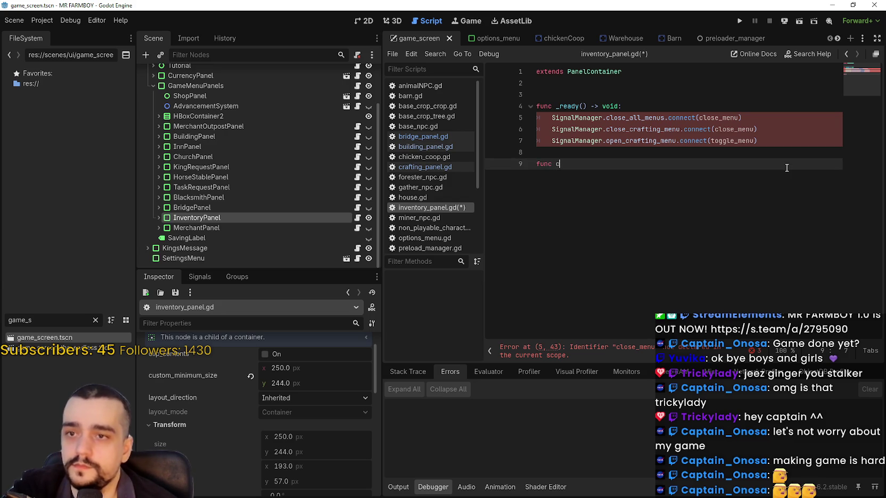
text(lose_menu)
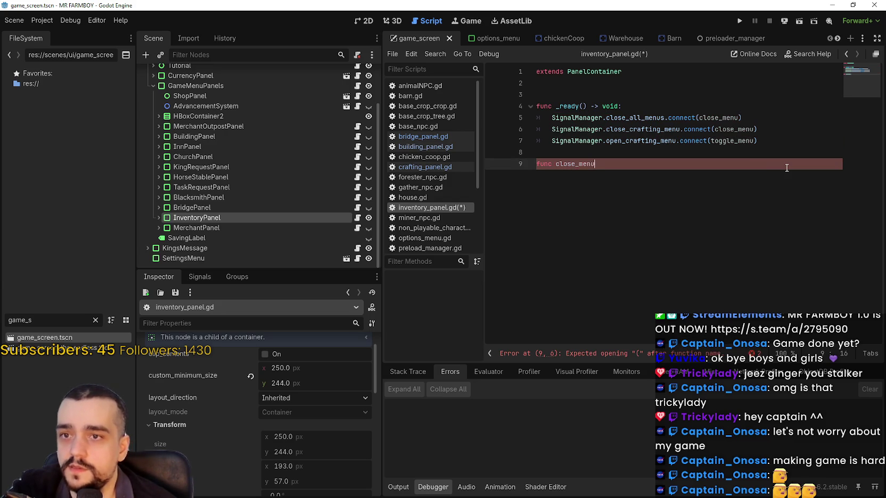
text() -)
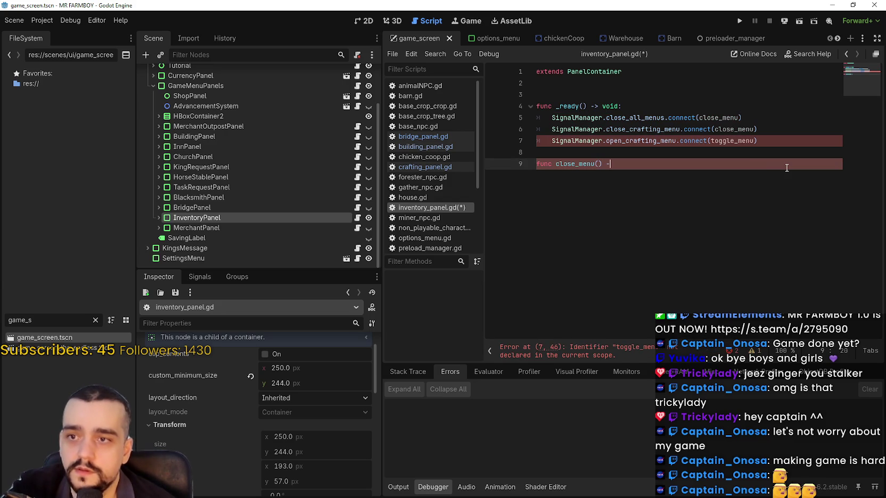
text(>v)
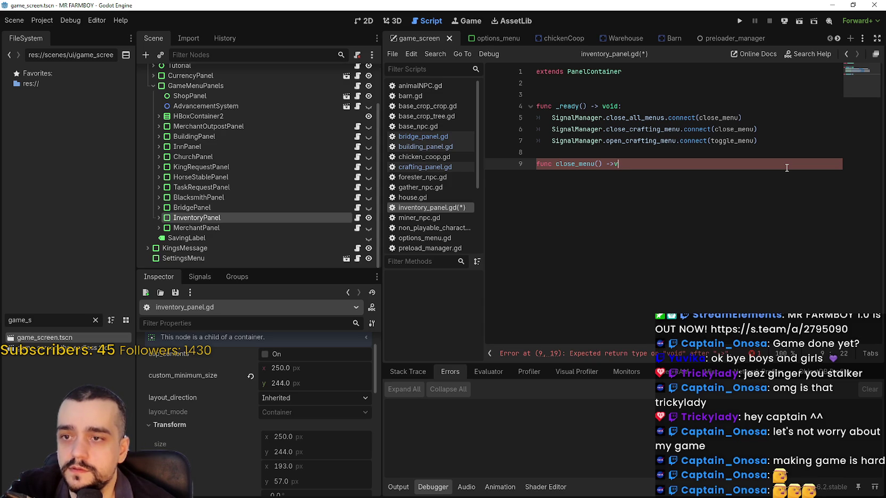
text(:)
key(Return)
text(pass)
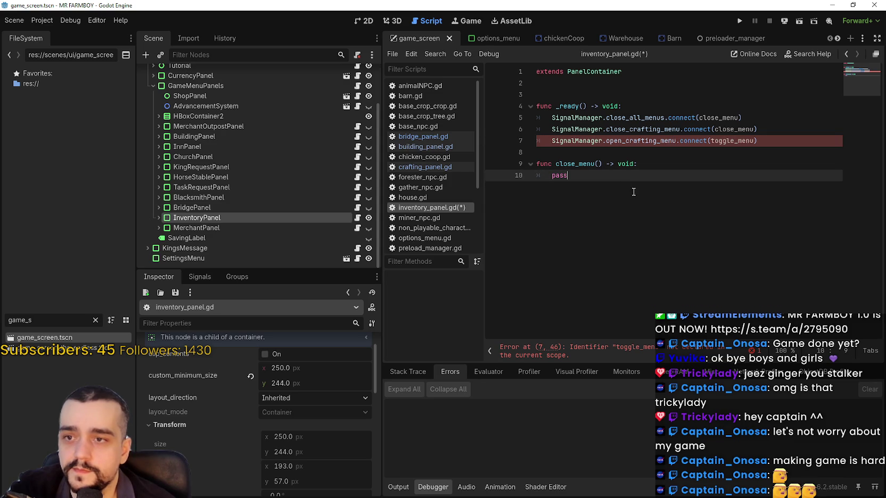
- Duplicate the close_menu stub and rename the copy to toggle_menu
drag(622, 178, 515, 163)
key(ctrl+c)
click(576, 183)
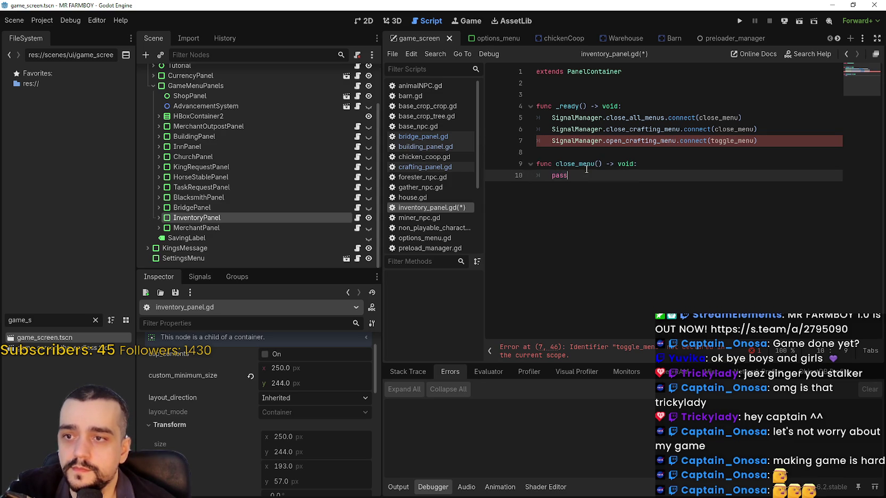
key(Return)
key(ctrl+v)
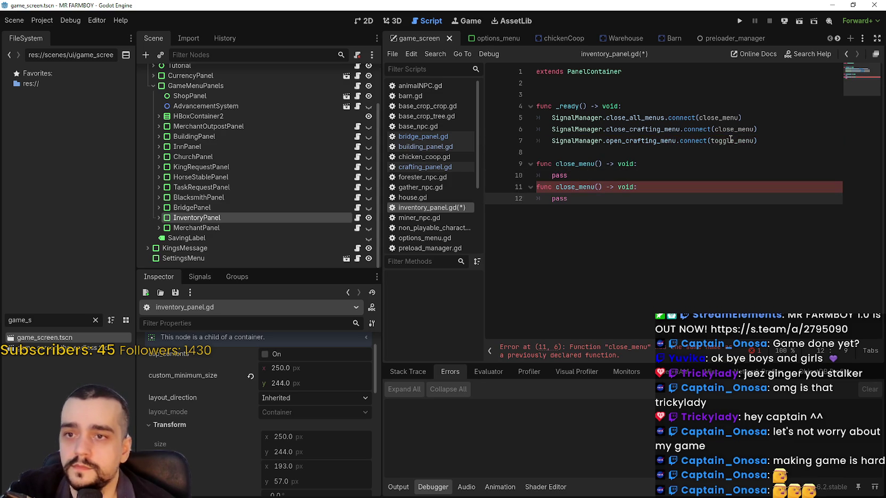
double_click(732, 141)
double_click(584, 186)
text(toggle_menu)
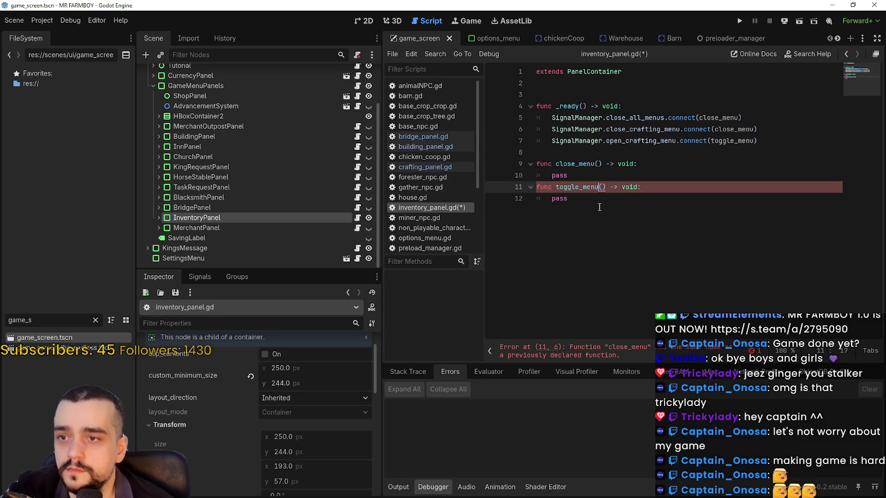
key(Down)
key(Up)
key(Up)
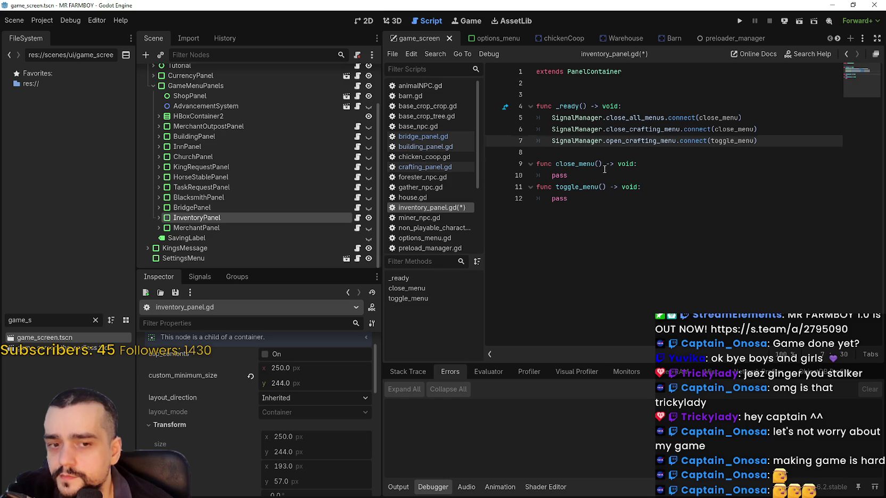
- Save inventory_panel.gd with the two new stubs
click(605, 170)
click(636, 224)
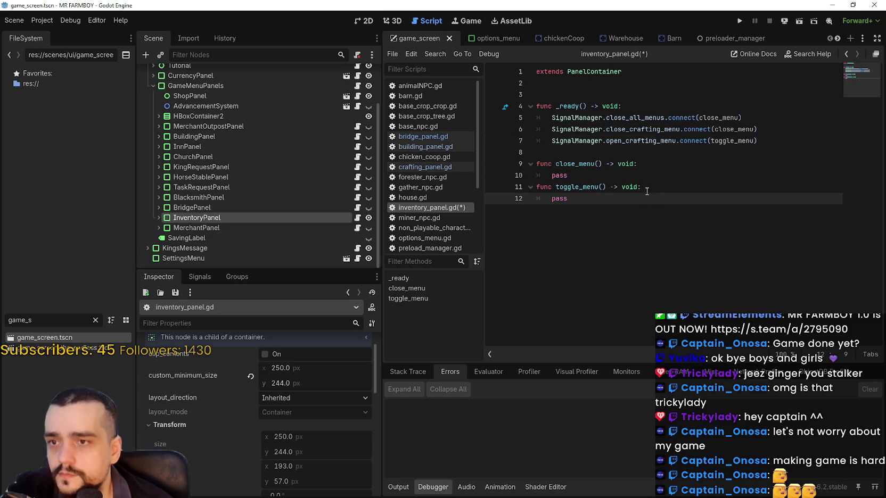
key(ctrl+s)
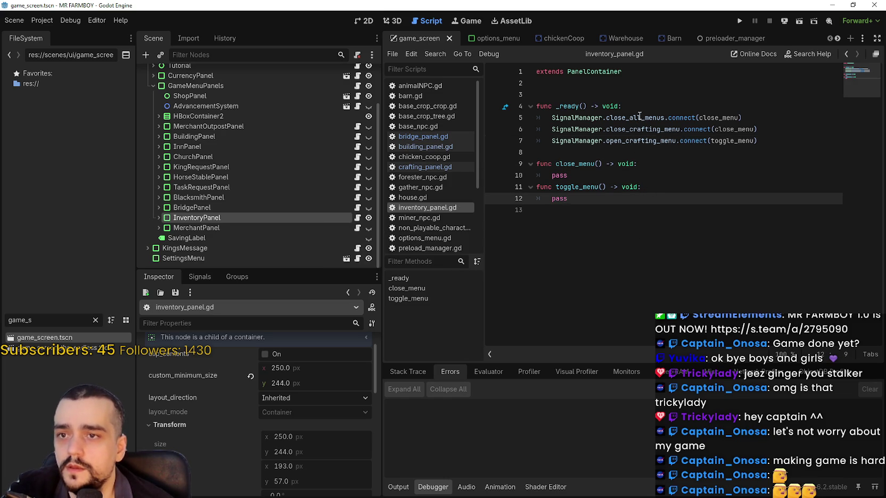
- Change close_crafting_menu to close_inventory_menu in the connection line
click(641, 118)
double_click(634, 130)
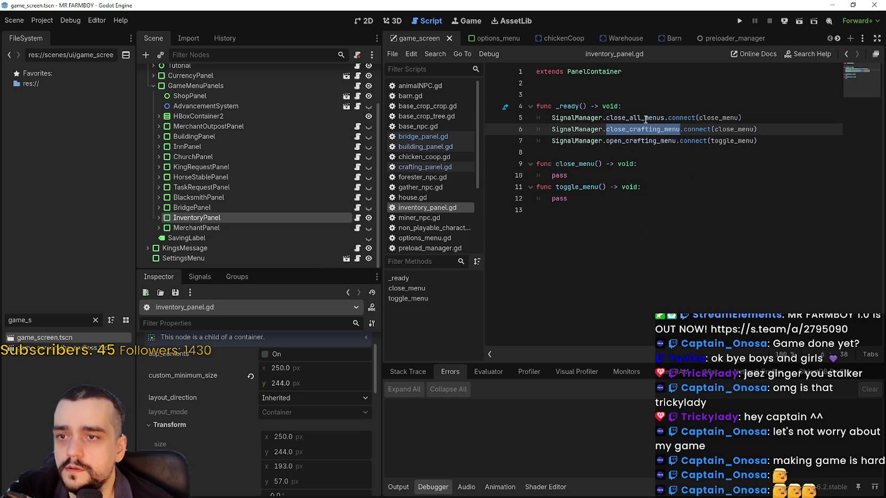
drag(660, 130, 630, 130)
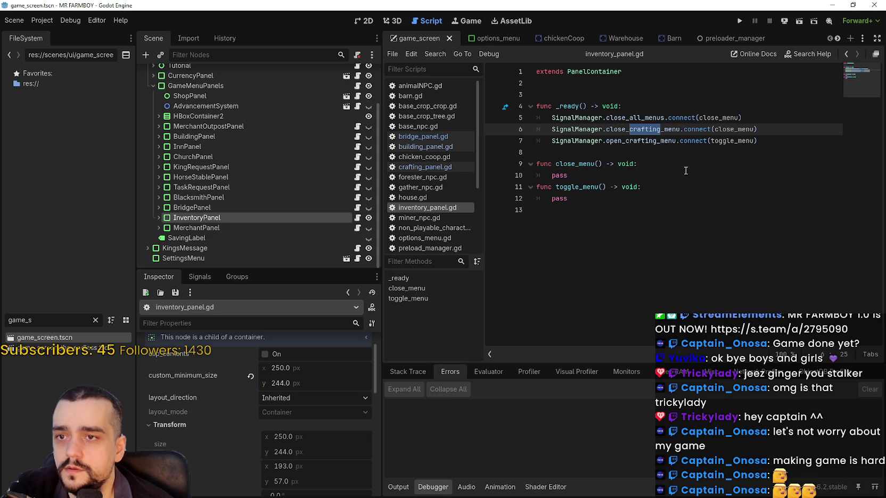
text(inventory)
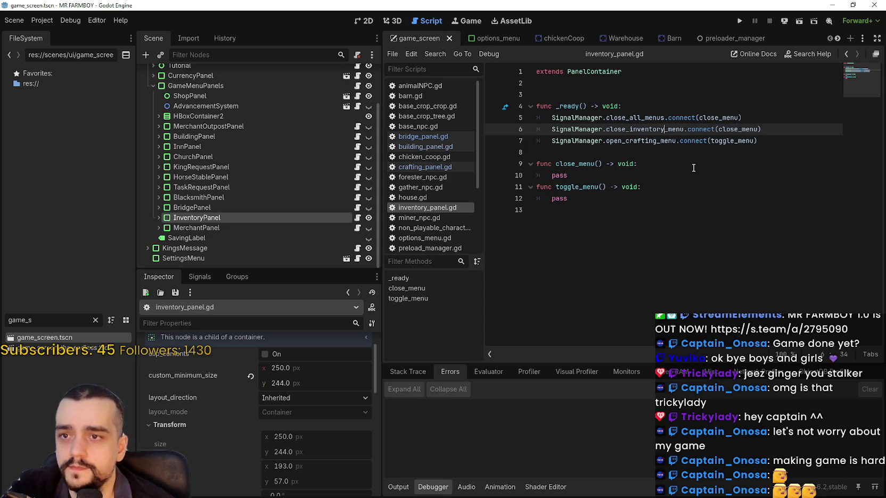
- Change open_crafting_menu to open_inventory_menu and save the script
click(647, 149)
drag(654, 141, 625, 140)
click(629, 141)
text(inventory)
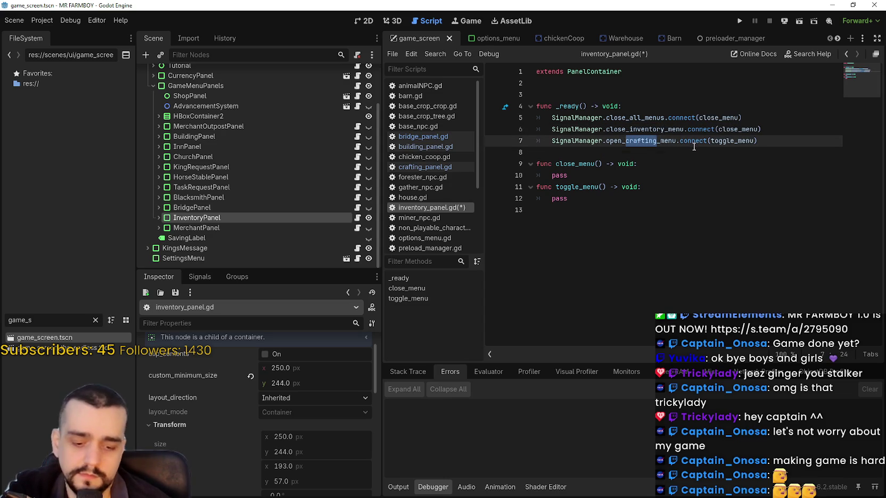
click(659, 152)
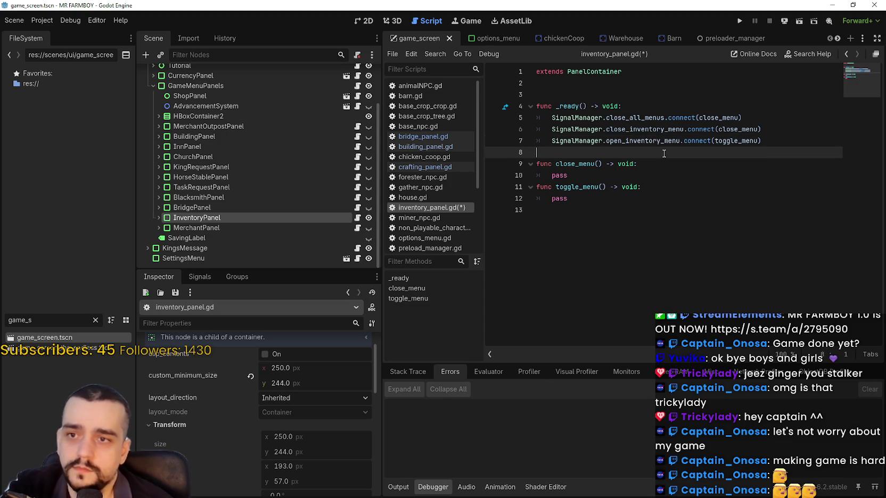
key(ctrl+s)
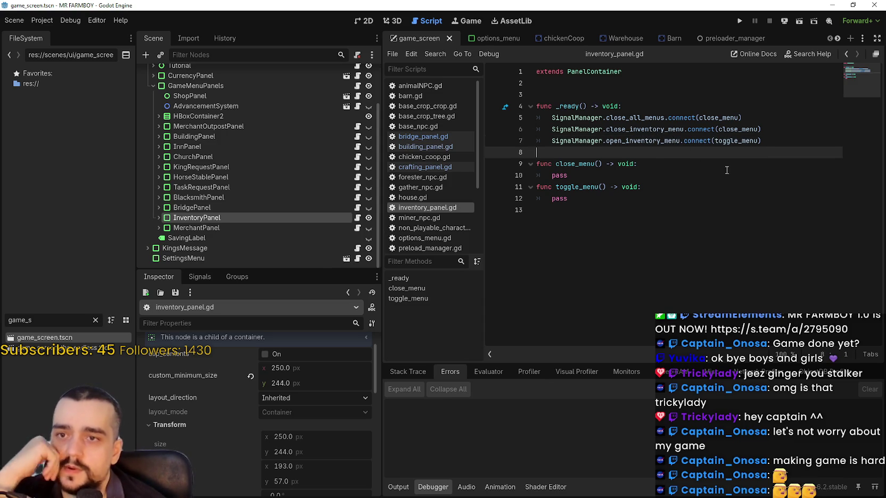
- Check the renamed open_inventory_menu and close_inventory_menu signal names
double_click(642, 141)
click(638, 118)
click(632, 133)
double_click(633, 133)
- Use Lookup Symbol to reach signal_manager.gd, just after close_bridge_menu
right_click(635, 118)
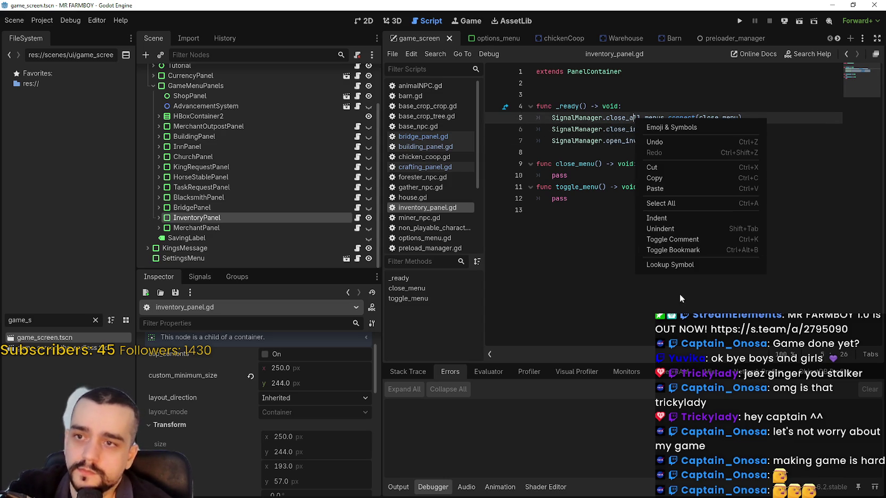
click(683, 265)
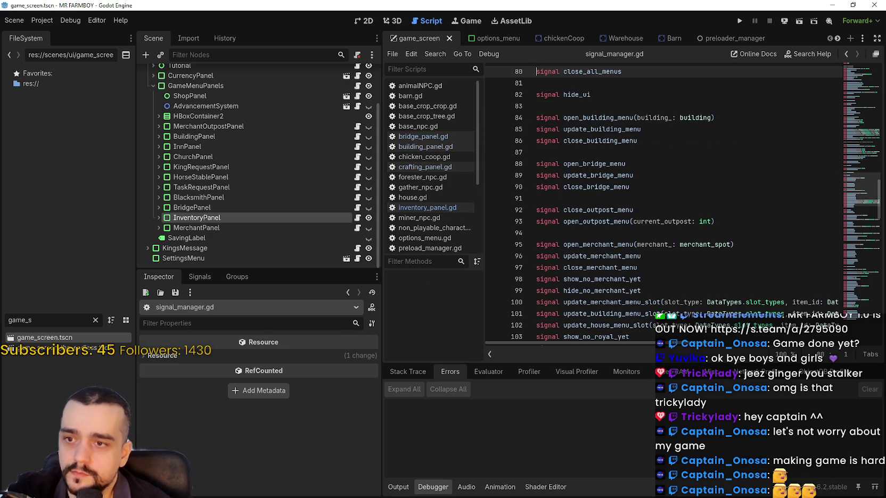
click(626, 244)
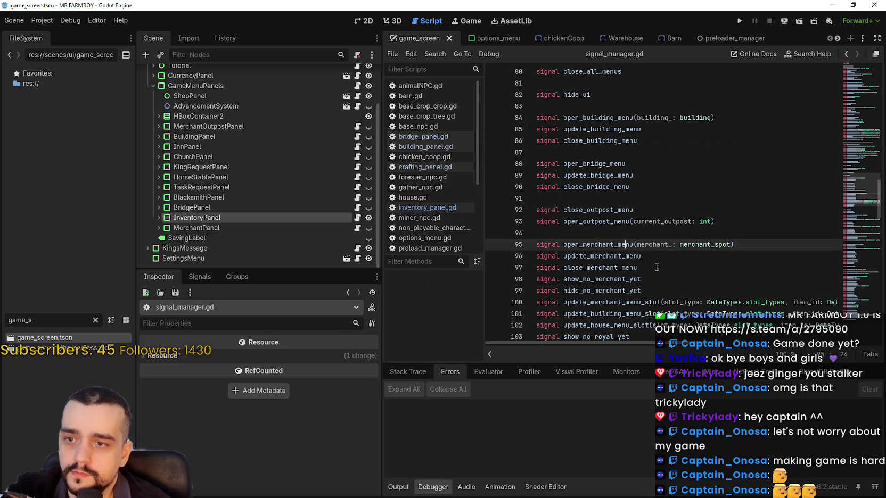
click(606, 154)
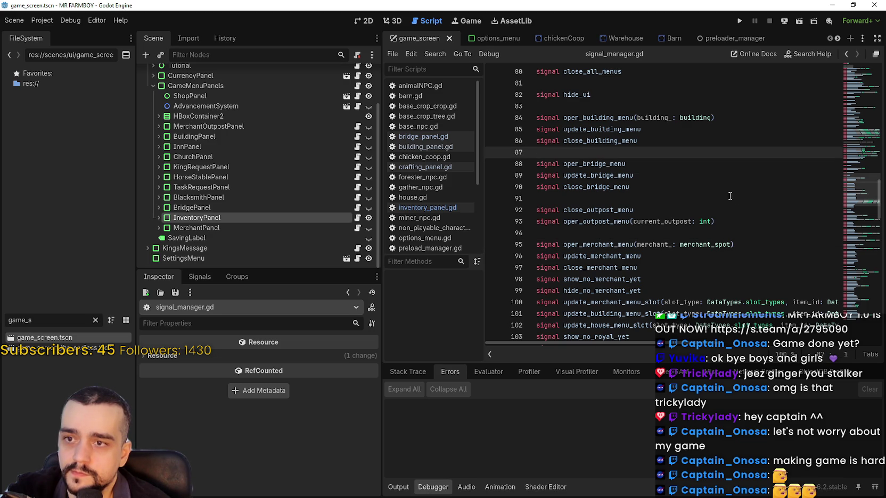
click(687, 189)
- Declare close_inventory_menu and open_inventory_menu signals and save signal_manager.gd
key(Return)
key(Return)
text(si)
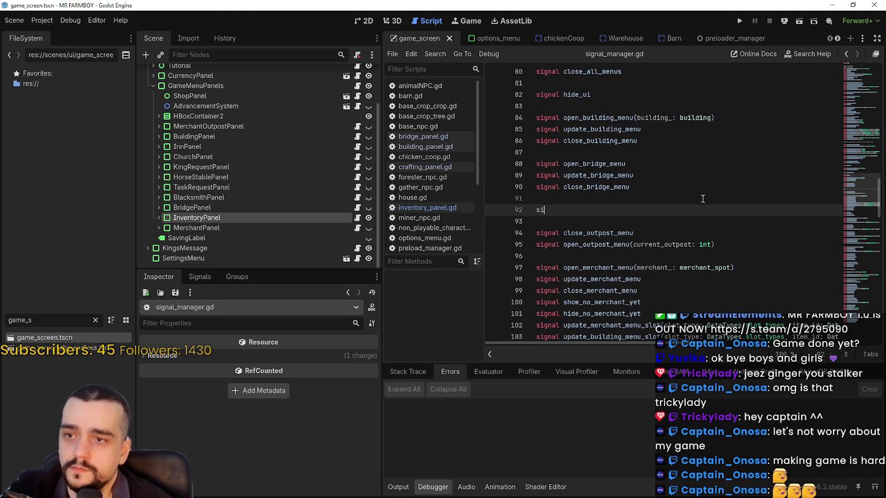
text(gnal close_inventory_menu)
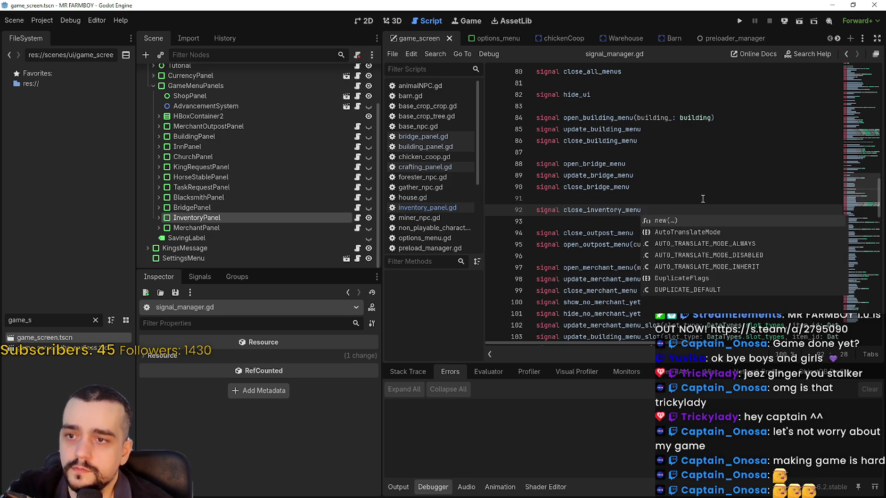
key(Return)
key(ctrl+z)
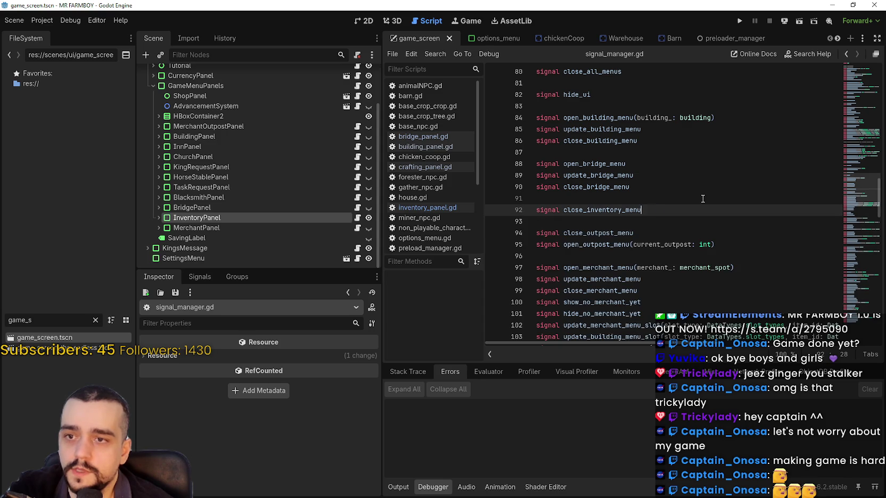
key(Return)
text(signal )
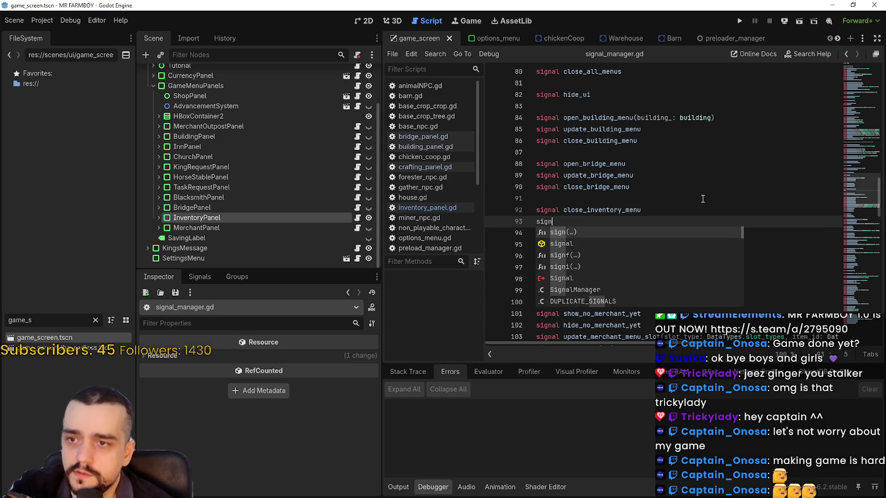
text(open_inventor)
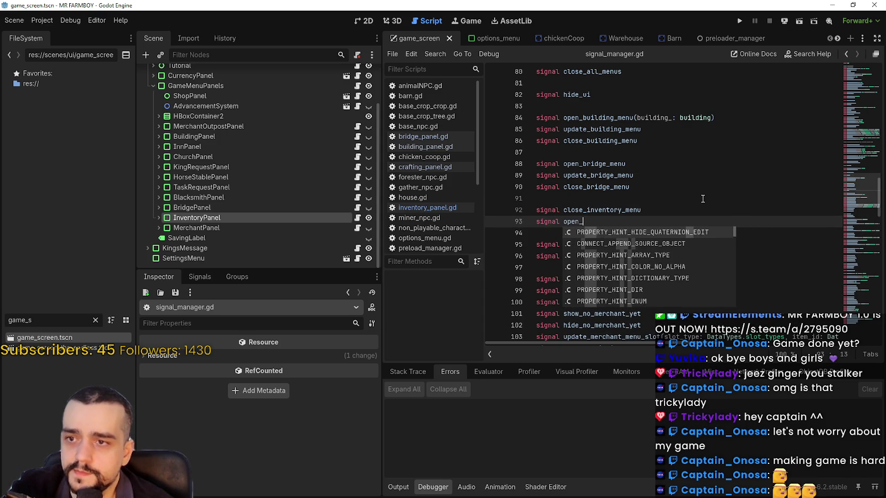
text(y()
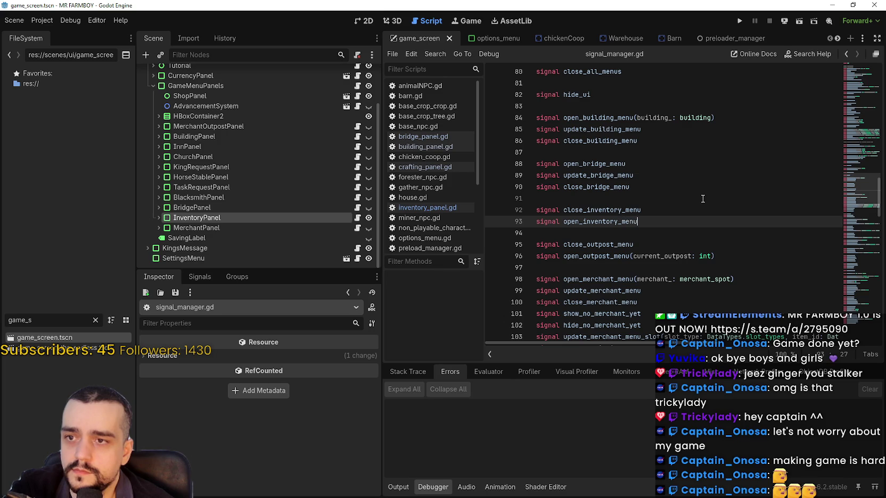
key(ctrl+s)
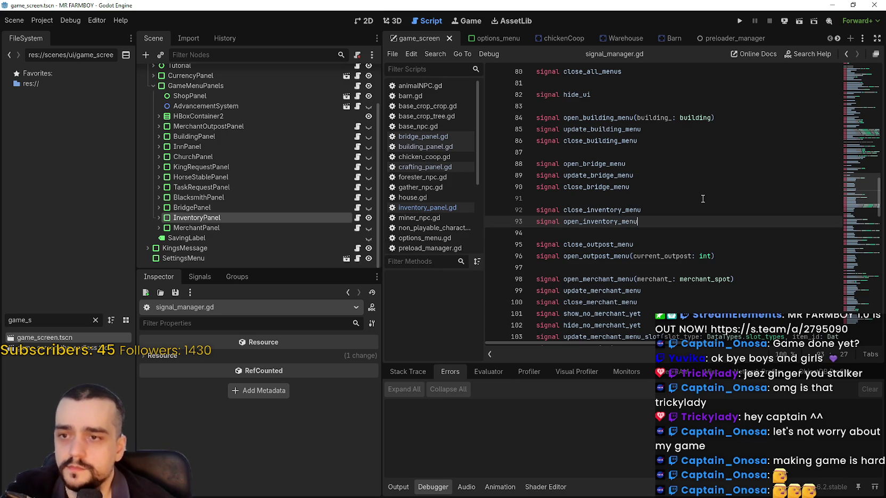
- Review the two new inventory signal declarations
mouse_move(680, 209)
mouse_down()
mouse_move(680, 220)
mouse_move(535, 209)
mouse_up()
click(668, 238)
click(580, 237)
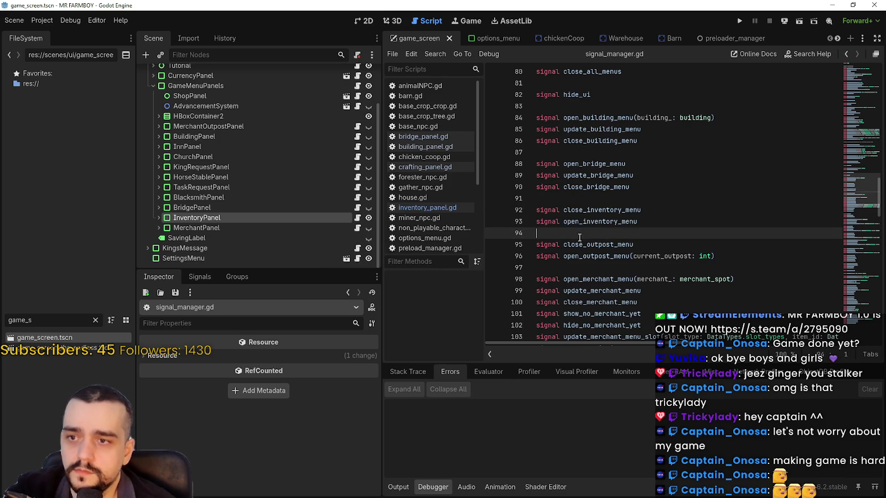
double_click(609, 221)
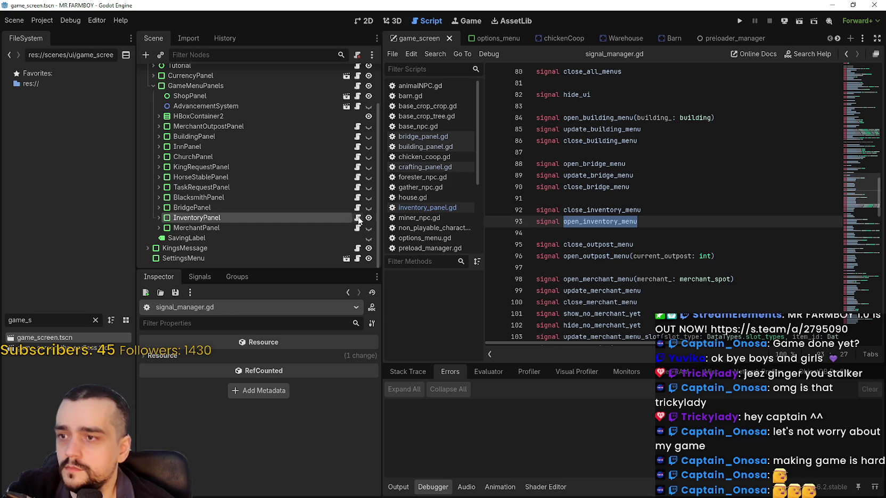
- Reopen inventory_panel.gd from InventoryPanel and review its _ready open_inventory_menu connection
click(358, 219)
click(682, 199)
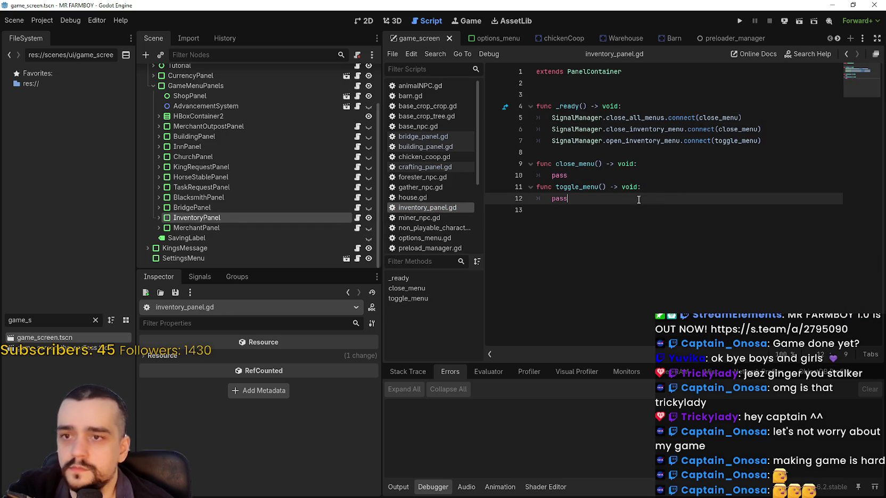
click(682, 213)
double_click(626, 140)
click(707, 216)
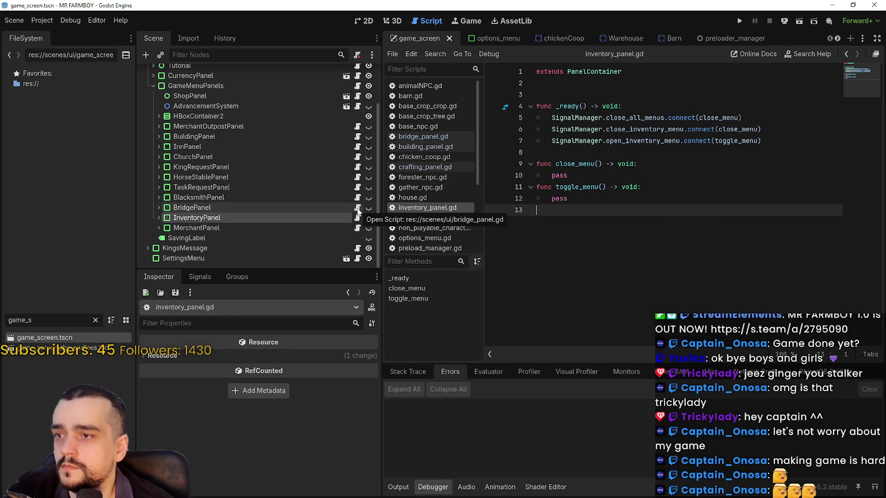
scroll(357, 213, up, 3)
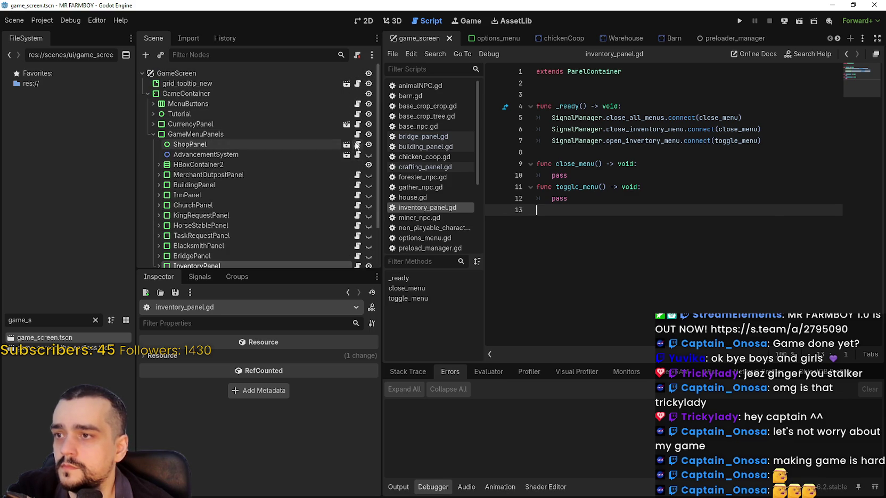
- Open crafting_panel.gd and locate its _input handler down to toggle_menu()
click(357, 144)
scroll(691, 252, down, 6)
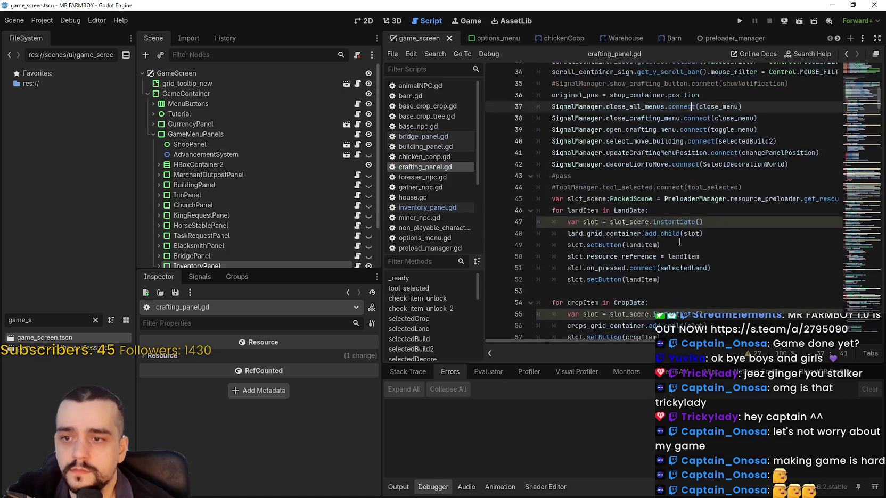
drag(860, 129, 856, 220)
drag(597, 92, 640, 208)
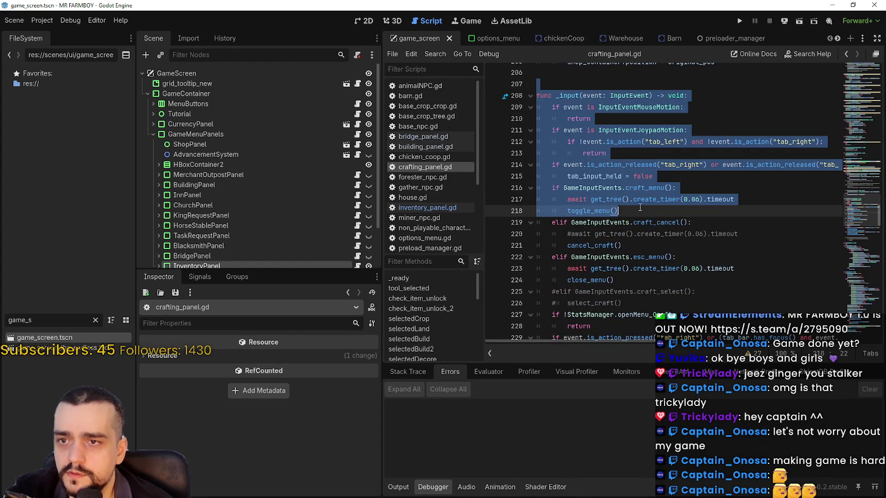
scroll(674, 274, down, 3)
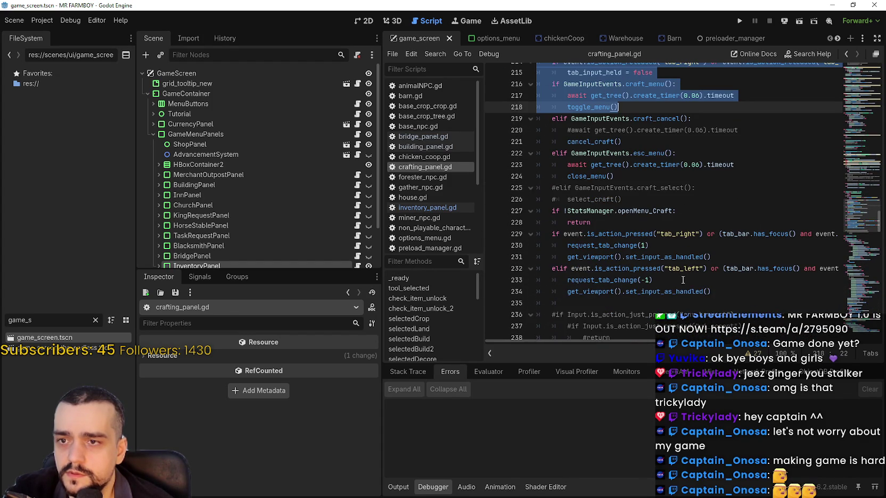
click(641, 222)
scroll(642, 221, down, 2)
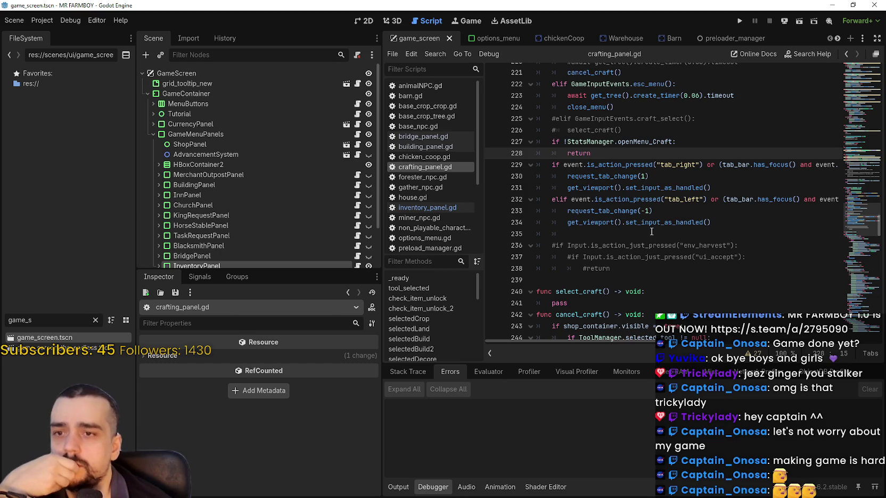
scroll(651, 232, down, 1)
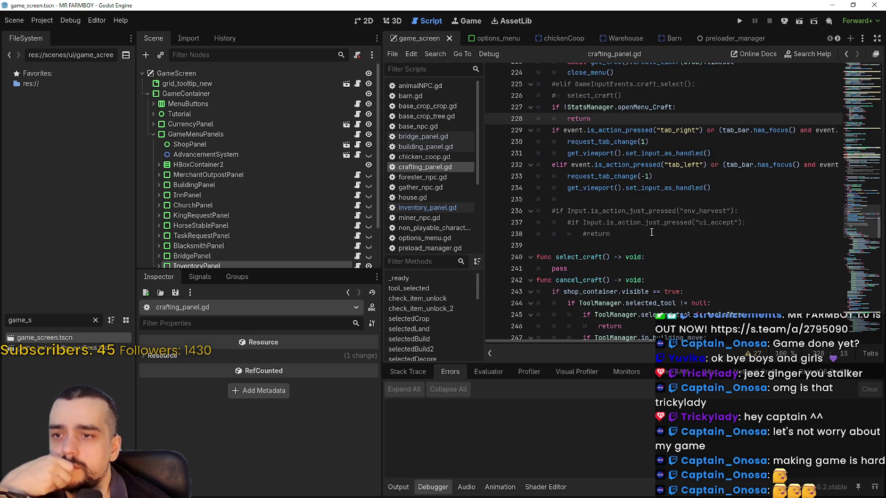
scroll(651, 232, up, 4)
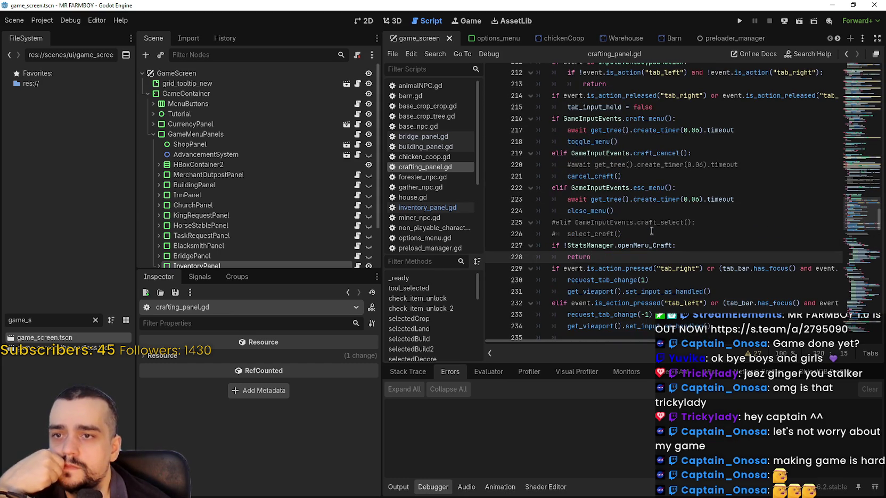
- Inspect the esc_menu, close_menu() and toggle_menu() calls in the handler
double_click(650, 188)
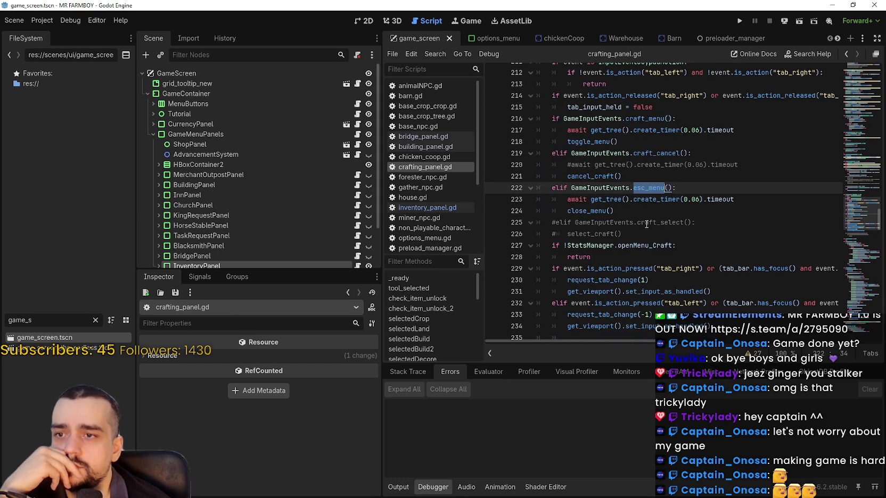
click(629, 207)
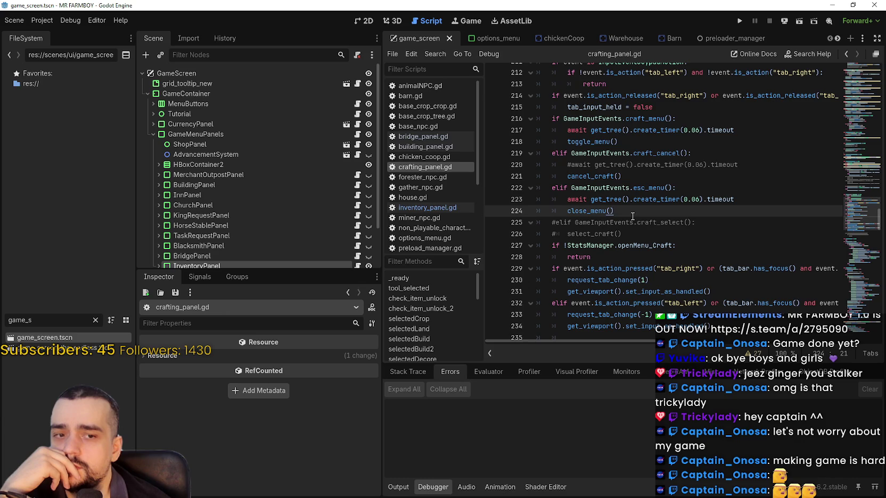
scroll(632, 216, up, 2)
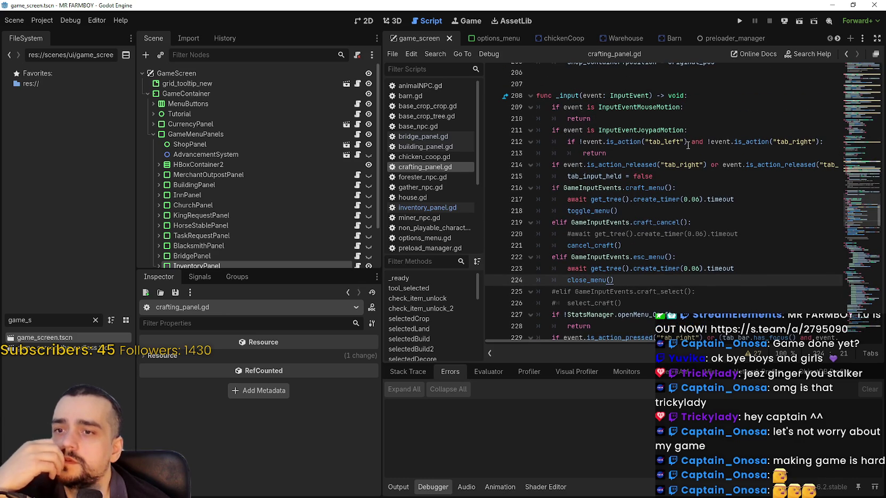
double_click(596, 280)
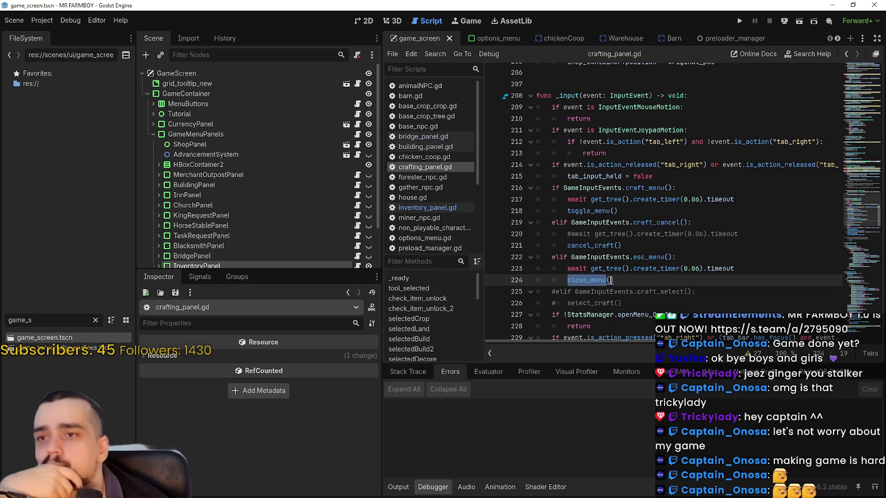
scroll(618, 259, up, 2)
scroll(618, 259, down, 3)
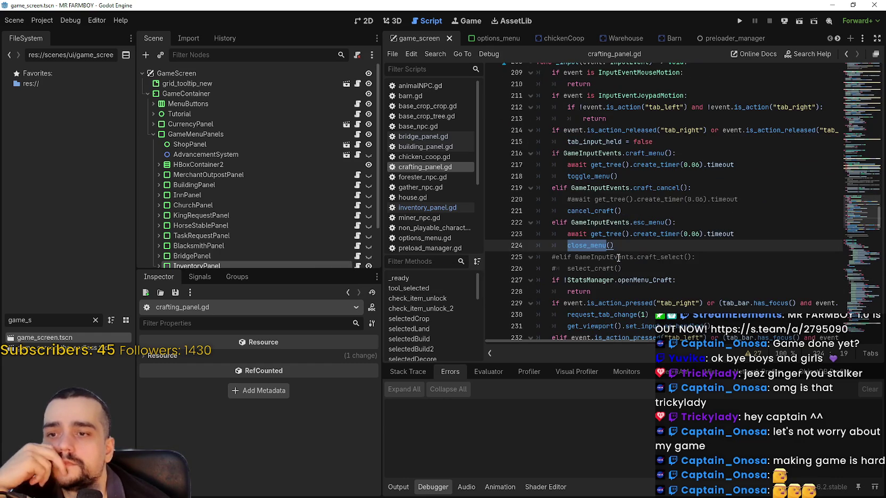
mouse_move(593, 243)
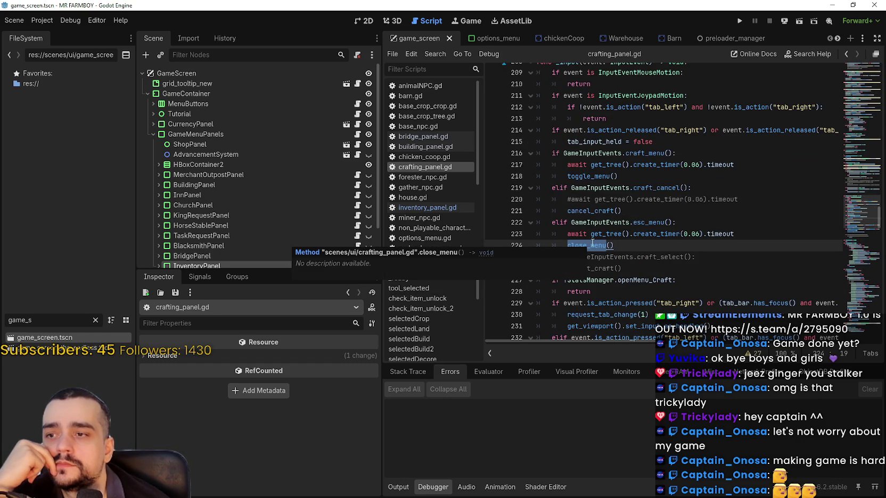
click(628, 246)
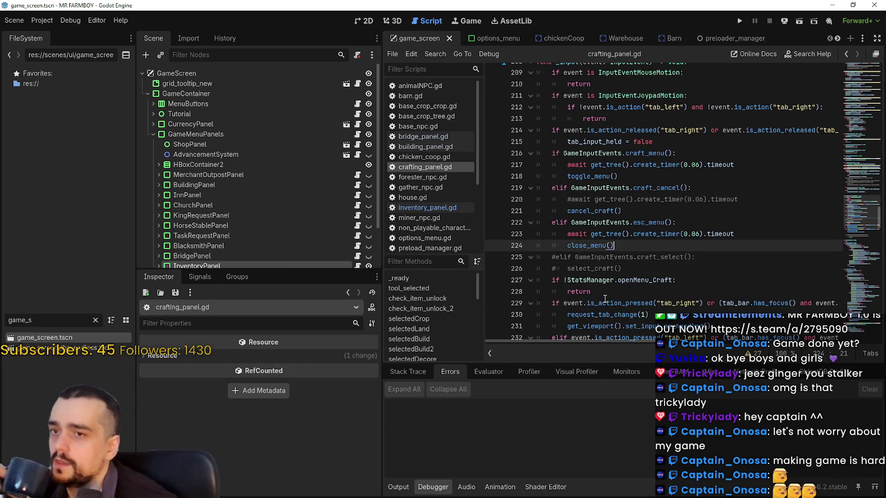
mouse_move(605, 297)
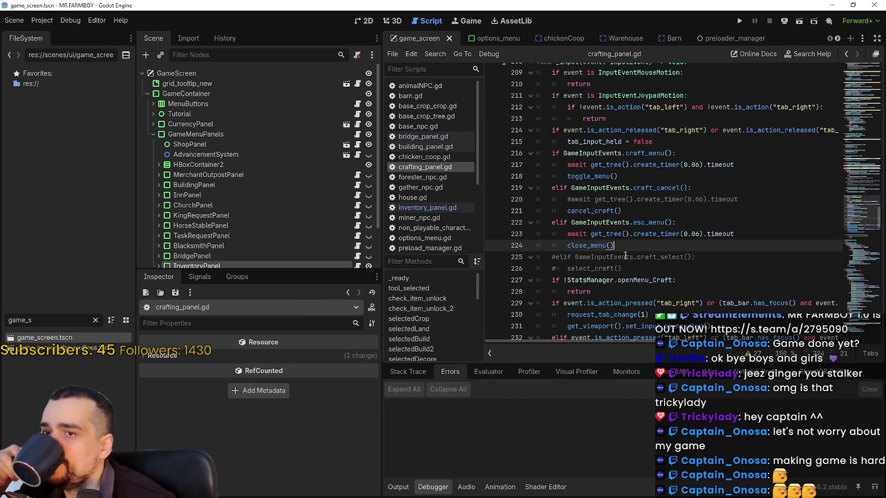
scroll(634, 259, up, 2)
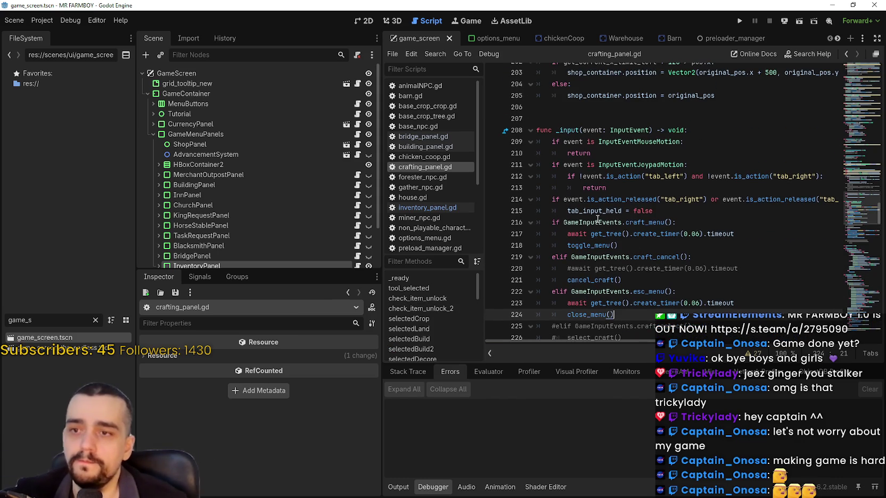
mouse_move(595, 226)
click(631, 246)
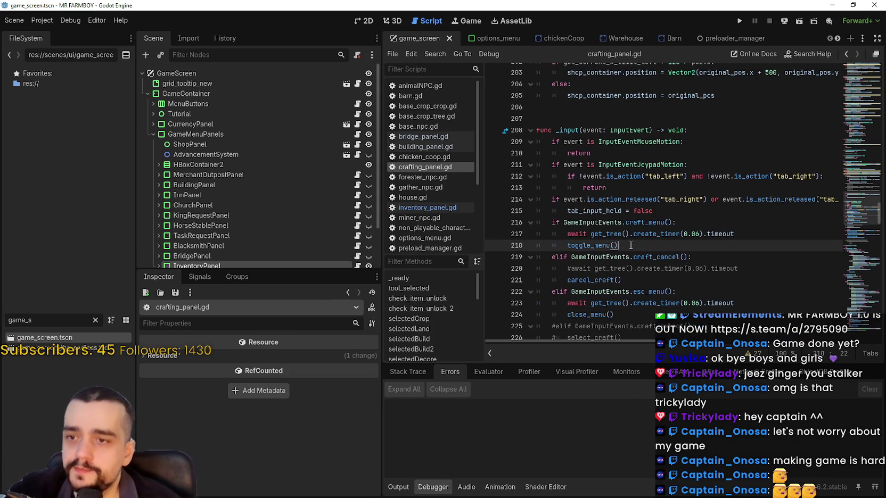
- Select the whole _input function, lines 208–224, for copying
click(648, 277)
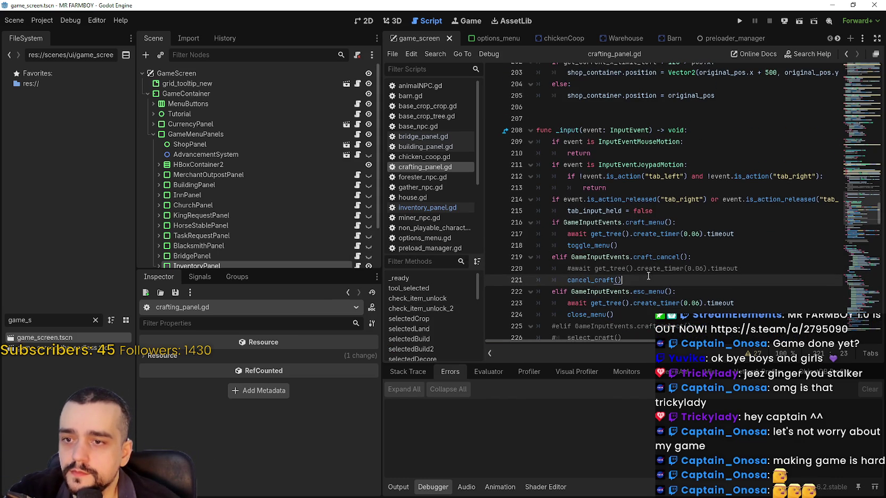
mouse_move(672, 313)
mouse_down()
mouse_move(554, 201)
mouse_move(533, 133)
mouse_move(529, 149)
mouse_up()
key(ctrl+c)
scroll(607, 218, down, 4)
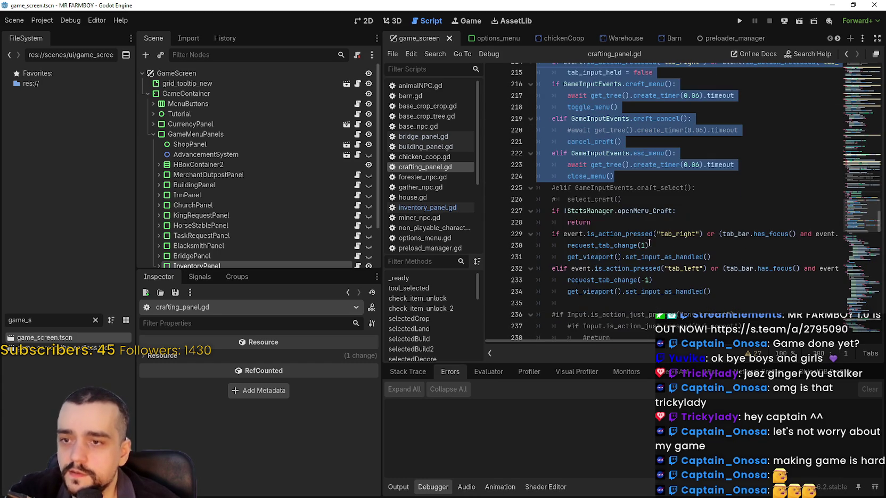
scroll(630, 238, down, 1)
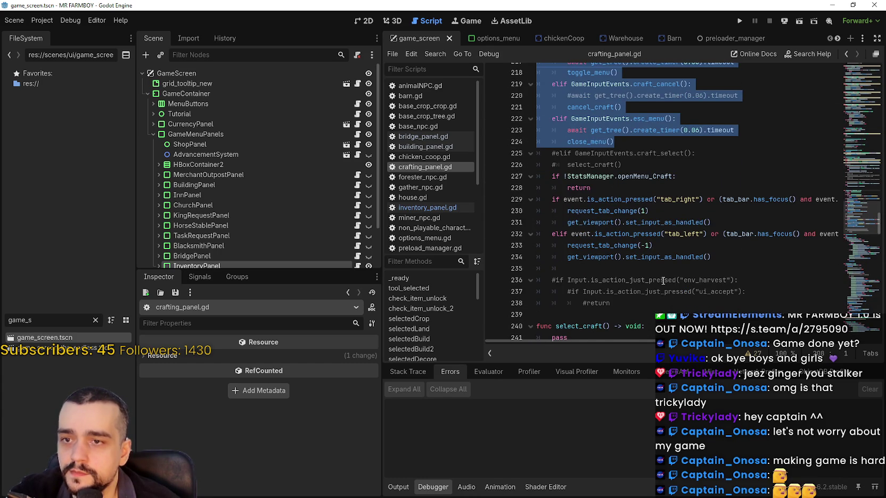
scroll(665, 285, down, 2)
scroll(665, 285, up, 9)
scroll(339, 227, down, 2)
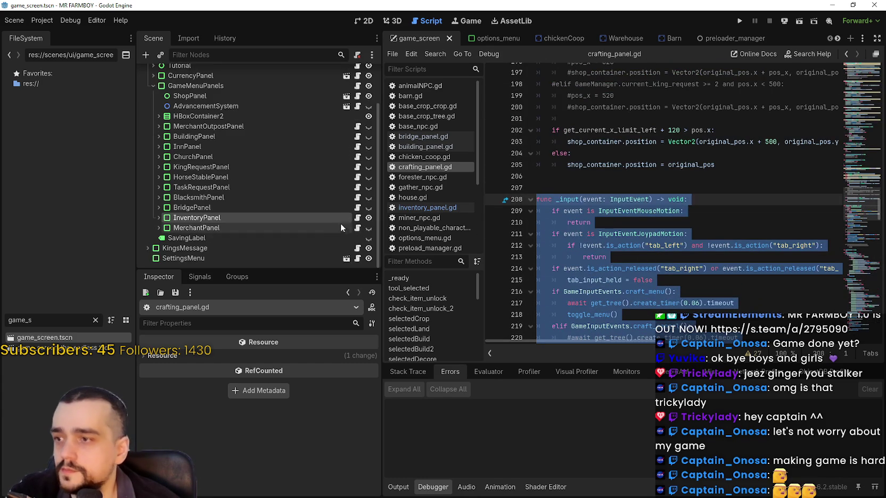
- Paste the copied _input function below _ready in inventory_panel.gd
click(357, 218)
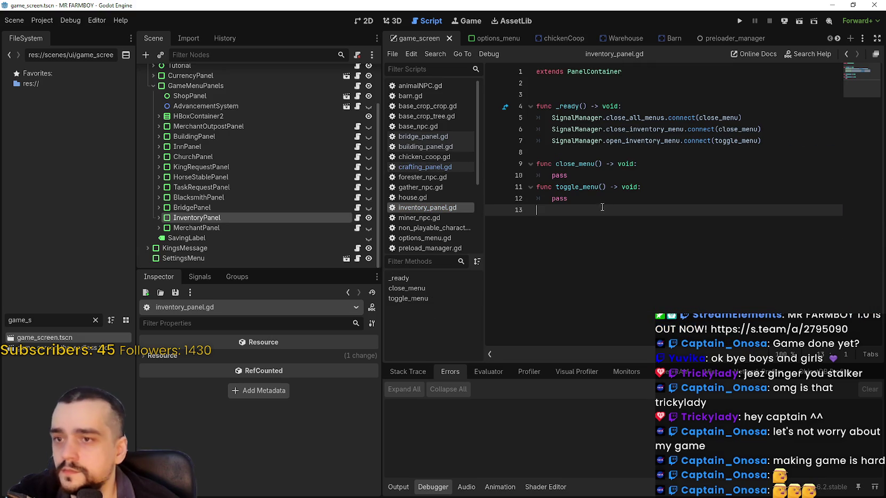
click(575, 154)
key(Return)
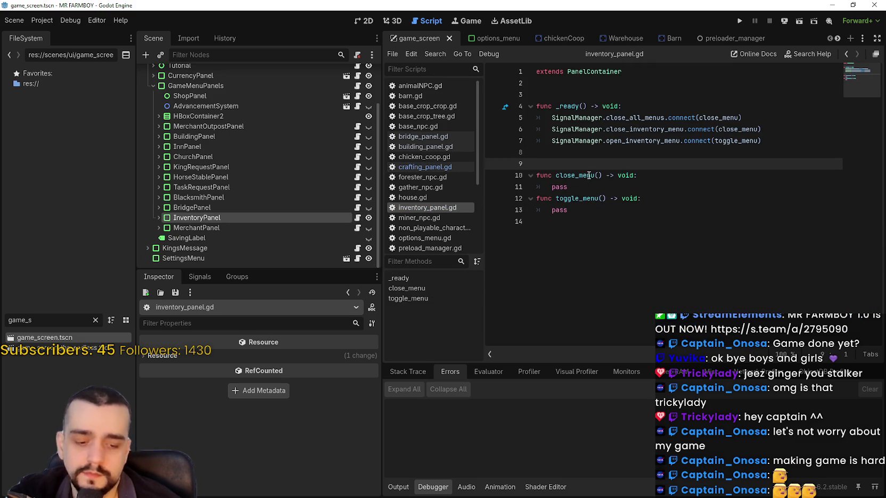
key(ctrl+v)
key(BackSpace)
key(BackSpace)
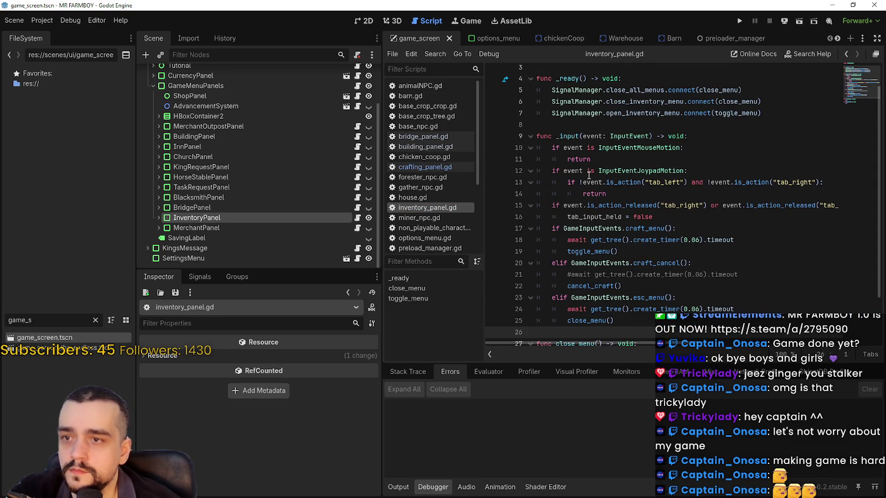
- Inspect the tab-release check and its undefined tab_input_held variable
click(640, 195)
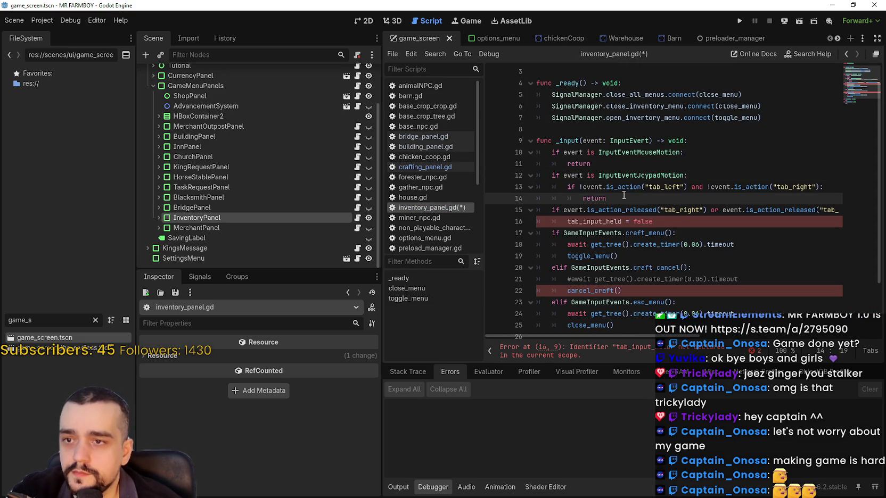
click(655, 209)
key(Down)
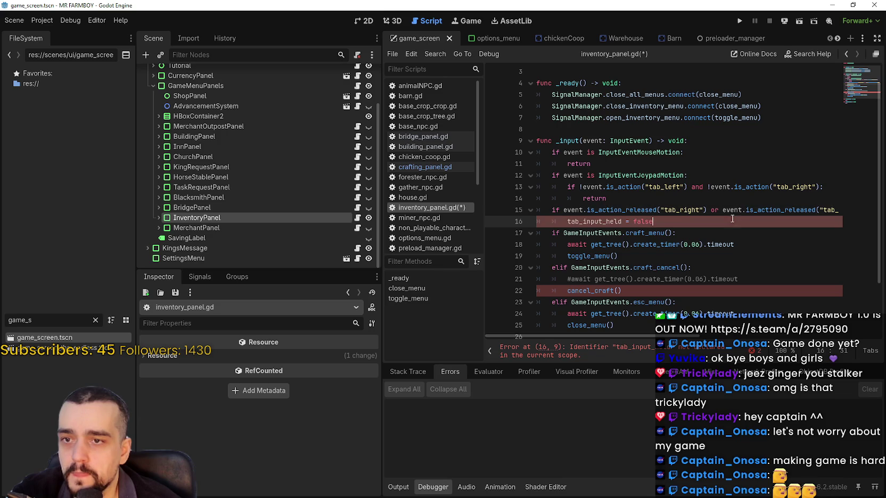
scroll(745, 216, right, 3)
scroll(692, 213, right, 5)
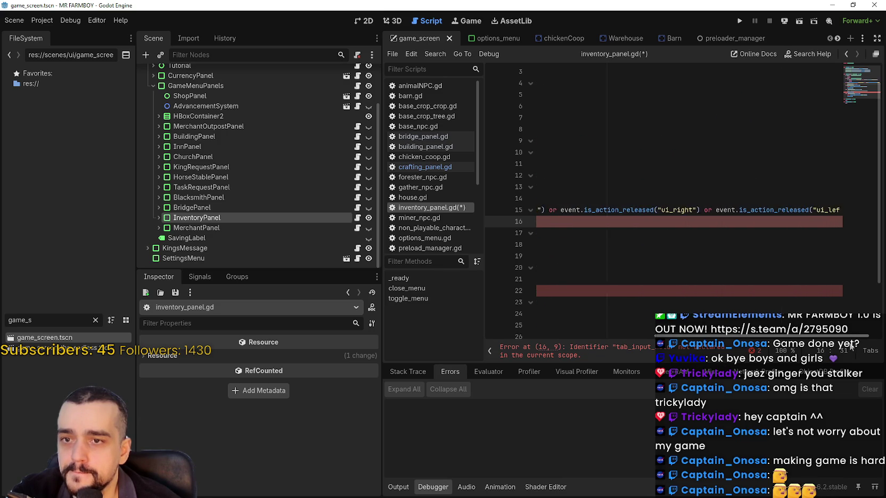
scroll(595, 218, left, 8)
double_click(596, 221)
click(708, 223)
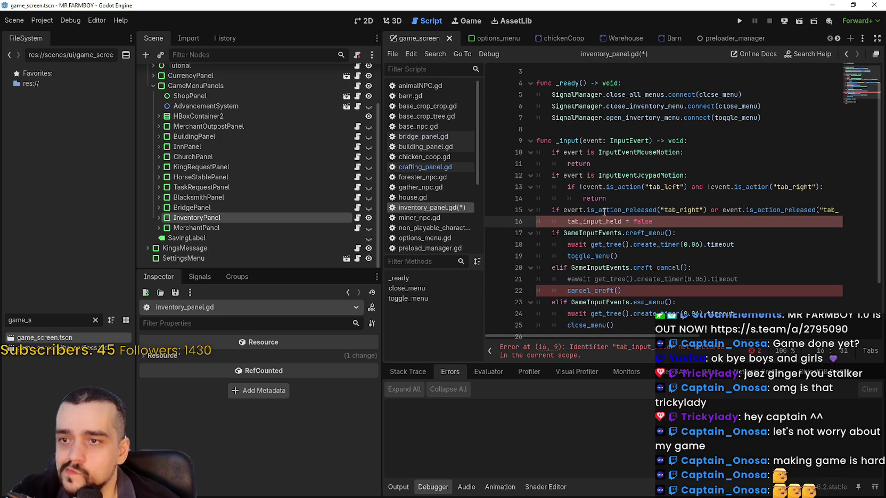
- Delete the tab_right/tab_left release check and its body on lines 15–16
mouse_move(605, 212)
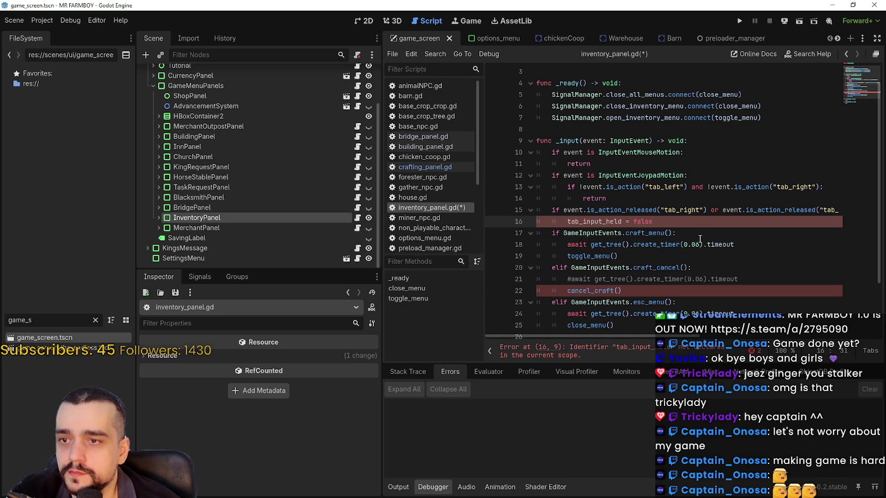
scroll(686, 324, right, 5)
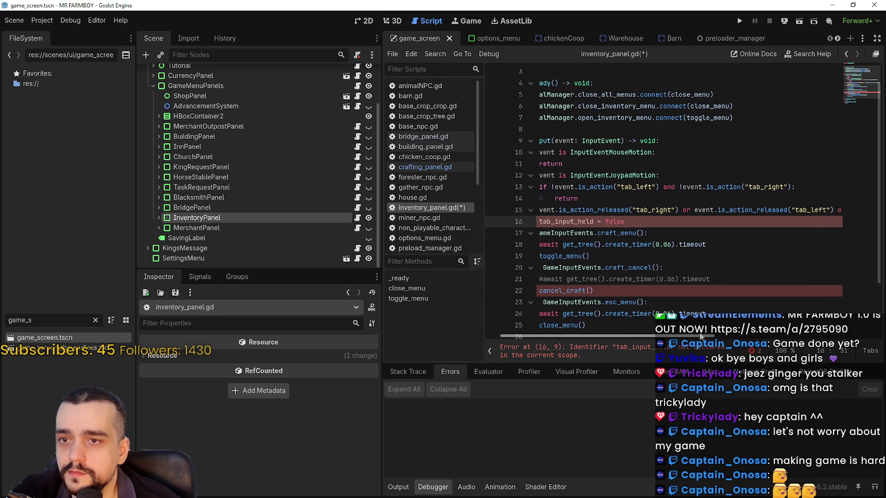
scroll(639, 240, left, 5)
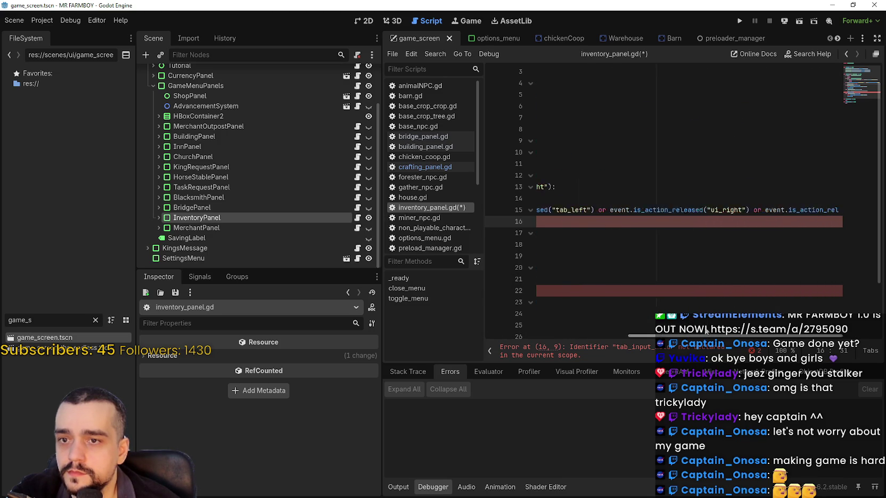
mouse_move(652, 221)
mouse_down()
mouse_move(505, 217)
mouse_move(507, 198)
mouse_move(508, 207)
mouse_up()
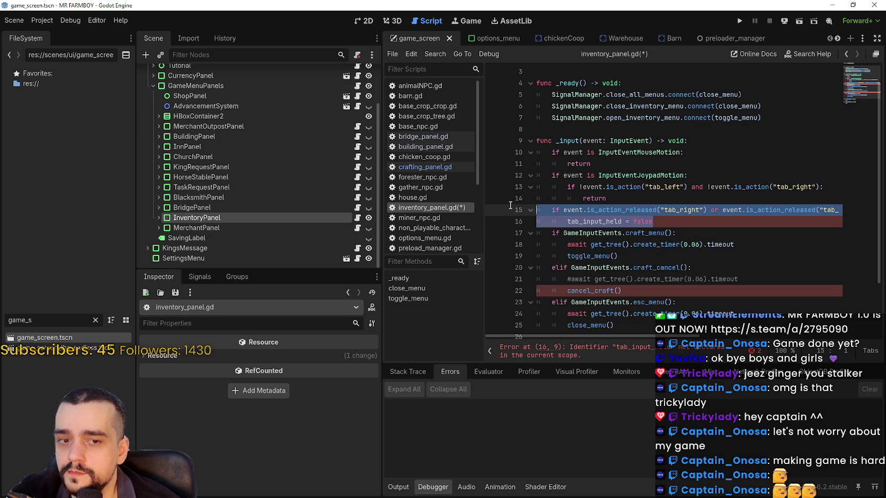
key(Delete)
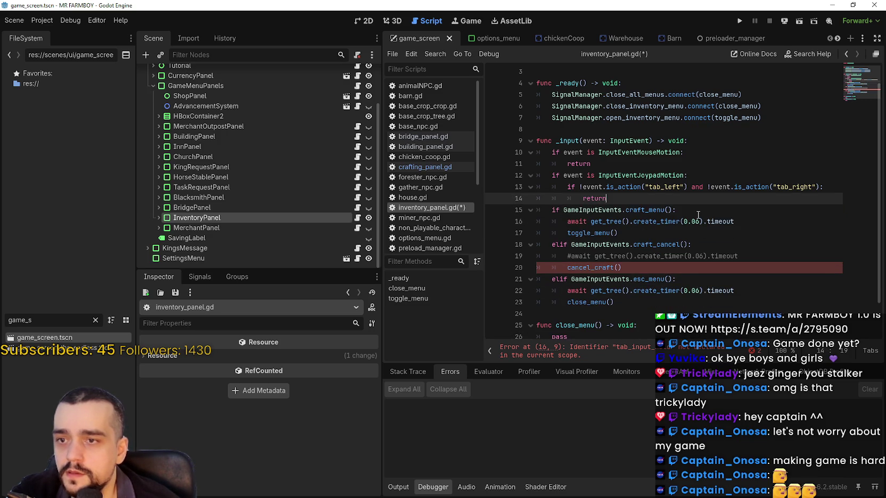
- Change the craft_menu action on line 15 to inv_menu
double_click(659, 210)
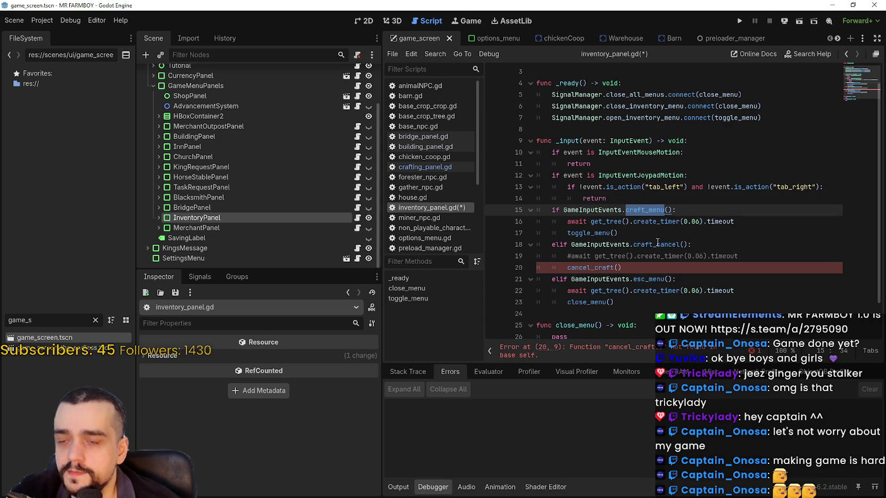
text(inv_menu)
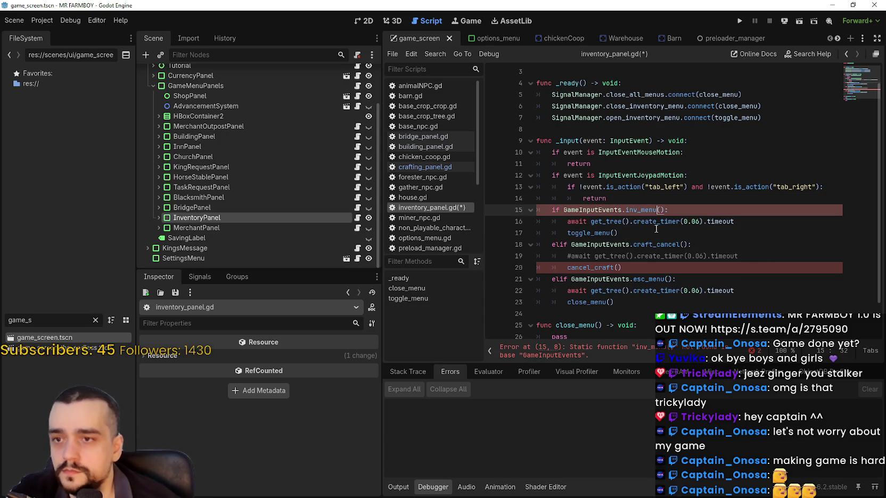
click(607, 233)
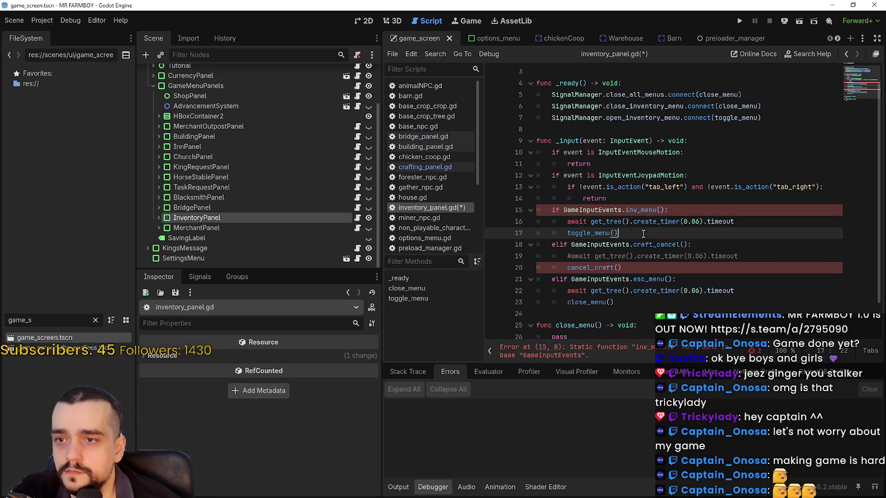
click(607, 267)
click(663, 245)
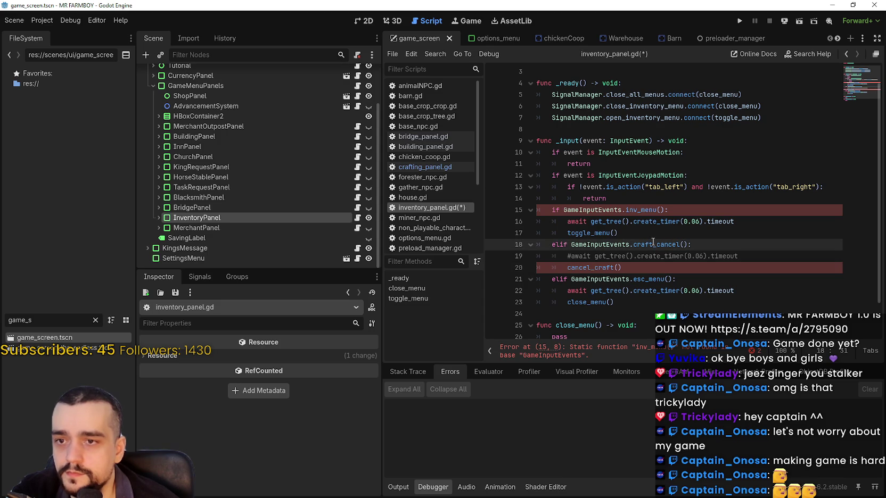
- Replace the cancel_craft() call in the craft_cancel branch with close_menu()
drag(653, 245, 633, 245)
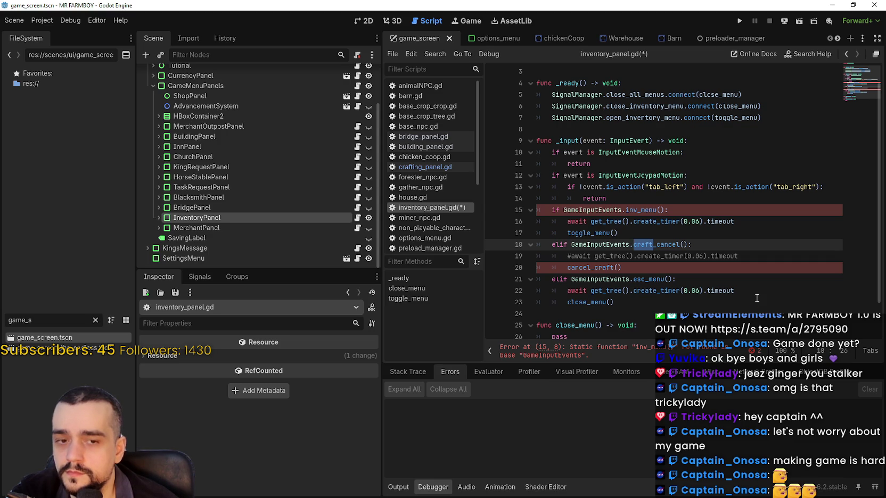
double_click(644, 245)
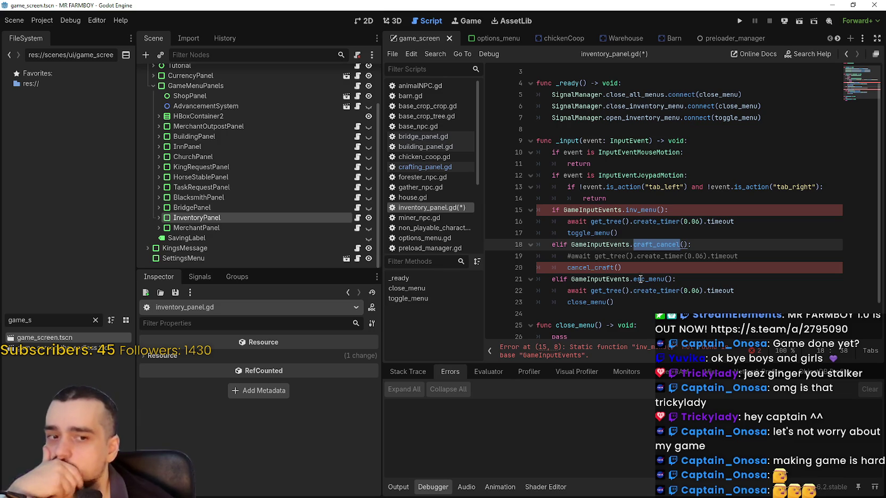
double_click(603, 268)
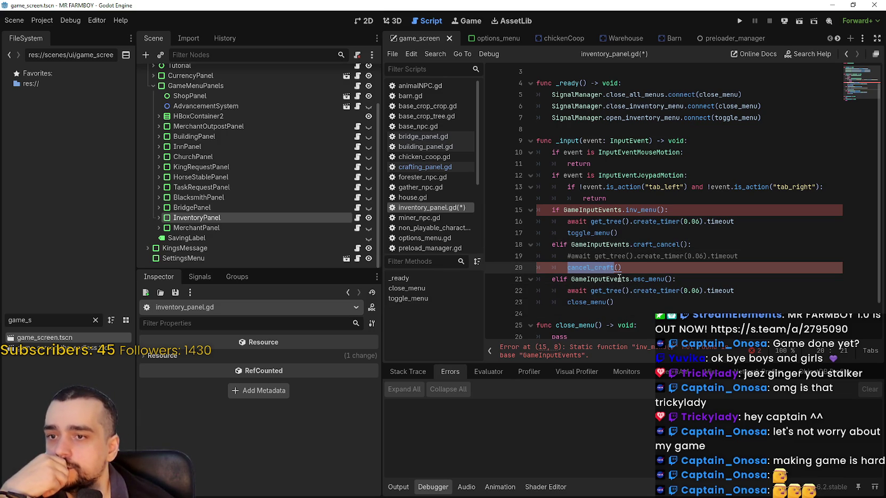
text(close_menu)
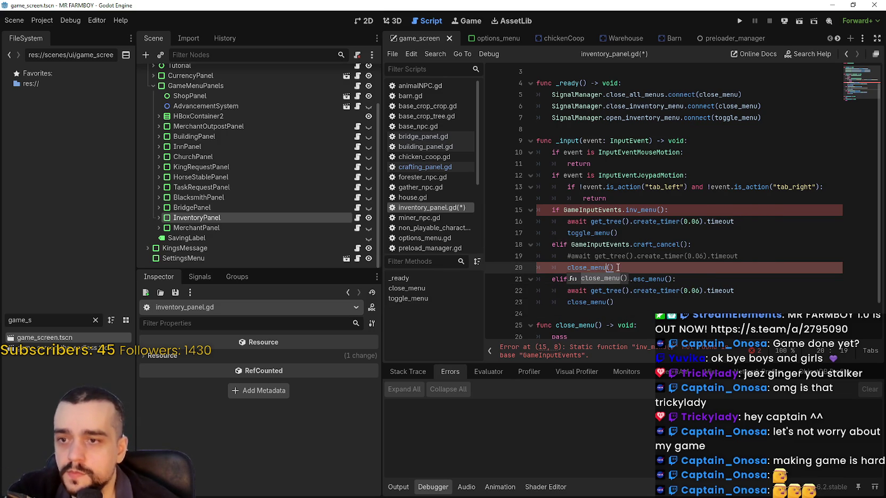
key(Return)
scroll(303, 184, up, 3)
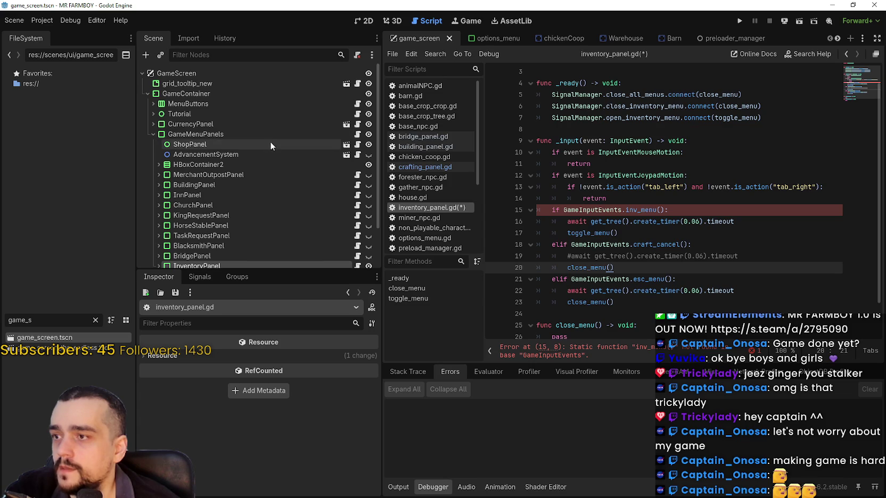
scroll(284, 167, down, 3)
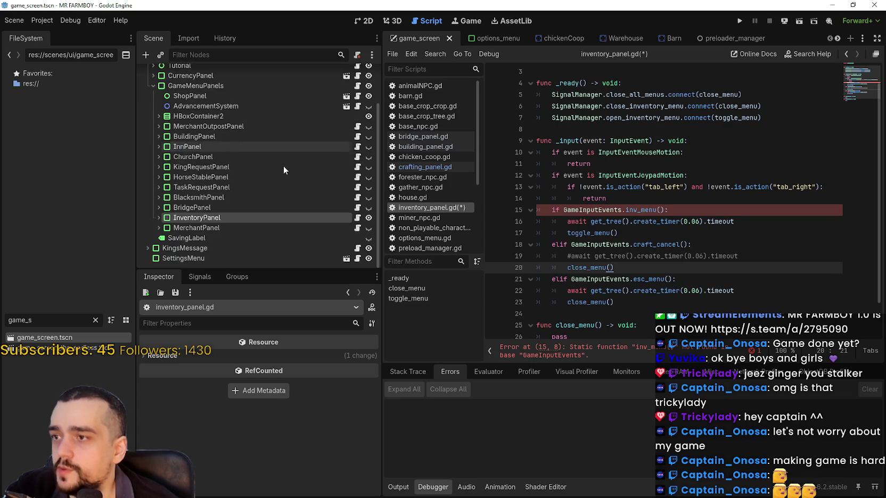
scroll(284, 167, up, 2)
- Open advancement_system.gd and inspect its craft_cancel action check in _input
click(358, 130)
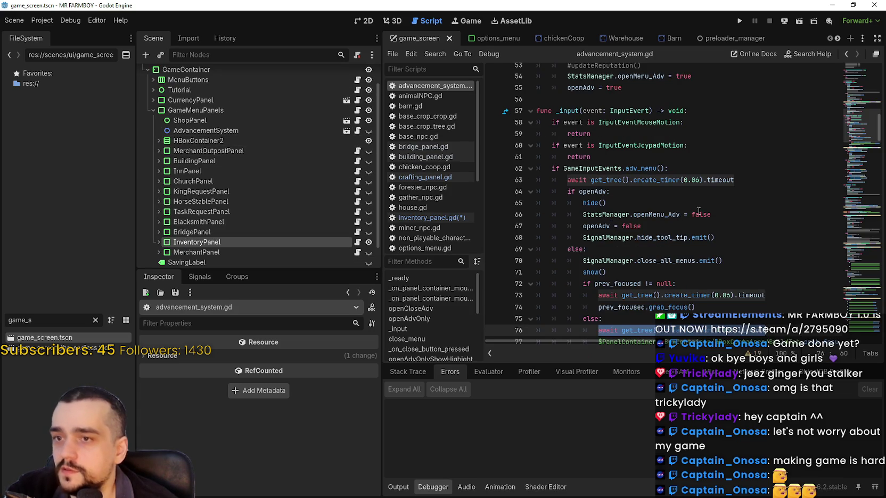
scroll(695, 205, down, 2)
click(689, 203)
scroll(690, 207, up, 1)
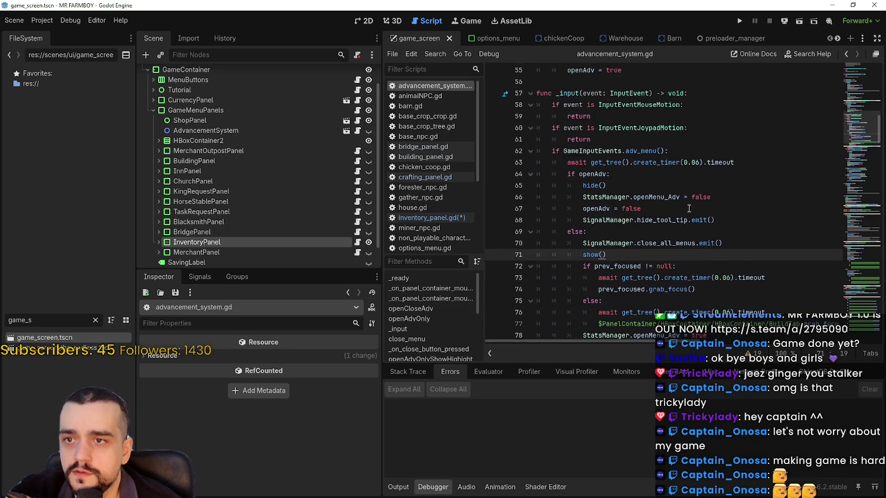
scroll(690, 208, up, 1)
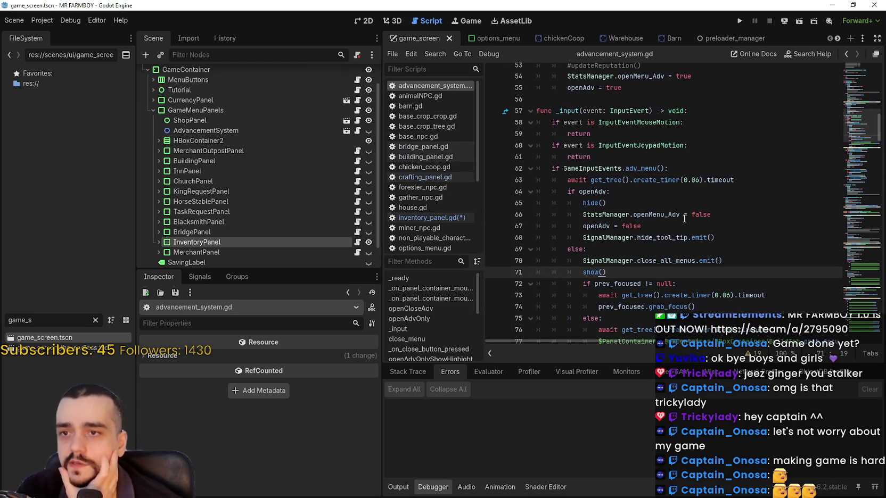
scroll(685, 212, down, 3)
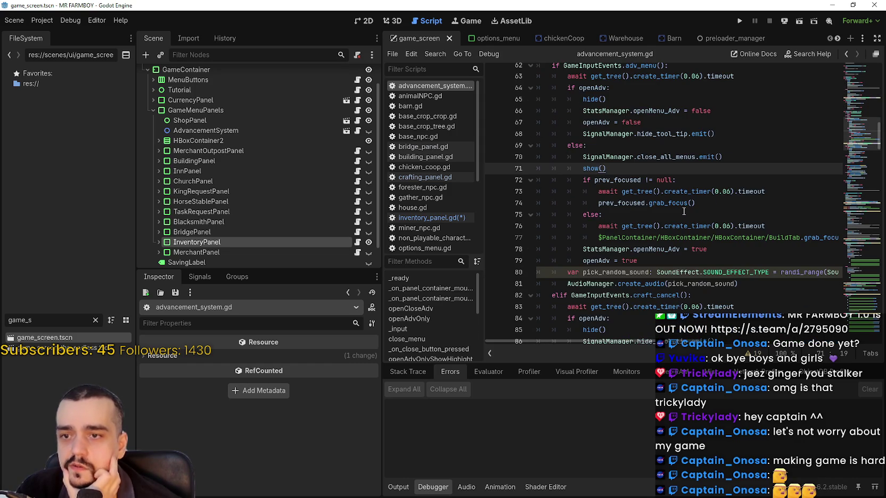
scroll(685, 209, down, 2)
double_click(673, 226)
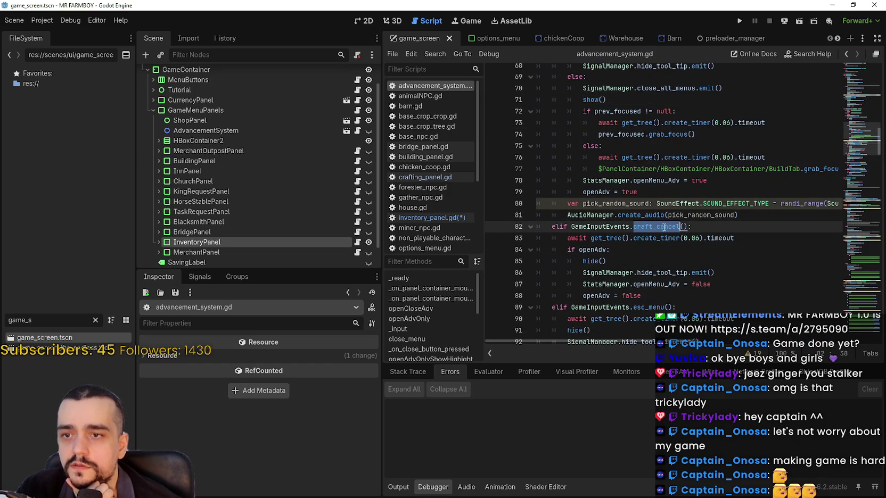
- Scroll through _input to examine the esc_menu check on line 89
scroll(655, 234, down, 2)
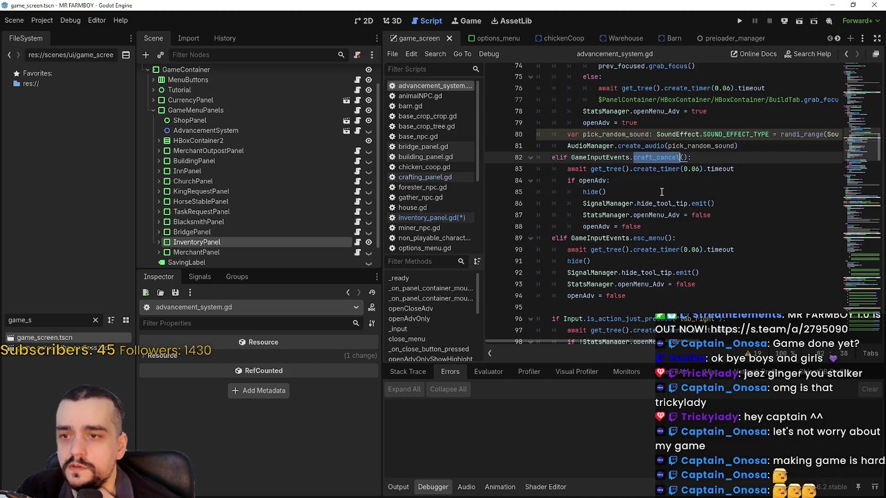
scroll(662, 191, down, 1)
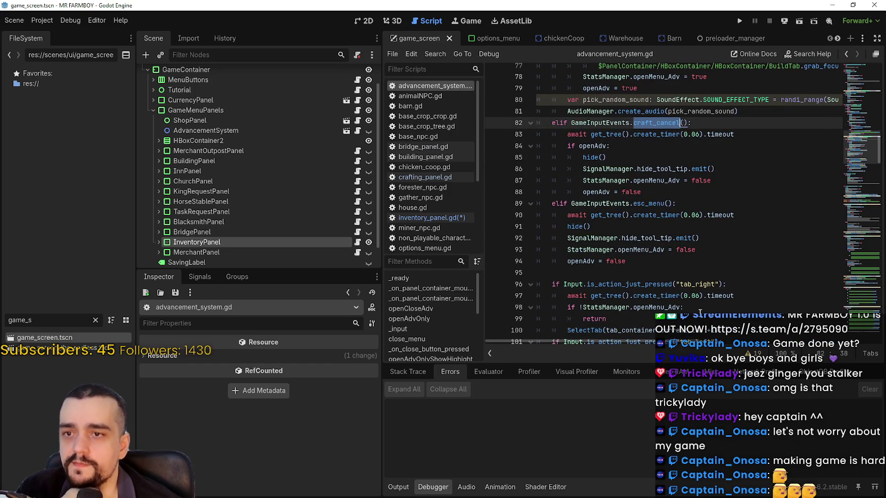
scroll(670, 273, down, 1)
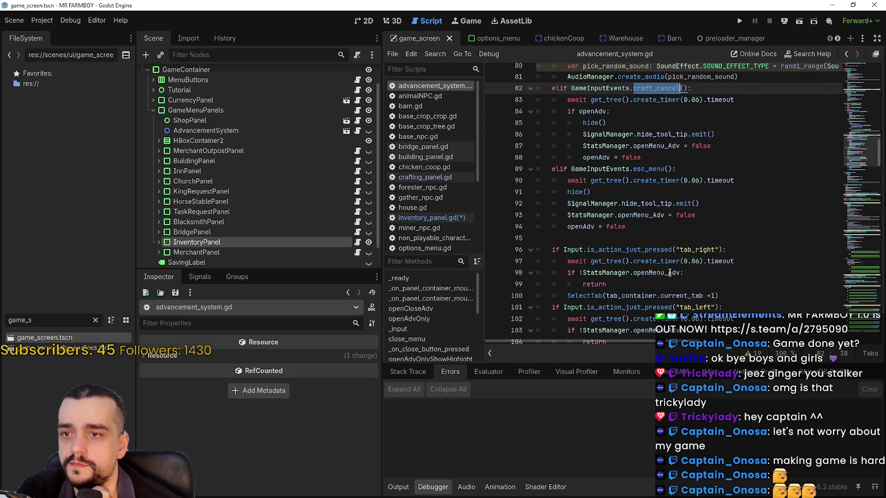
scroll(669, 273, down, 1)
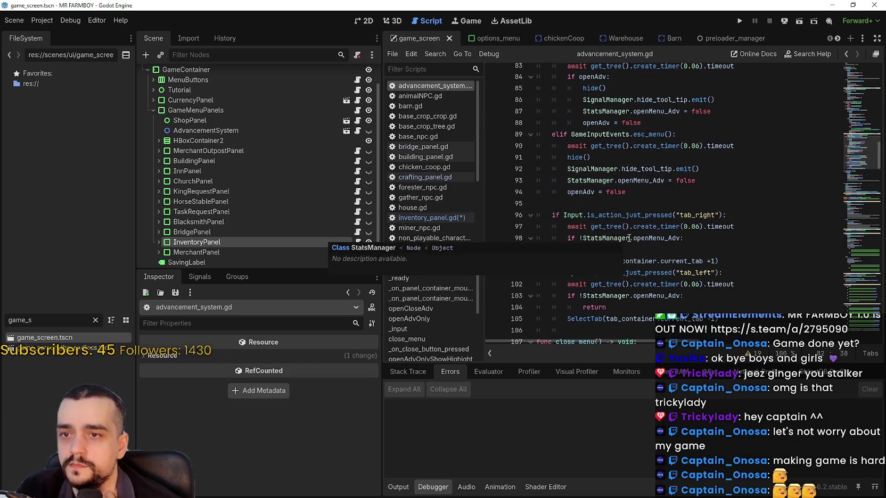
scroll(673, 275, up, 1)
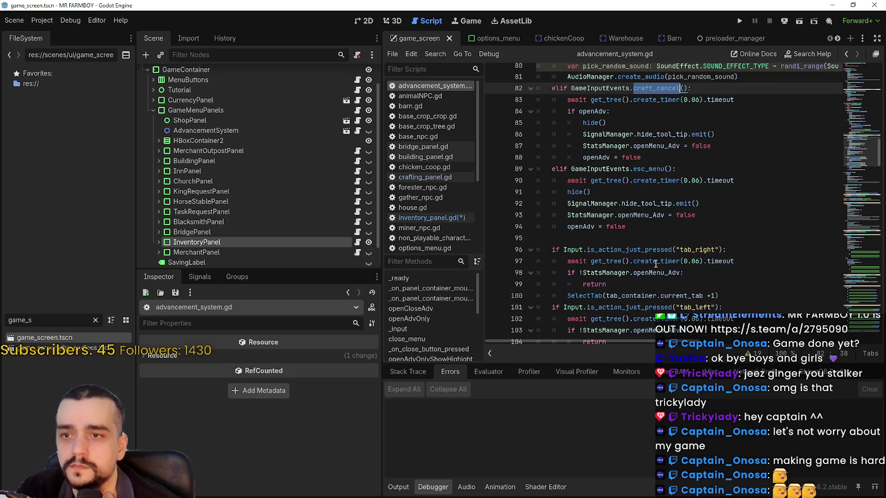
scroll(623, 227, up, 2)
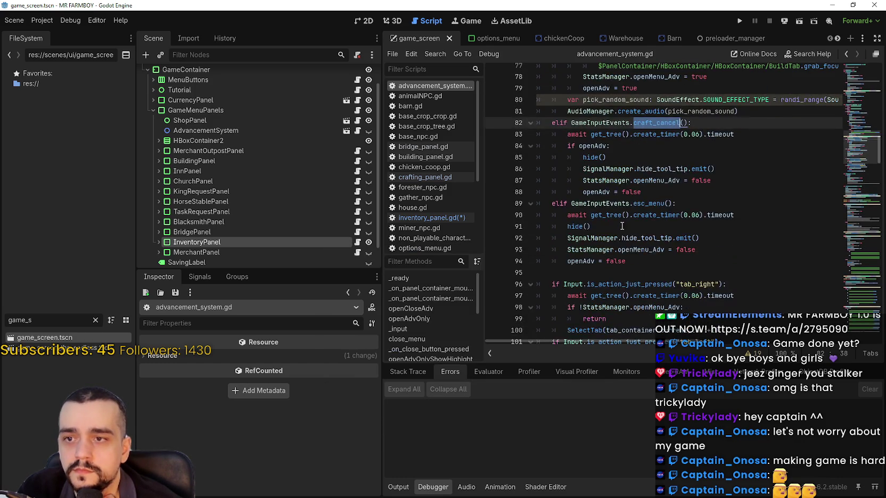
scroll(593, 206, up, 1)
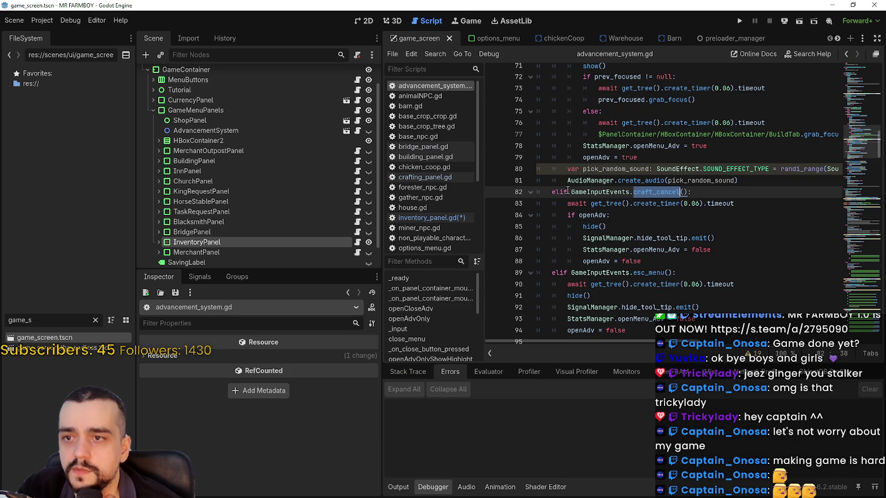
click(649, 272)
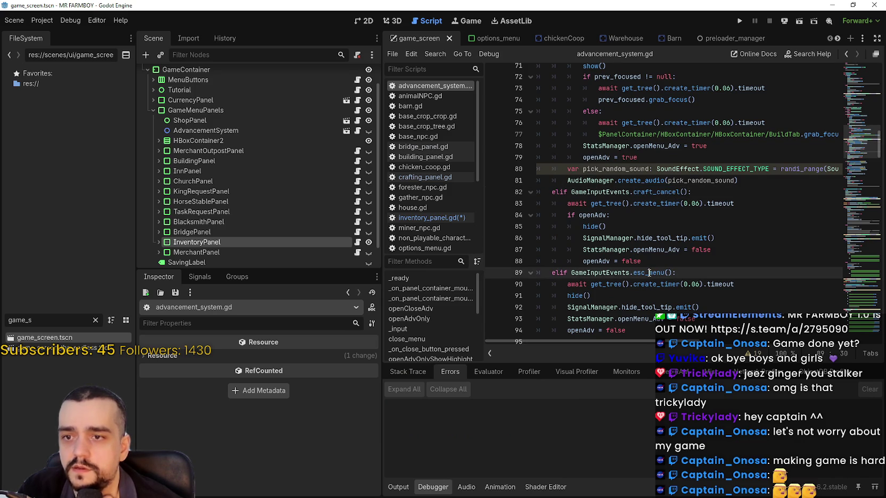
double_click(648, 273)
- Review the joypad-motion early return lines, then go back to inventory_panel.gd
scroll(633, 260, down, 2)
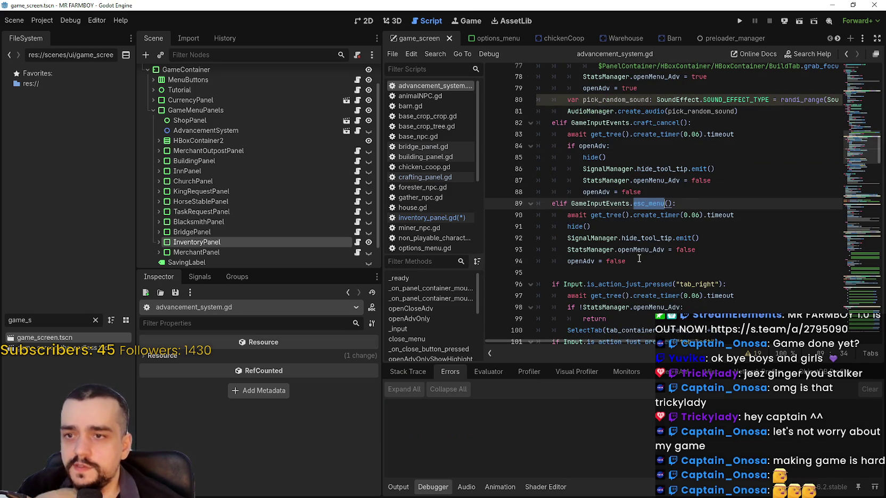
scroll(651, 291, up, 5)
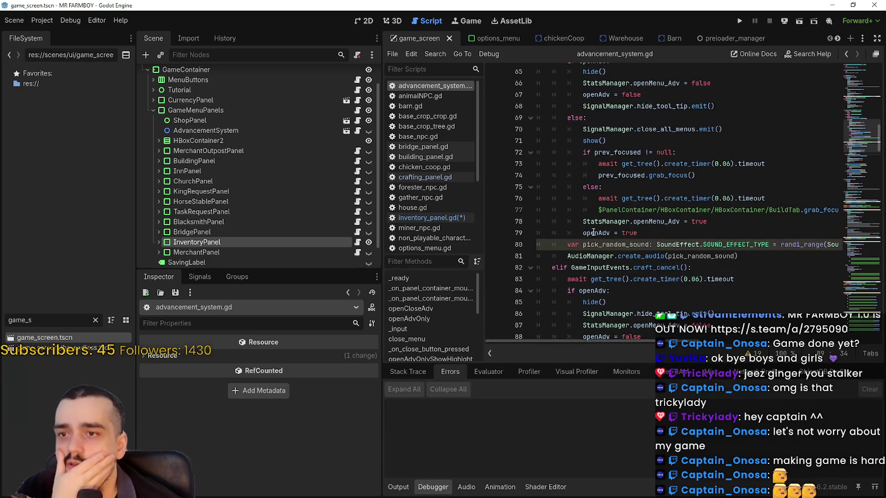
scroll(600, 243, up, 2)
scroll(601, 243, up, 1)
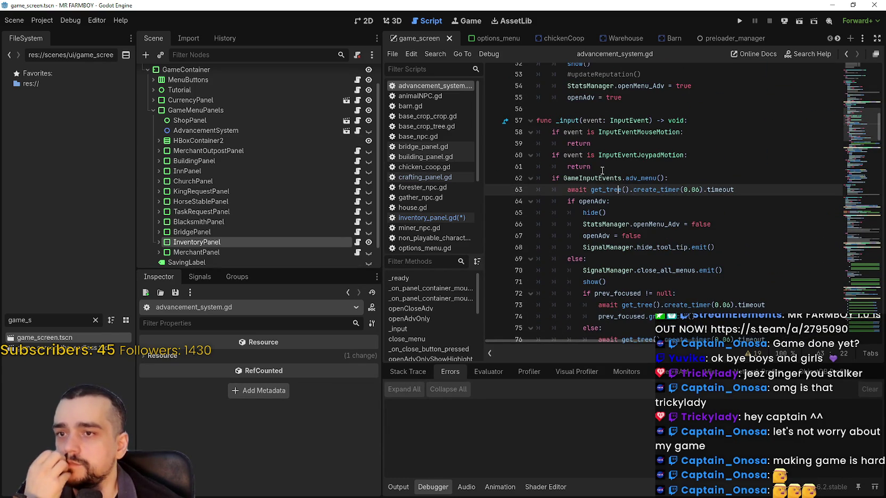
drag(592, 167, 549, 149)
click(631, 166)
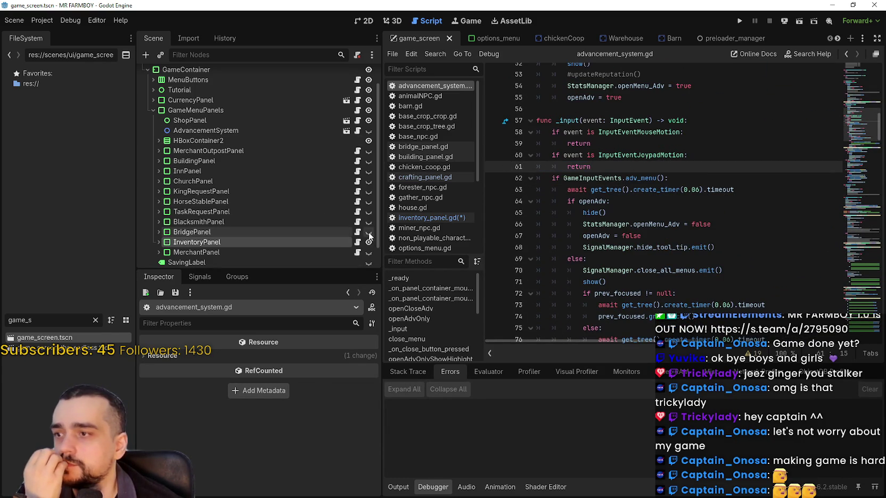
click(358, 243)
- Replace the two-line event check in inventory_panel.gd with a plain return
mouse_move(606, 198)
mouse_down()
mouse_move(528, 186)
mouse_move(568, 187)
mouse_up()
text(return)
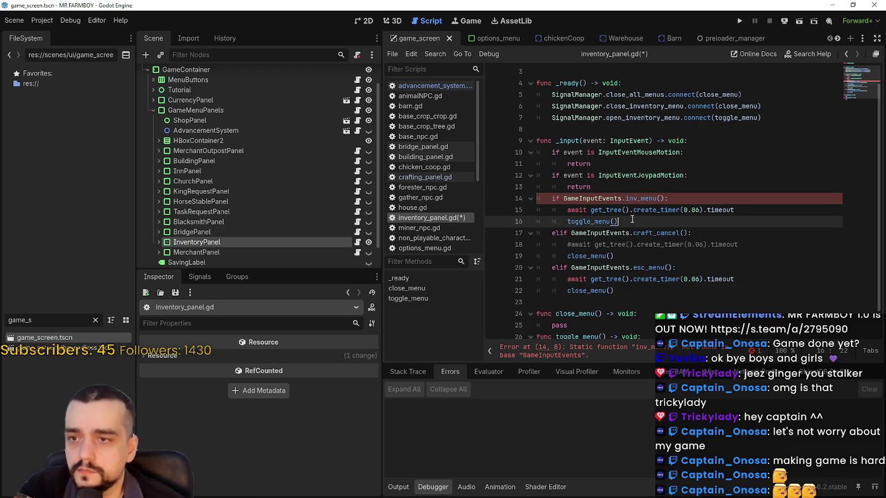
click(631, 198)
- Delete the commented-out await and the timer waits under inv_menu and esc_menu
drag(738, 245, 526, 248)
key(BackSpace)
key(BackSpace)
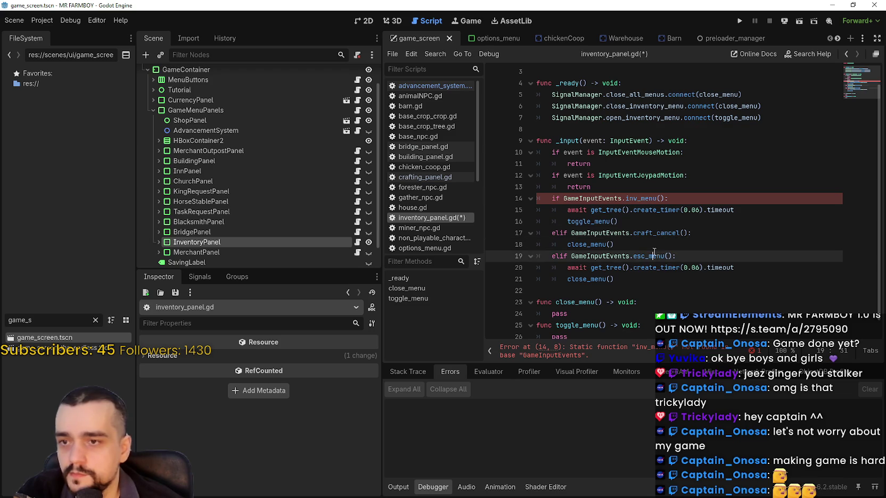
click(744, 209)
drag(744, 210, 537, 210)
key(BackSpace)
key(BackSpace)
click(740, 221)
drag(738, 256, 533, 256)
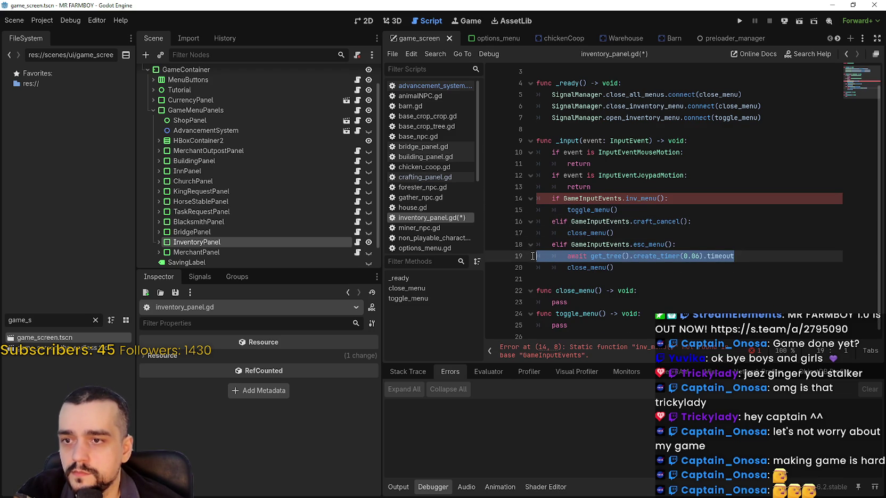
key(BackSpace)
key(BackSpace)
click(621, 266)
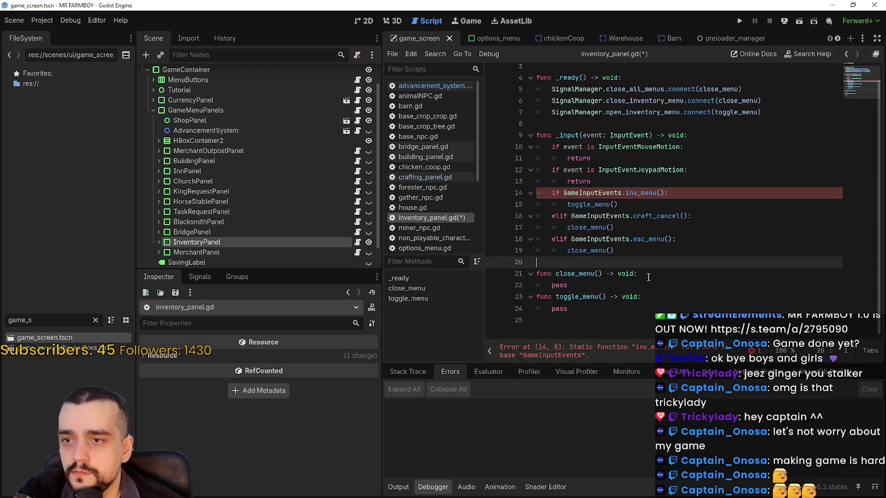
- Select inv_menu on line 14 and look up where it is defined
scroll(678, 246, up, 2)
click(611, 219)
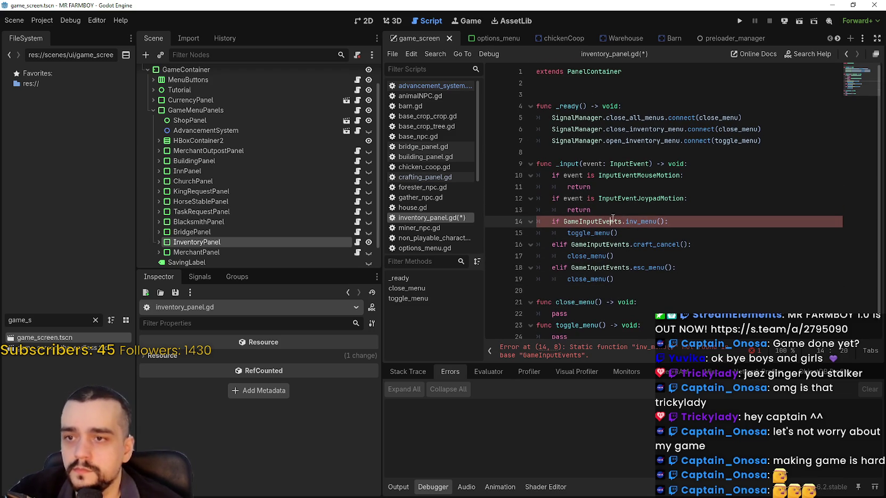
double_click(642, 222)
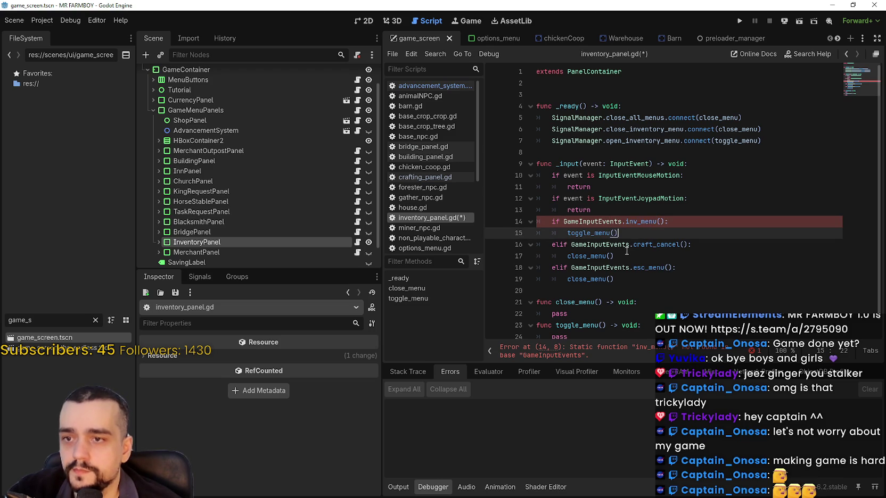
right_click(618, 244)
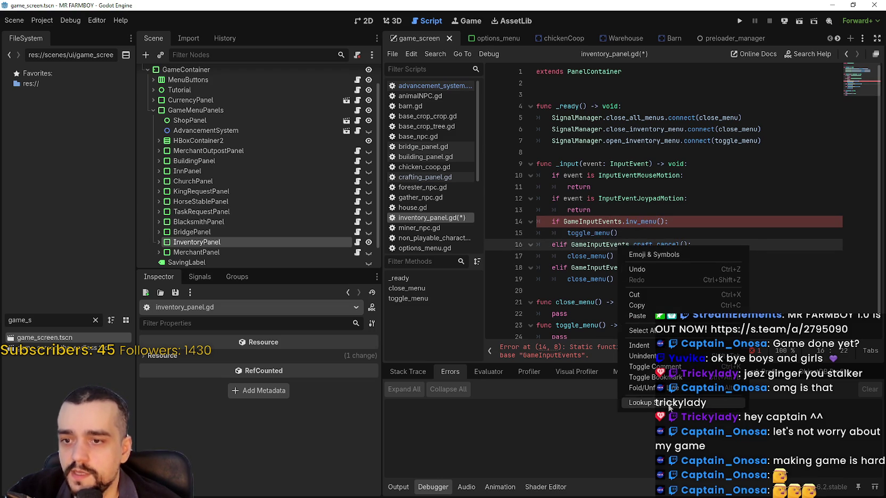
- Open game_input_events.gd and add a new line after craft_menu for inv_menu
click(642, 402)
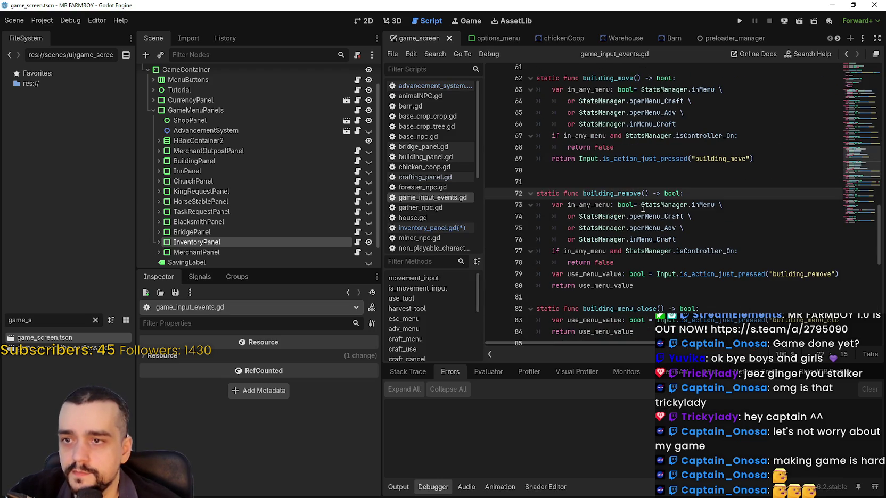
scroll(627, 230, up, 6)
scroll(627, 230, down, 8)
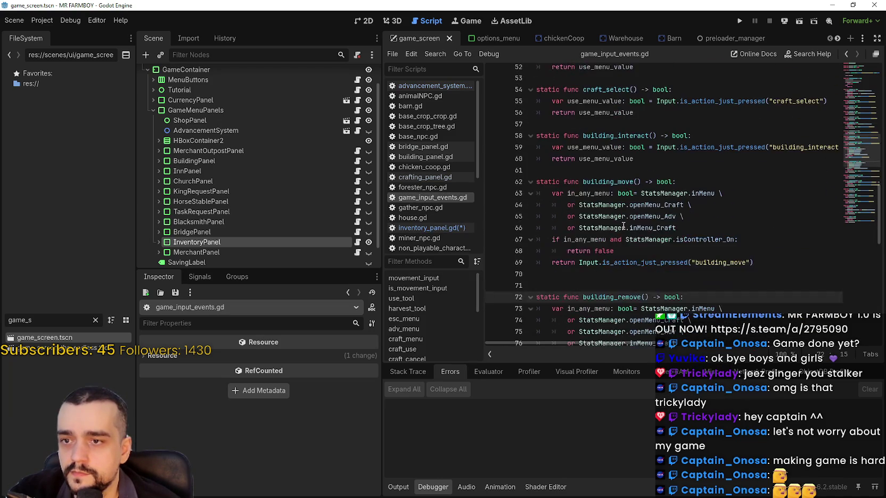
scroll(616, 243, down, 8)
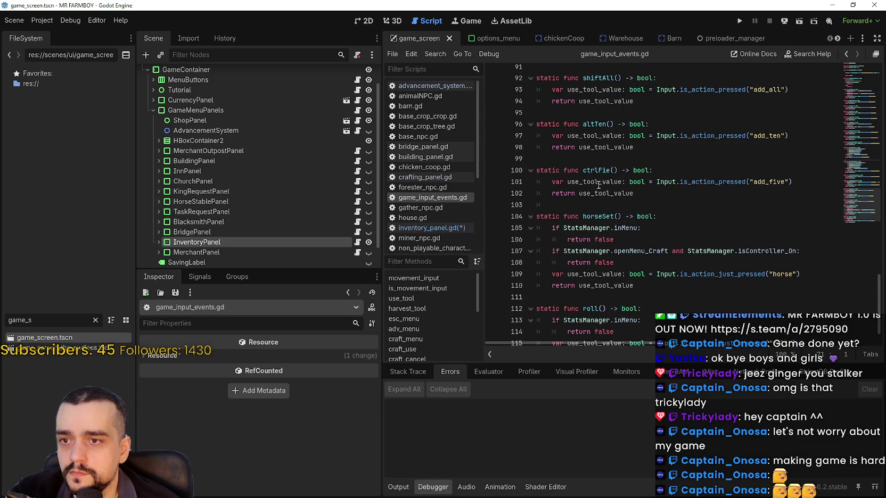
drag(860, 209, 857, 102)
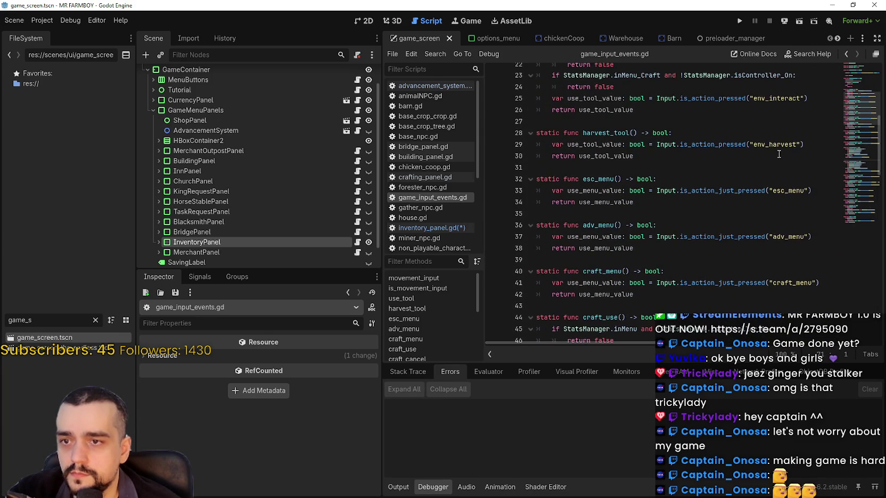
click(599, 259)
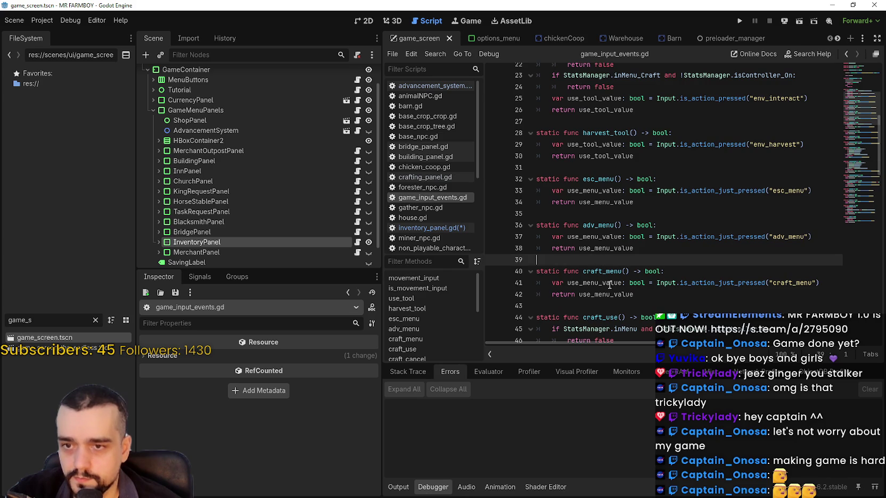
click(576, 307)
key(Return)
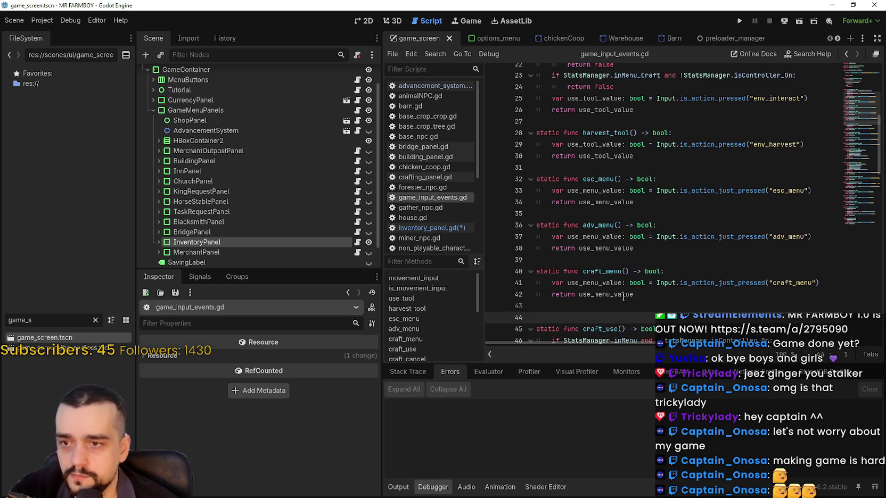
text(inv_menu)
- Duplicate the craft_menu function, rename the copy inv_menu, and remove the stray text
click(557, 307)
key(shift+Up)
key(shift+Up)
key(shift+Up)
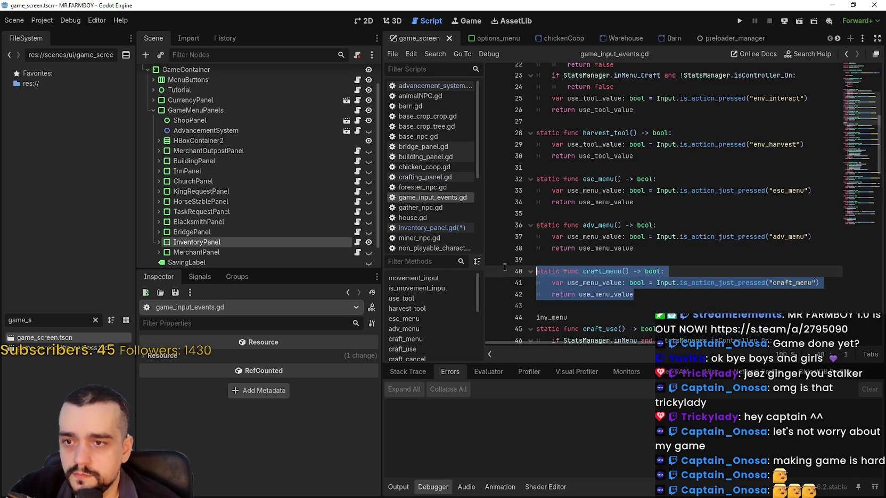
key(ctrl+c)
key(Down)
key(ctrl+v)
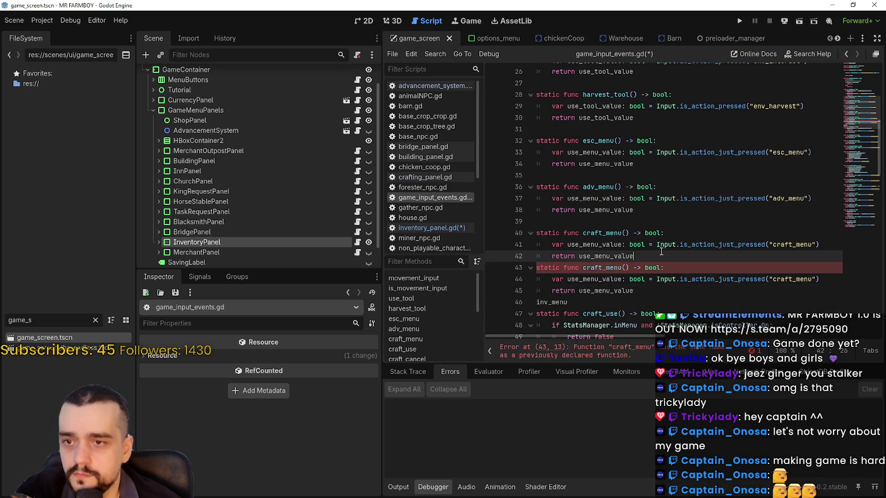
double_click(551, 314)
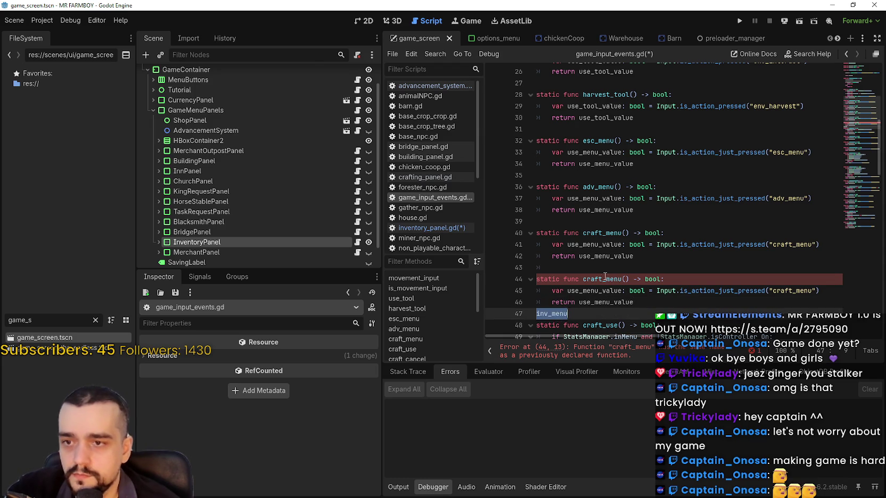
double_click(601, 279)
text(inv_menu)
click(651, 311)
double_click(573, 313)
key(BackSpace)
- Change the copied action name to "inv_menu" and save the script
click(794, 301)
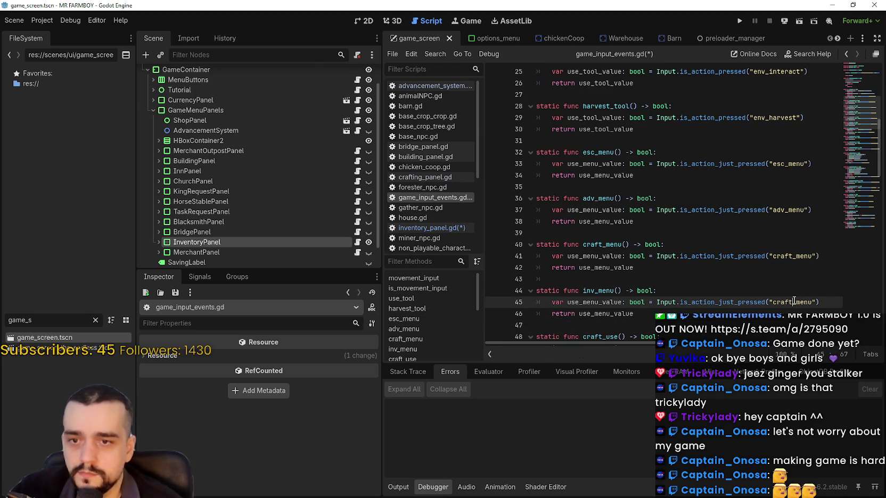
drag(779, 300, 777, 303)
text(inv)
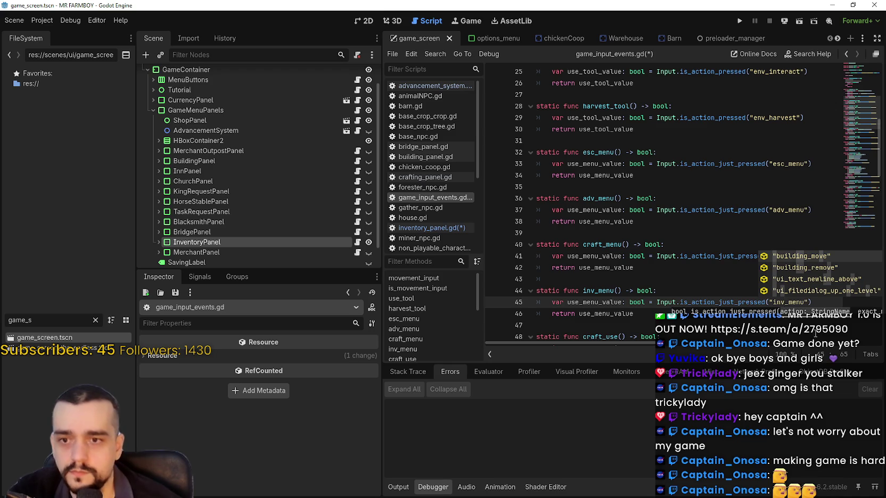
key(Escape)
scroll(634, 281, down, 1)
click(633, 280)
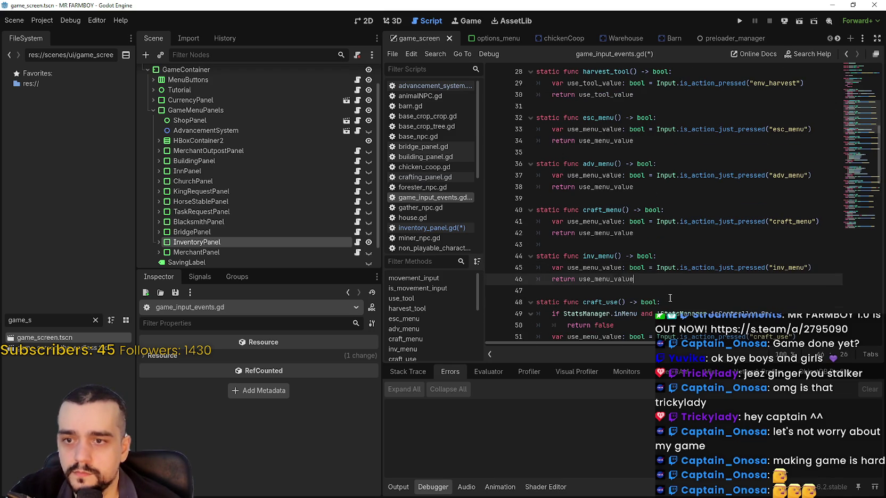
click(670, 299)
key(ctrl+s)
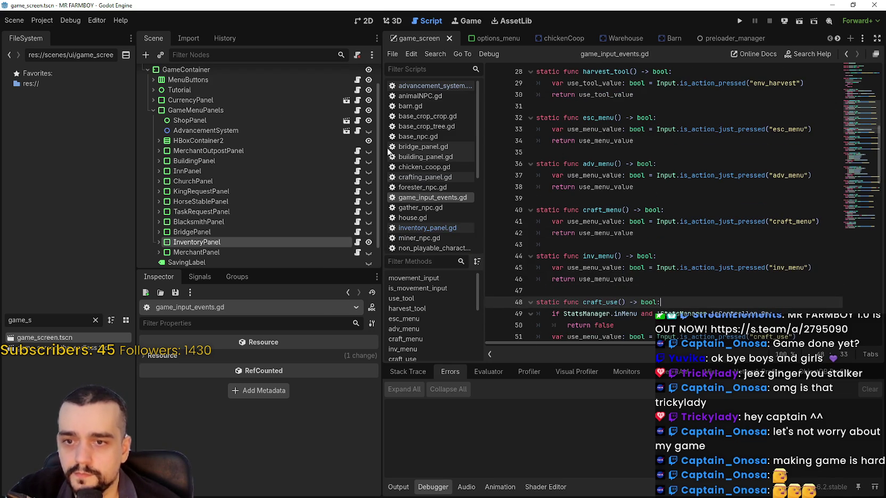
click(42, 21)
- Add a new inv_menu action in the Project Settings Input Map
click(58, 34)
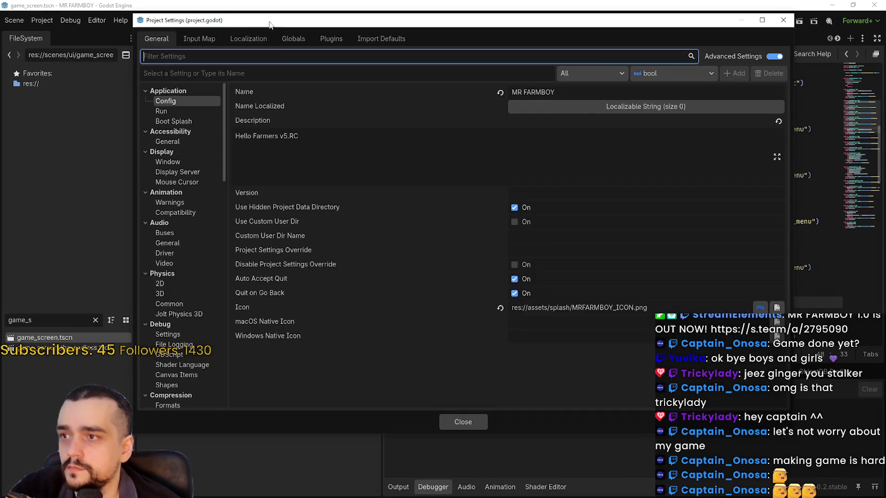
click(142, 40)
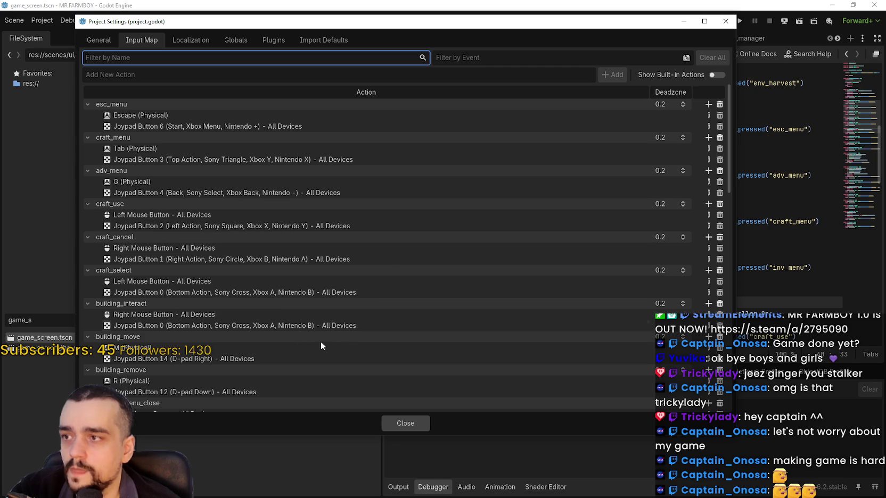
click(351, 85)
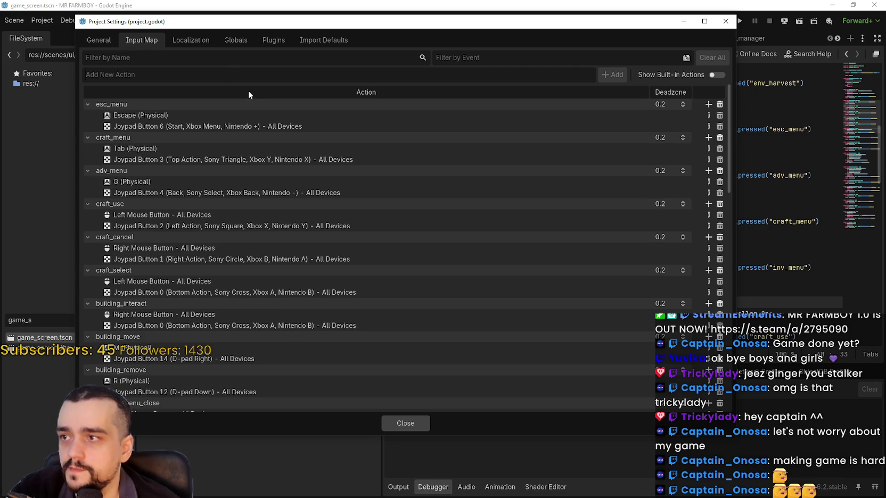
text(inv_menu)
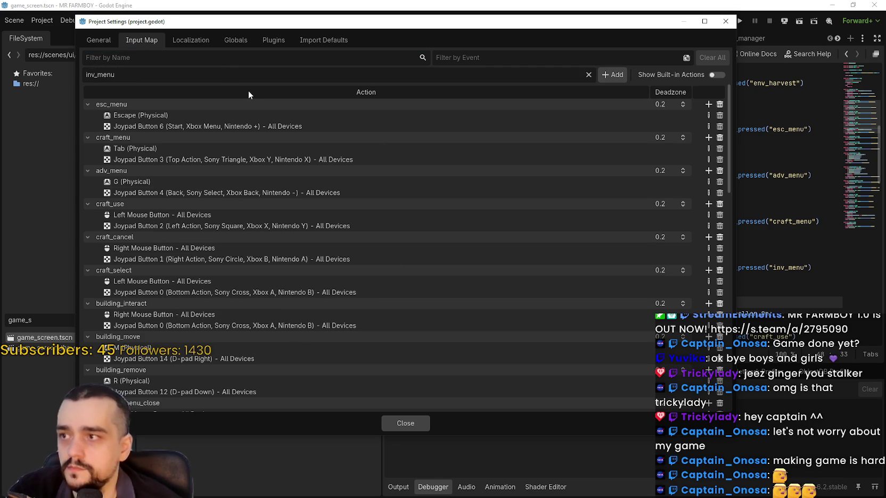
click(614, 74)
- Bind the I key to inv_menu, confirm, and close Project Settings
scroll(282, 321, down, 10)
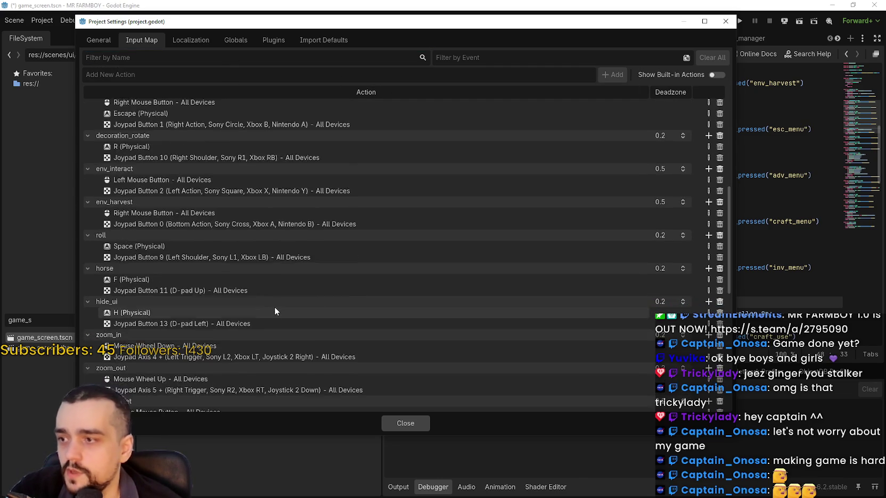
scroll(275, 305, down, 5)
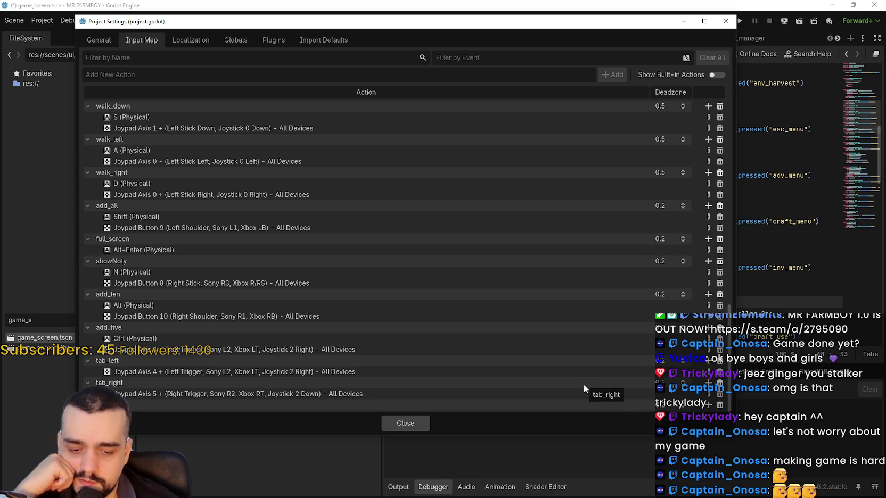
mouse_move(727, 384)
mouse_down()
mouse_move(732, 201)
mouse_move(729, 160)
mouse_move(723, 198)
mouse_move(723, 154)
mouse_move(728, 204)
mouse_move(730, 148)
mouse_up()
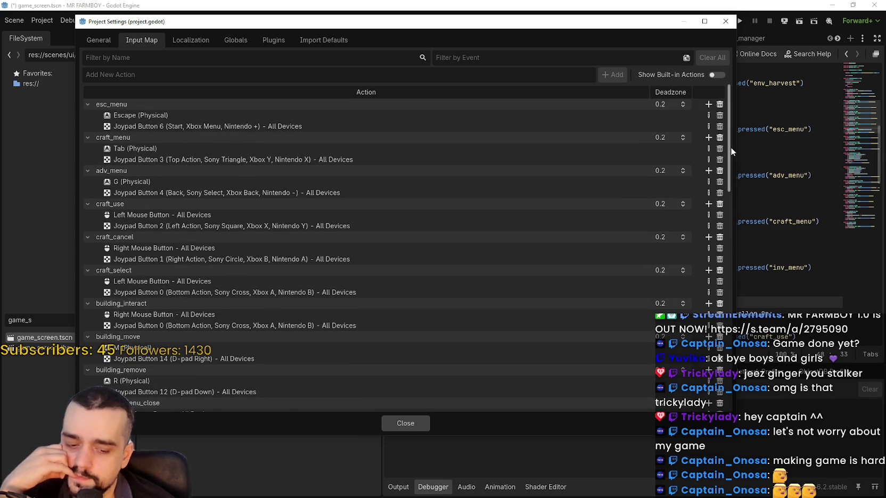
drag(730, 147, 719, 402)
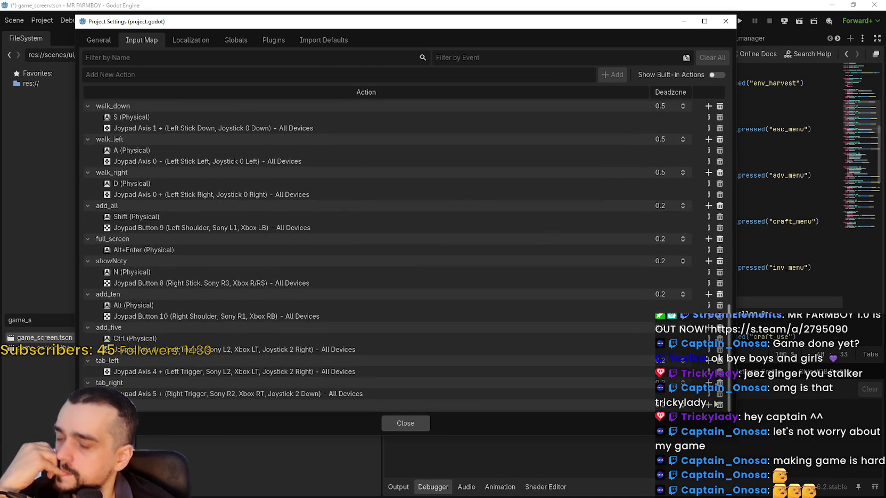
click(709, 404)
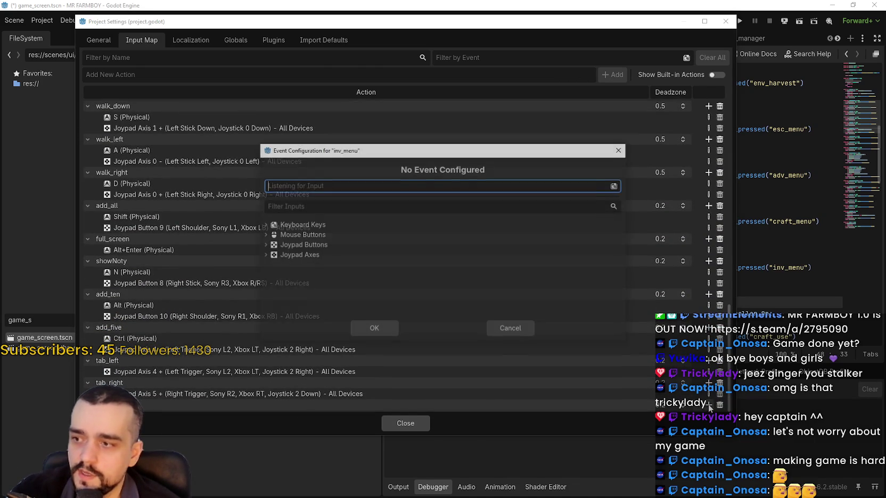
key(i)
click(373, 329)
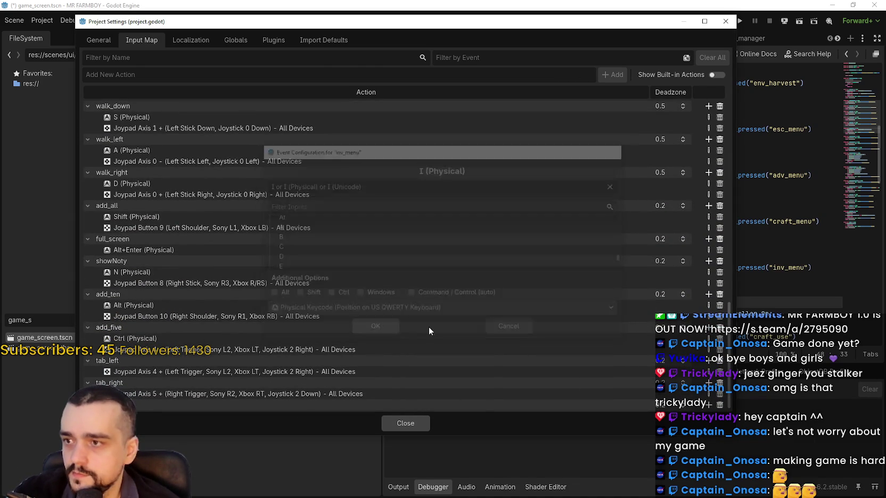
click(412, 421)
click(681, 244)
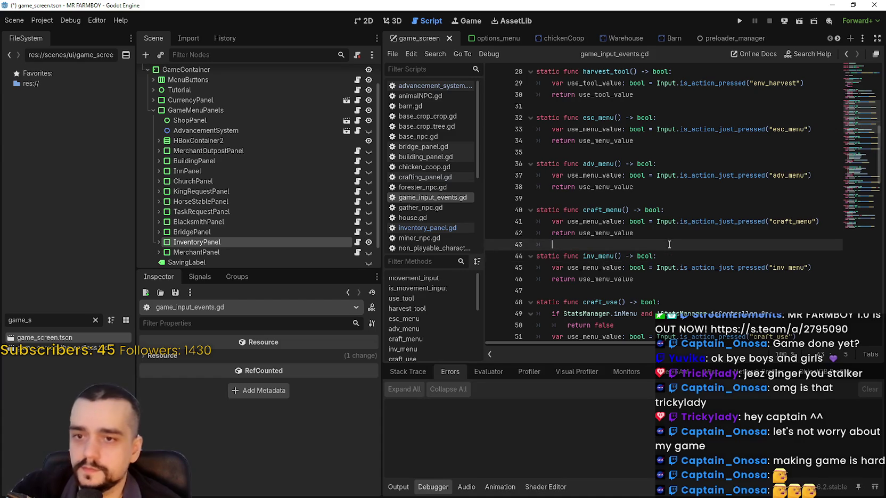
- Save and check the inv_menu action name in the new inv_menu function
key(ctrl+s)
click(622, 291)
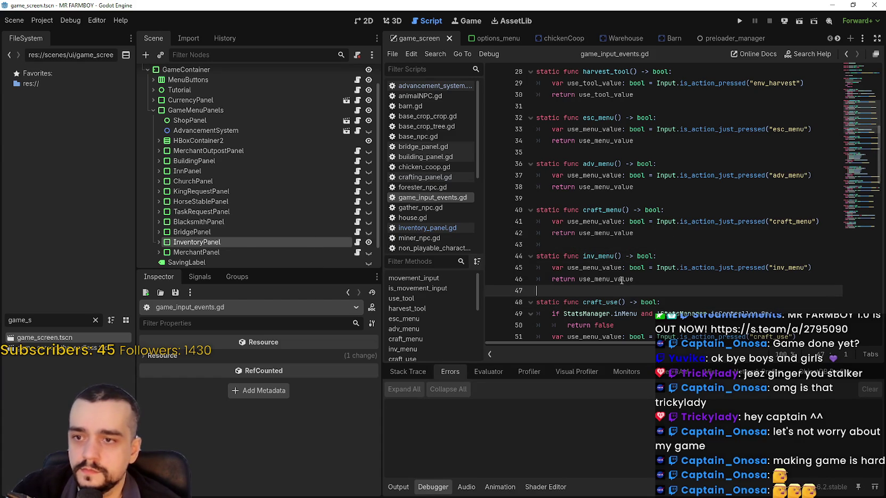
double_click(611, 256)
click(613, 291)
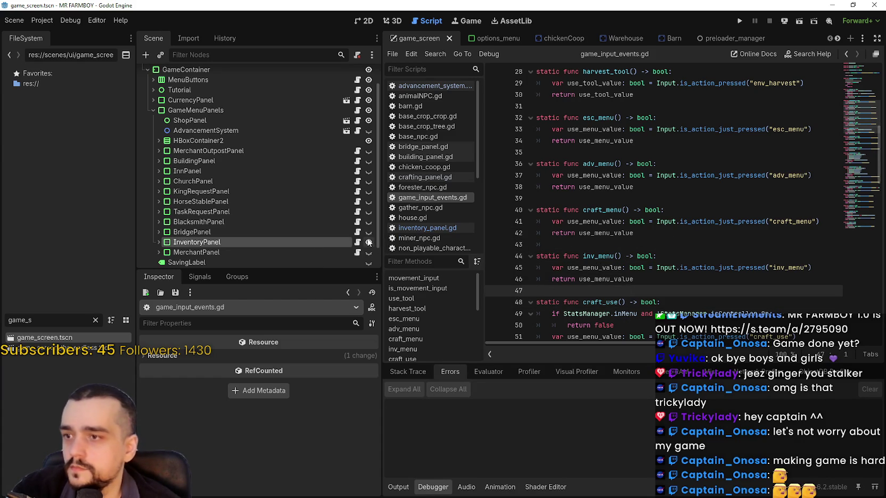
- Switch to inventory_panel.gd, add a blank line after close_menu's body, and save
click(427, 228)
click(647, 236)
key(ctrl+s)
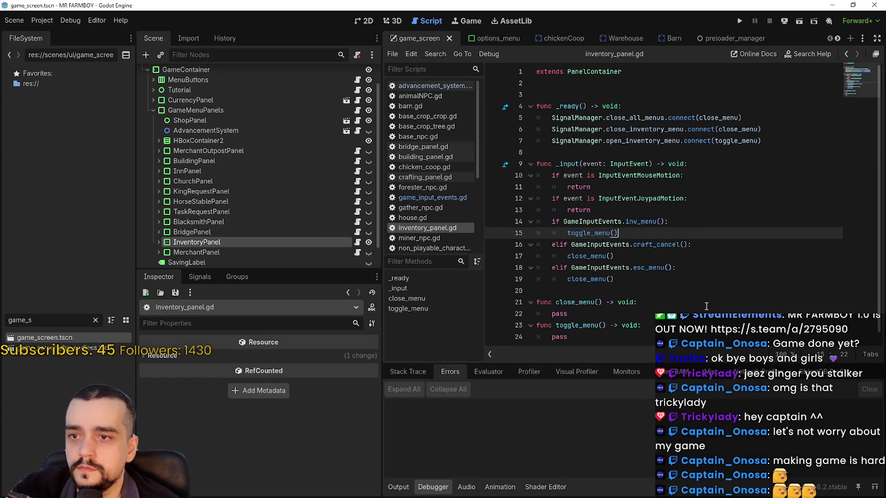
click(695, 291)
scroll(656, 288, down, 1)
click(664, 304)
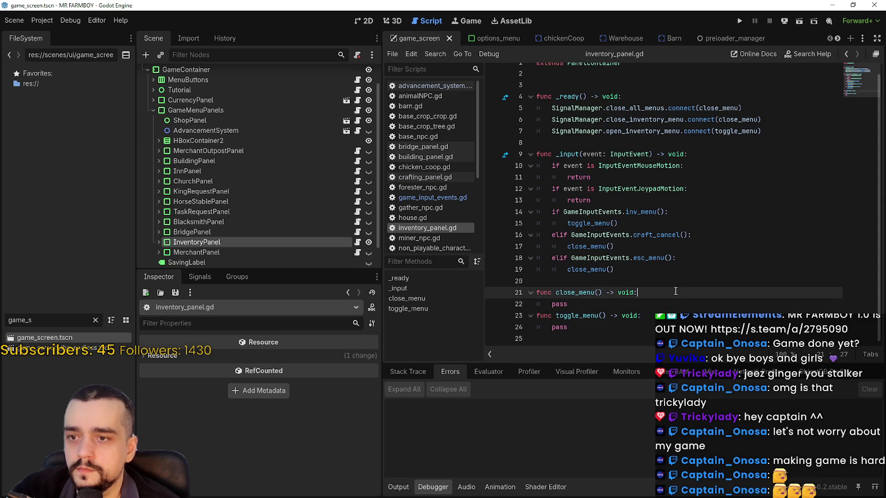
key(Return)
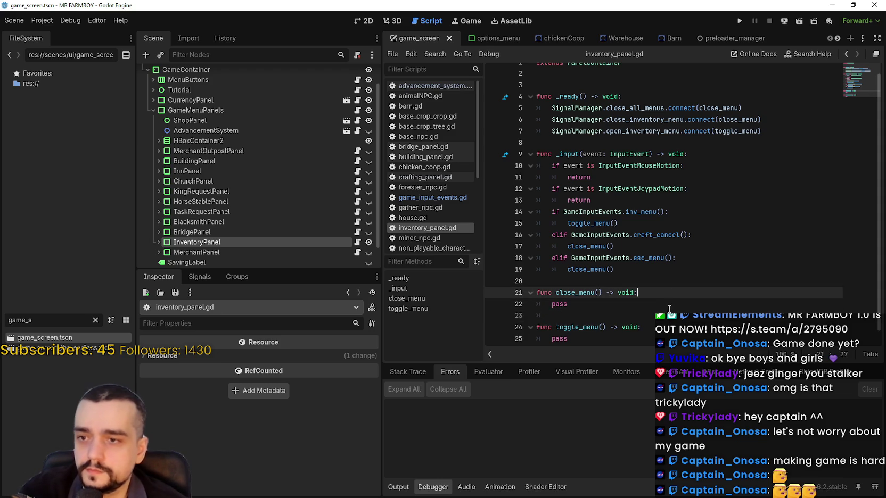
click(627, 305)
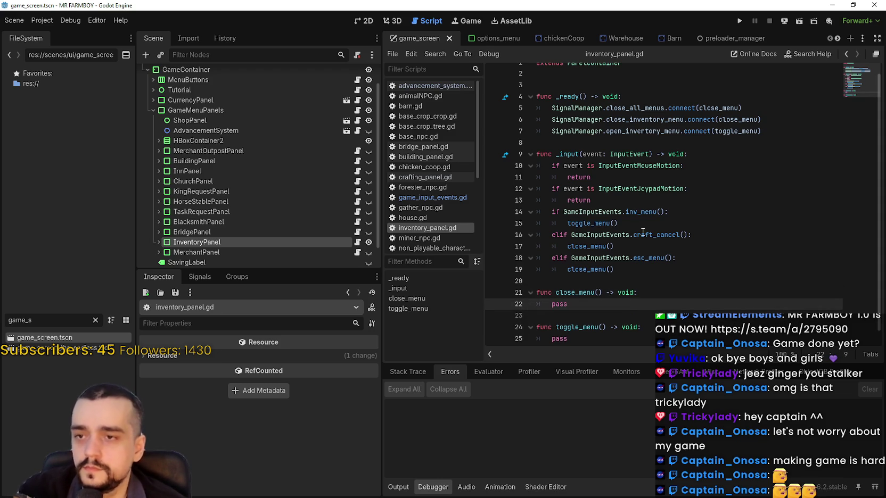
key(ctrl+s)
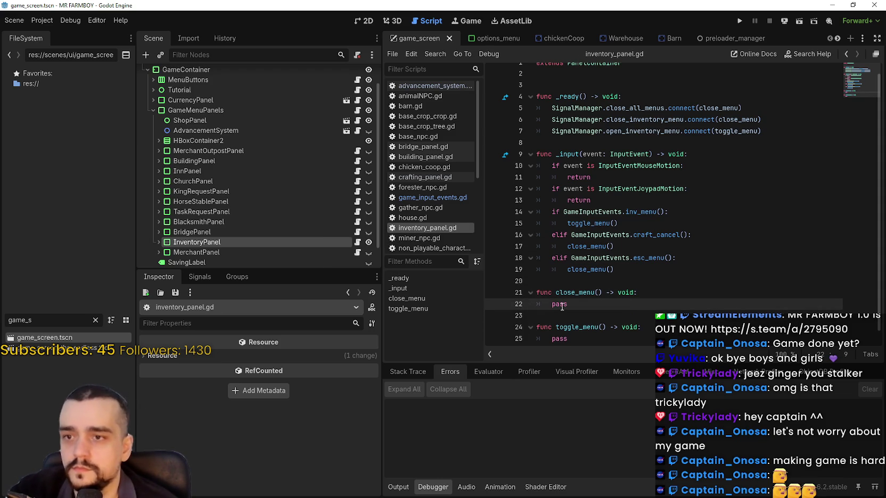
scroll(559, 307, down, 1)
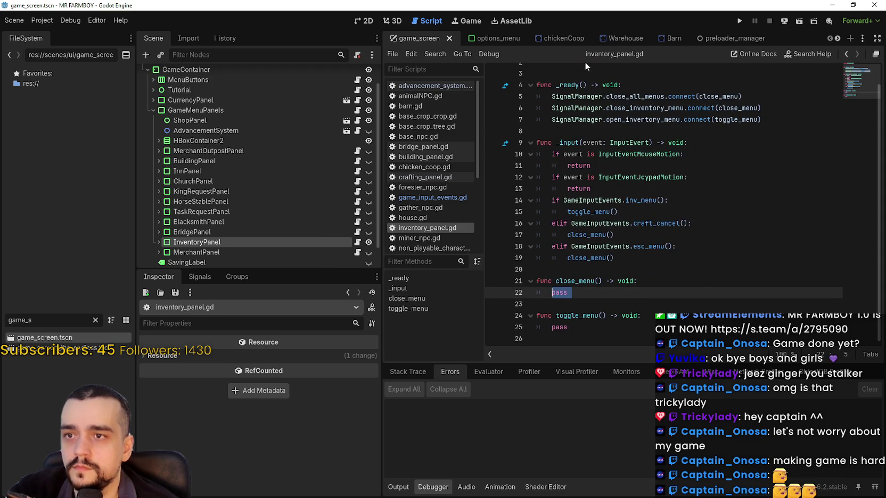
click(580, 85)
- Replace pass with hide() in close_menu and show() in toggle_menu, then save
drag(569, 292, 545, 292)
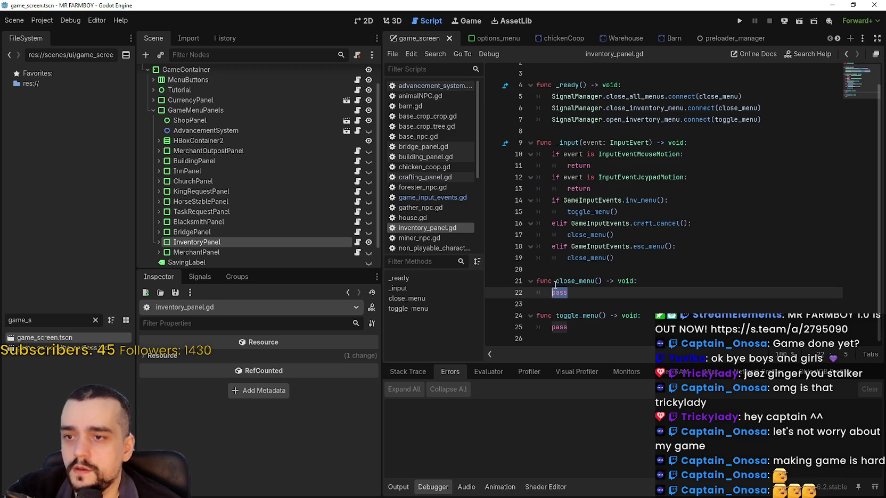
scroll(250, 224, down, 1)
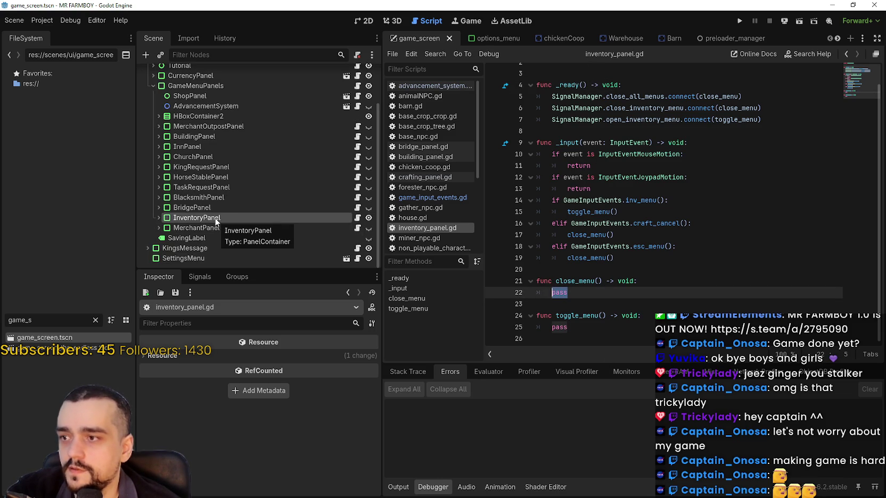
text(hide)
key(Return)
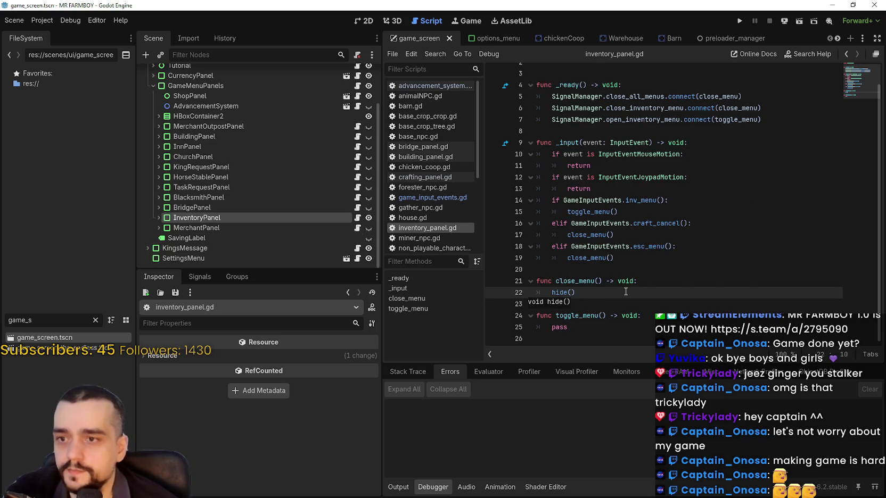
click(627, 302)
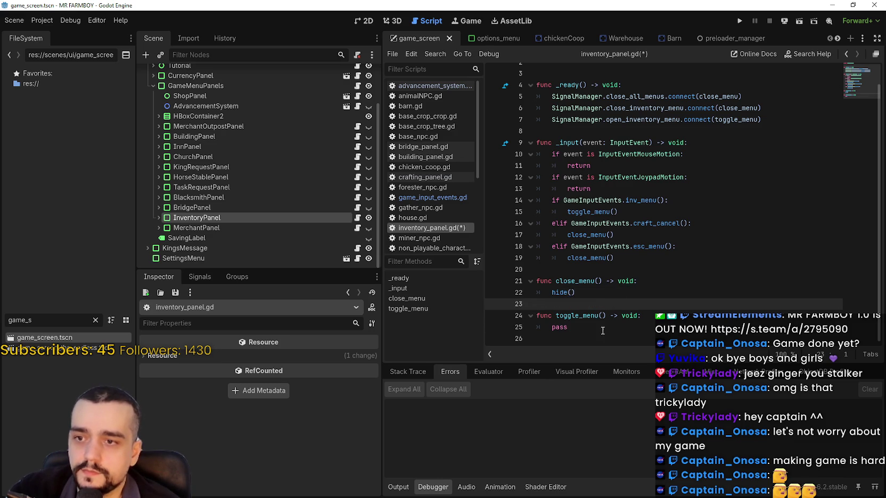
double_click(551, 327)
text(show)
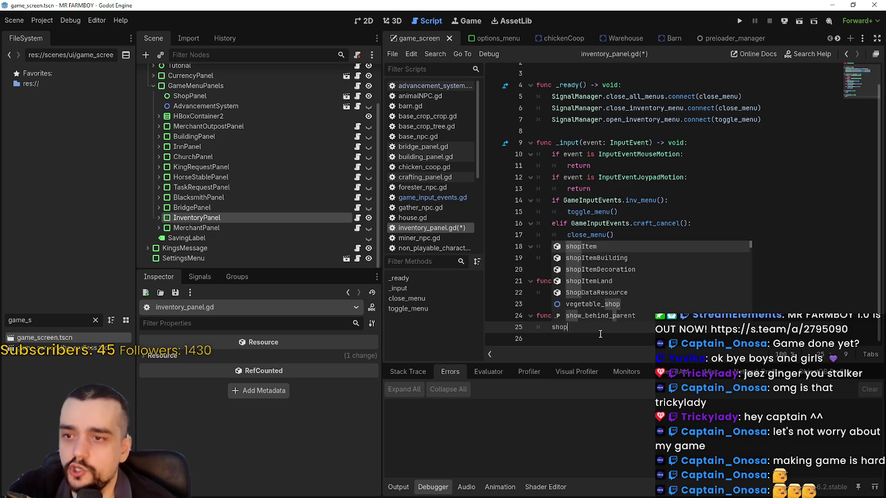
key(Return)
key(ctrl+s)
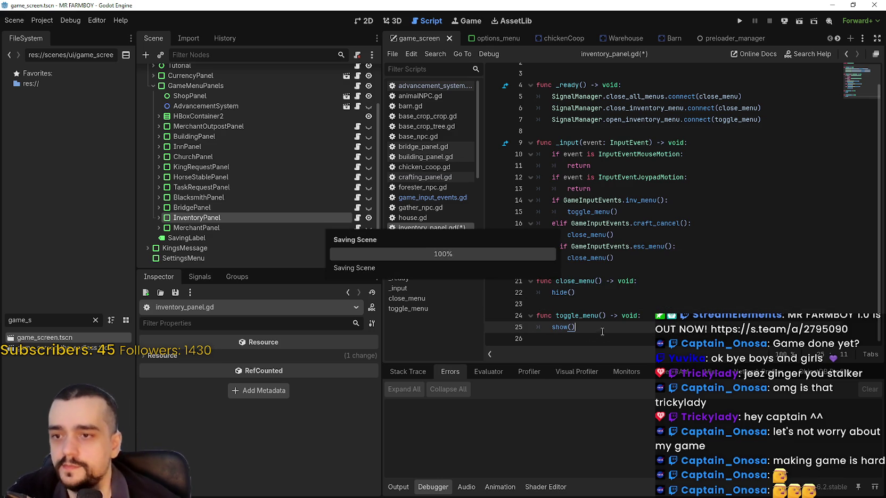
- Check the close_menu and toggle_menu signal connections, then run the game to test
click(650, 296)
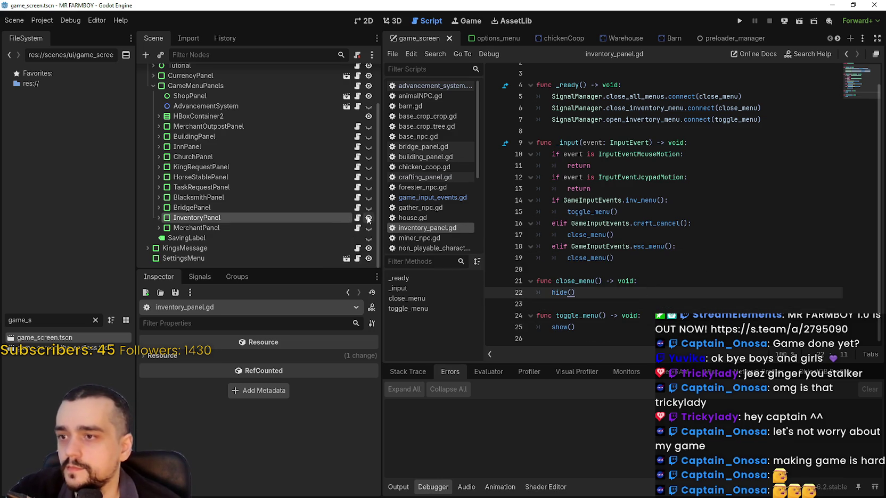
click(687, 316)
key(ctrl+s)
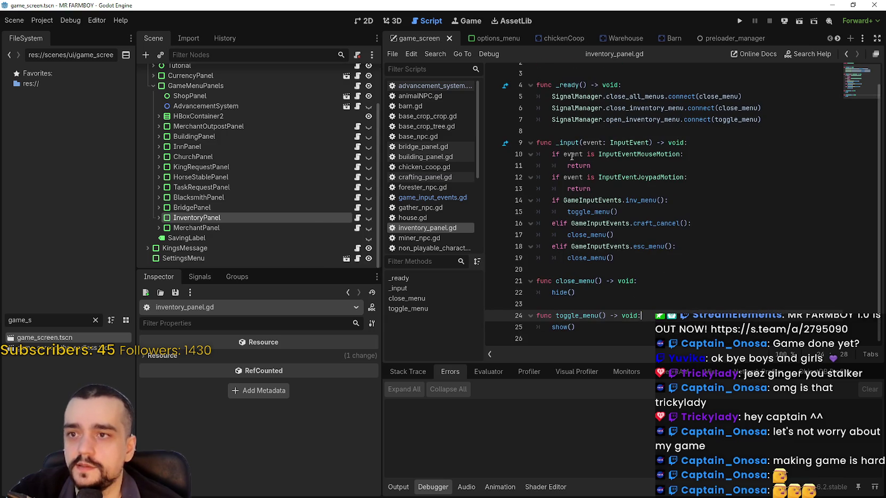
click(598, 134)
click(720, 110)
double_click(722, 96)
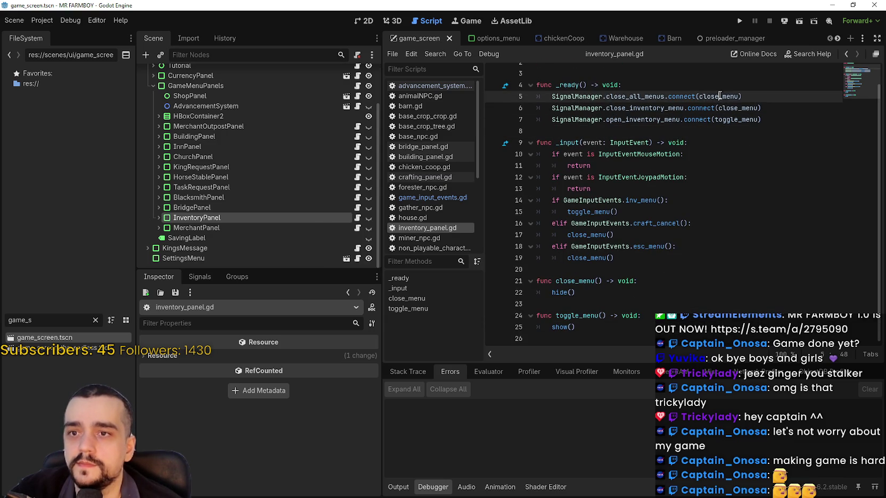
double_click(732, 107)
double_click(733, 120)
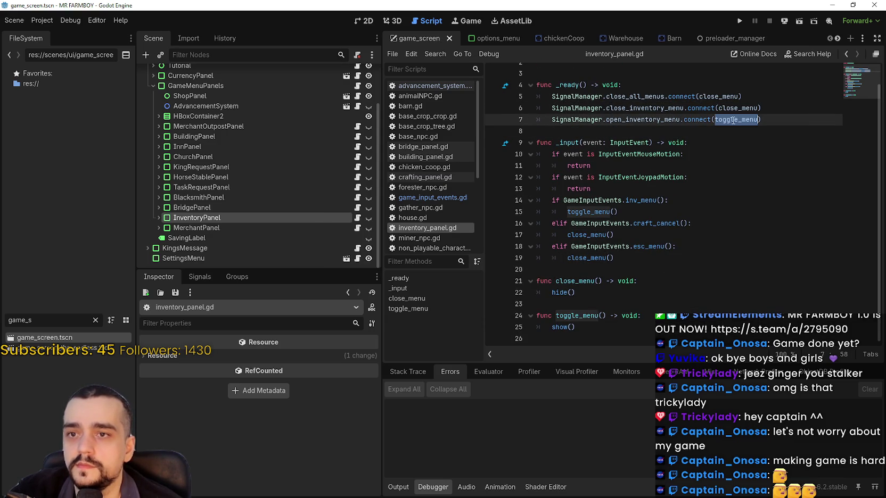
click(618, 258)
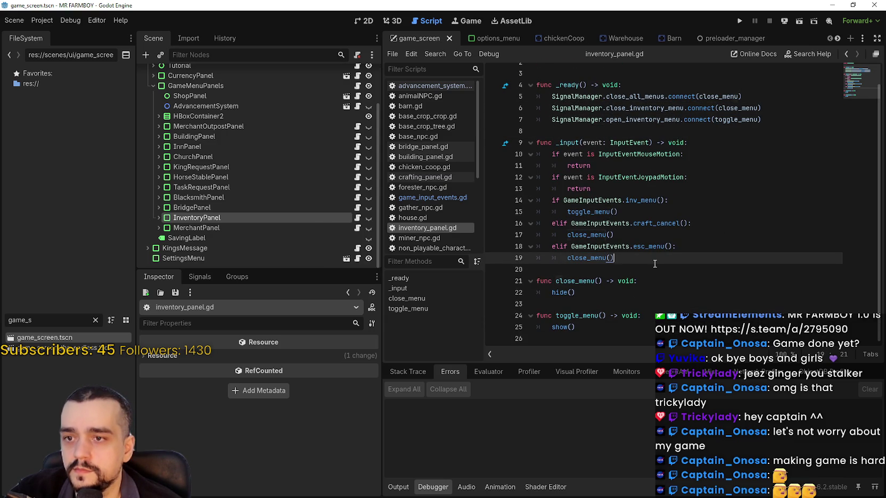
click(739, 21)
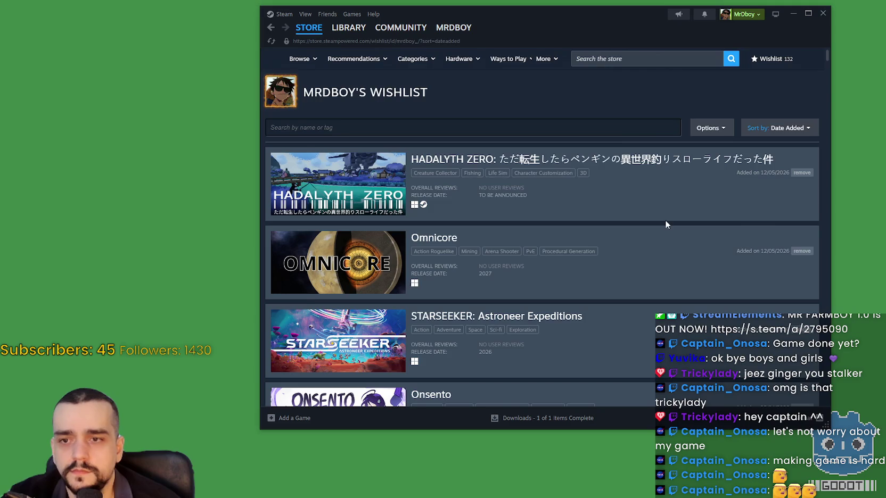
- Scroll down the date-sorted Steam wishlist to Banquet for Fools and open its store page
scroll(571, 329, down, 3)
scroll(579, 311, down, 5)
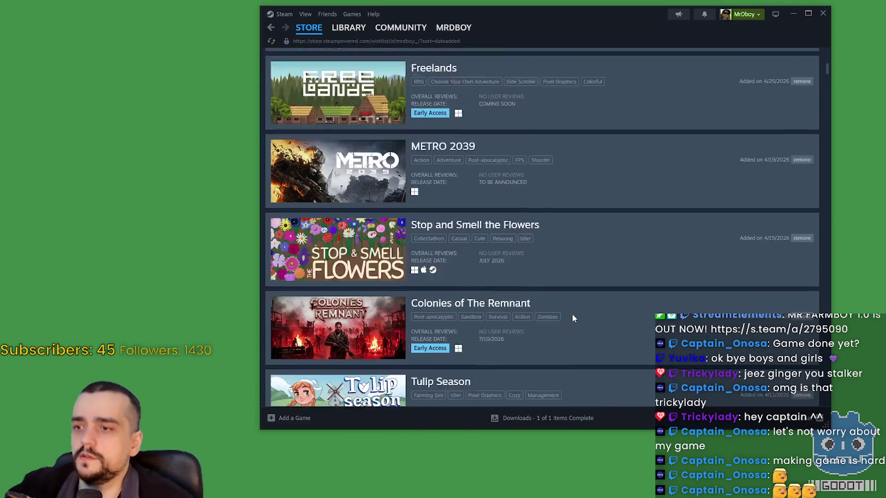
scroll(565, 314, down, 4)
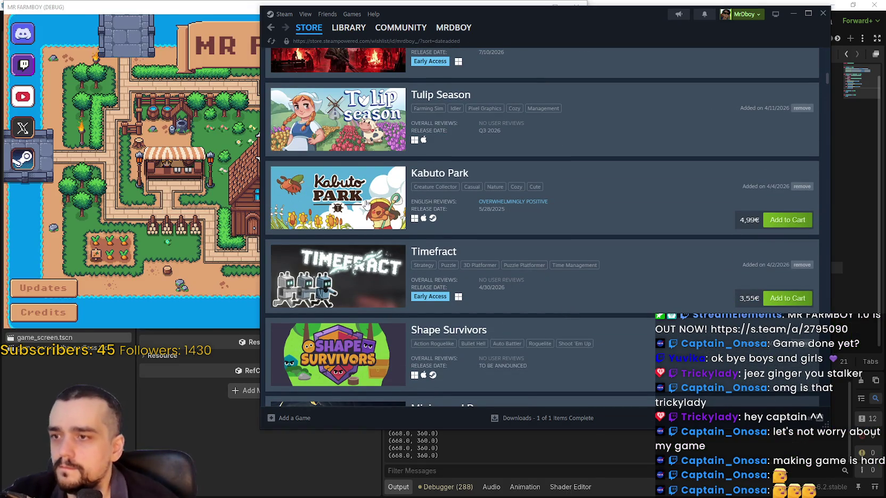
scroll(522, 259, down, 10)
scroll(509, 248, down, 15)
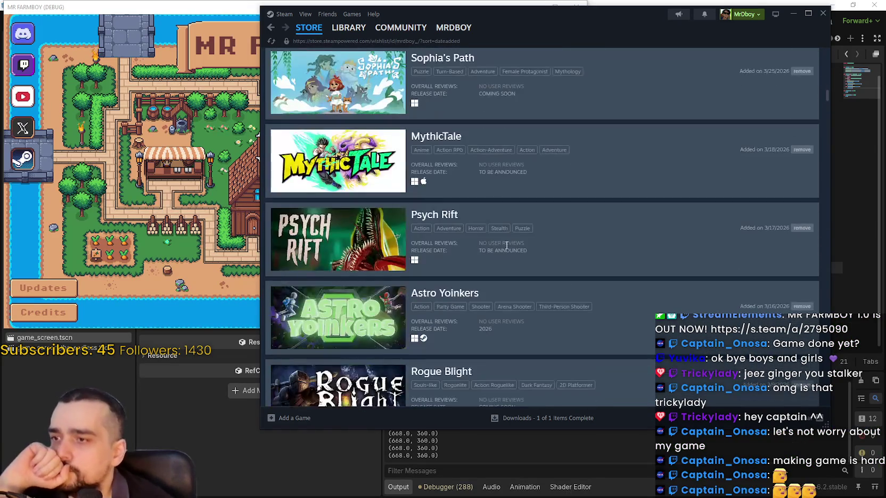
scroll(516, 237, down, 10)
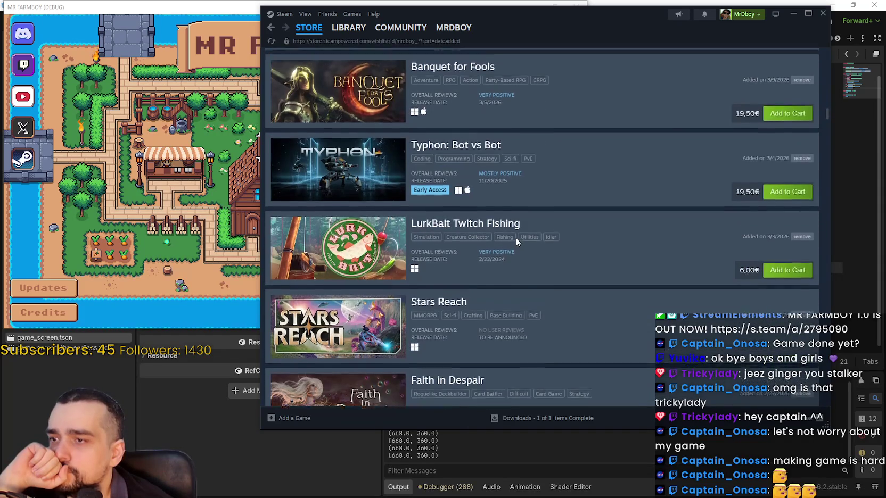
scroll(515, 240, down, 2)
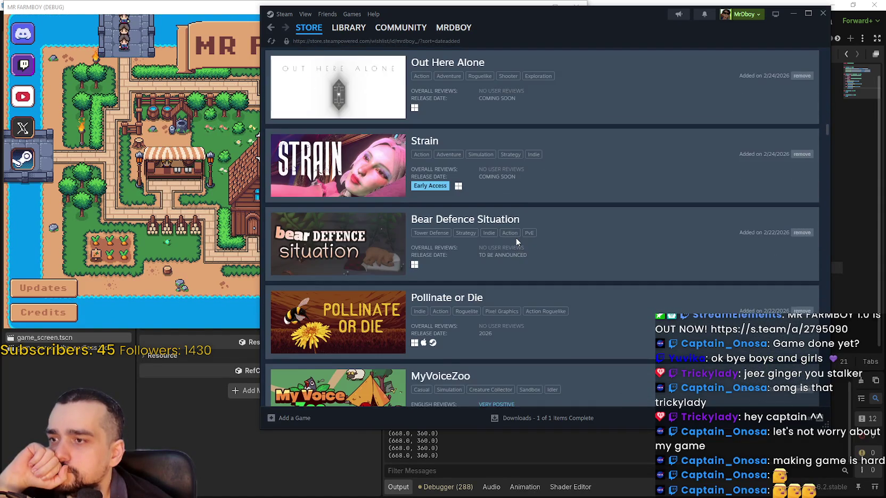
scroll(516, 238, down, 5)
scroll(516, 239, down, 10)
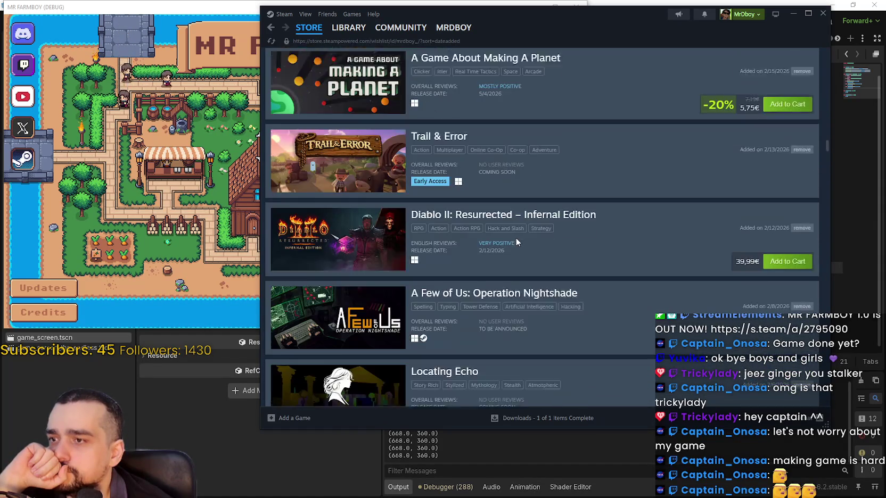
scroll(509, 244, down, 10)
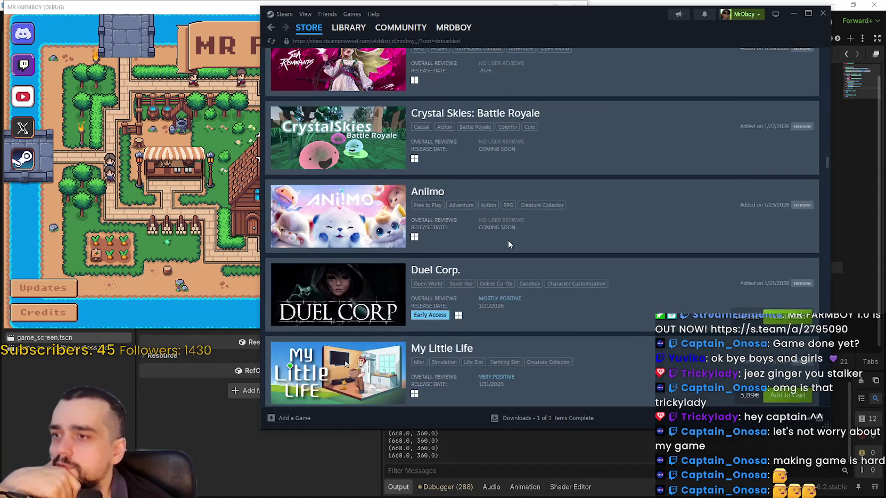
mouse_move(827, 171)
mouse_down()
mouse_move(800, 319)
mouse_move(819, 132)
mouse_move(808, 48)
mouse_up()
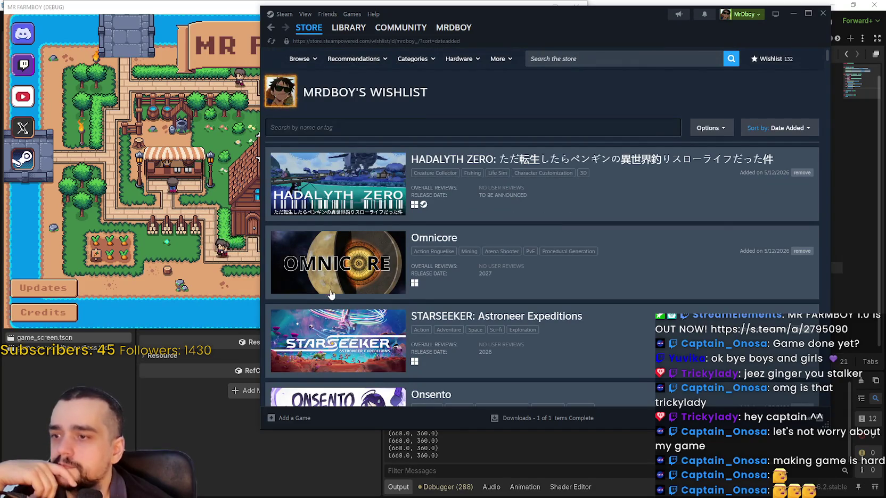
scroll(329, 294, down, 3)
scroll(361, 191, down, 1)
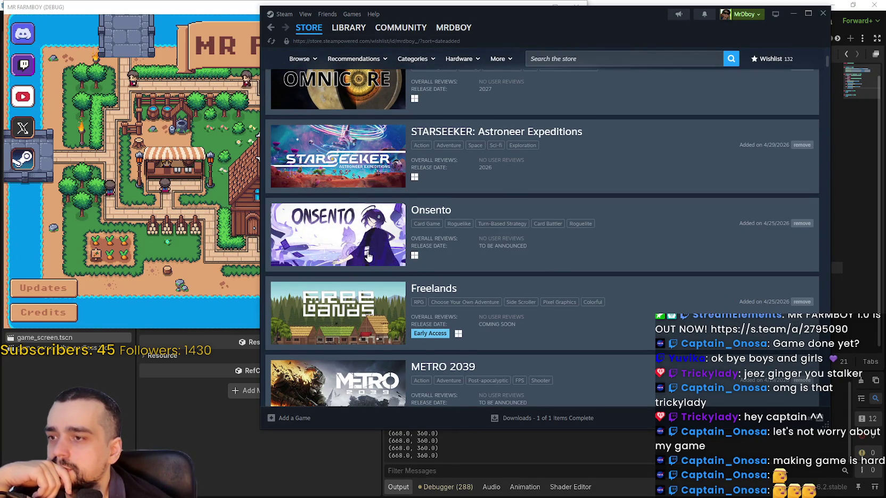
scroll(367, 231, down, 2)
scroll(366, 230, down, 3)
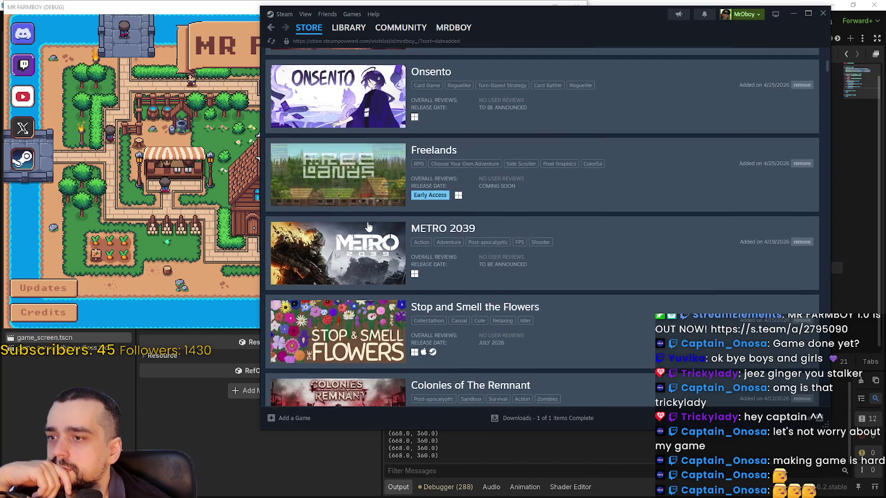
scroll(361, 230, down, 2)
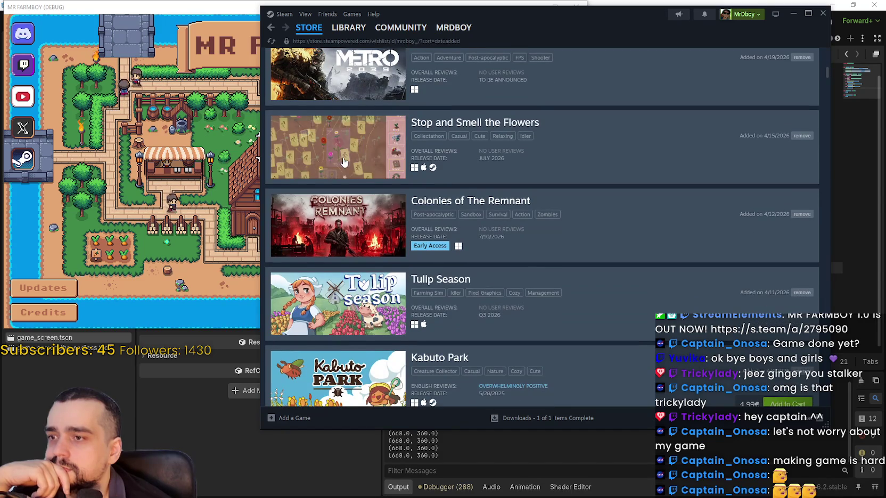
scroll(372, 262, down, 1)
mouse_move(373, 266)
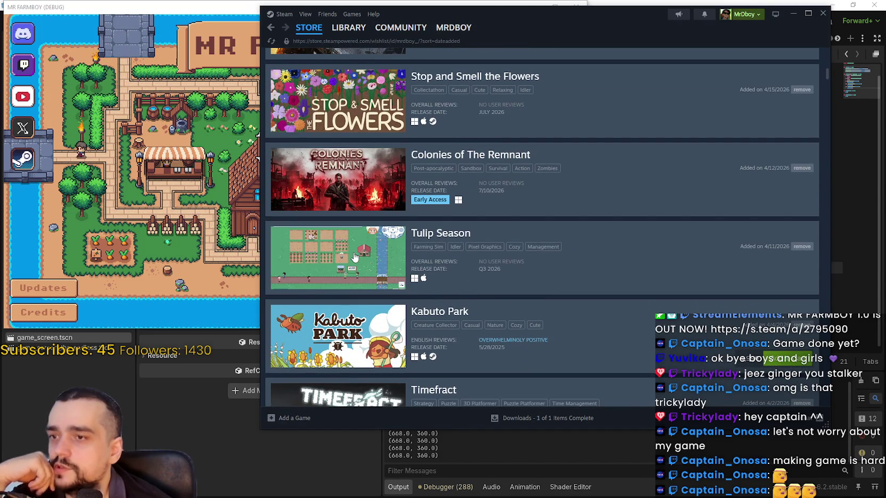
scroll(362, 258, down, 2)
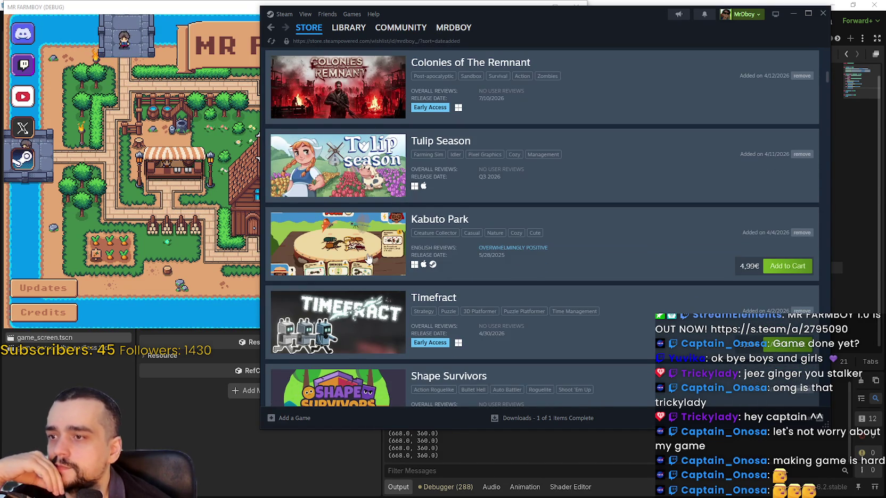
scroll(373, 250, down, 3)
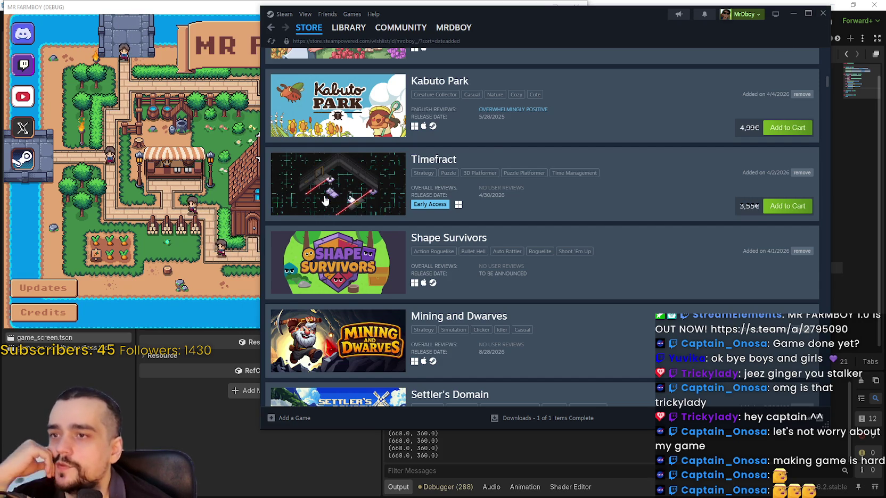
scroll(347, 258, down, 1)
scroll(359, 202, down, 2)
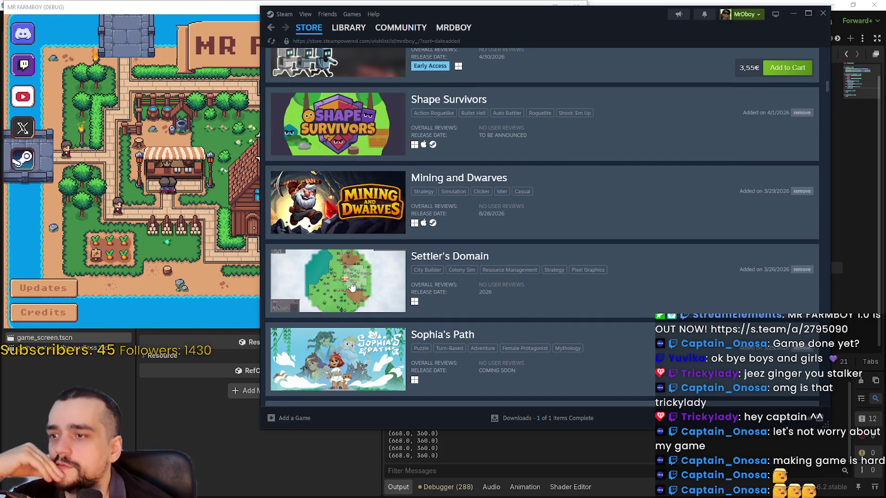
scroll(351, 288, down, 3)
scroll(351, 278, down, 3)
scroll(382, 169, down, 3)
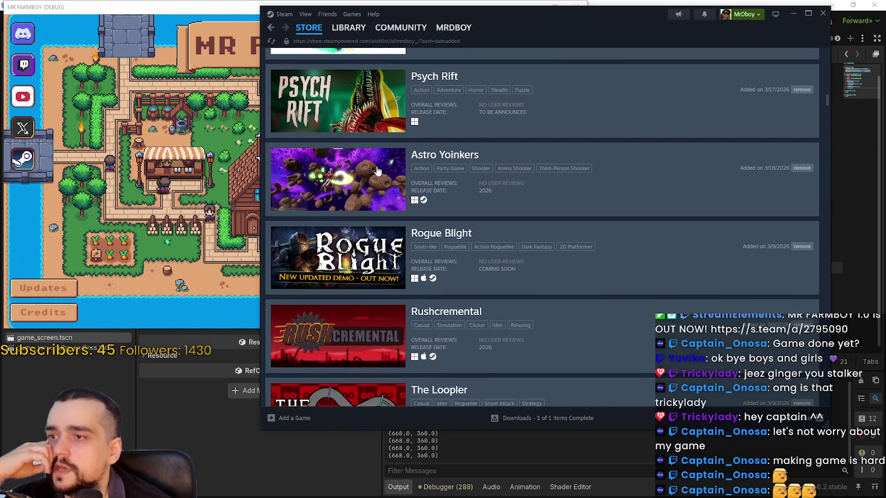
scroll(377, 170, down, 3)
scroll(361, 182, down, 2)
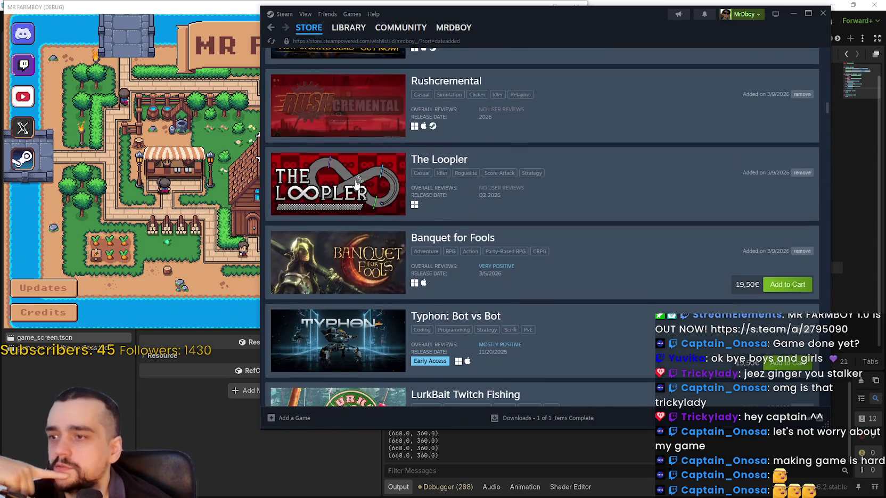
scroll(362, 176, down, 3)
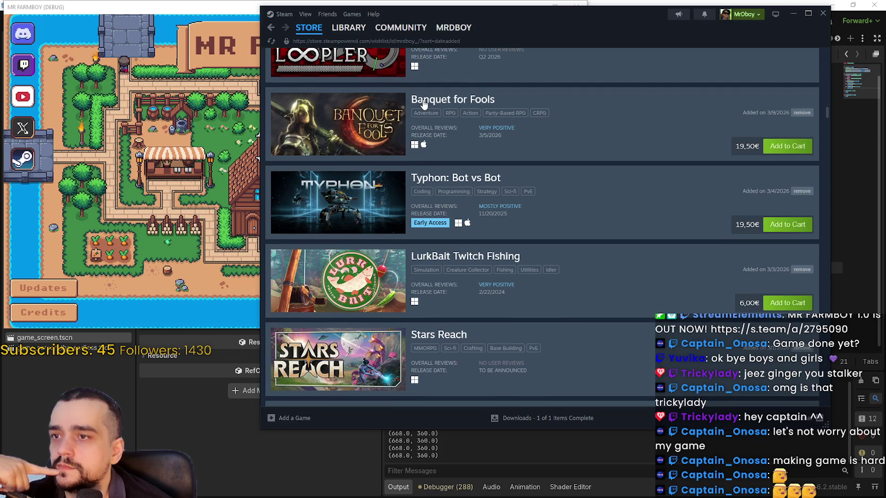
click(375, 122)
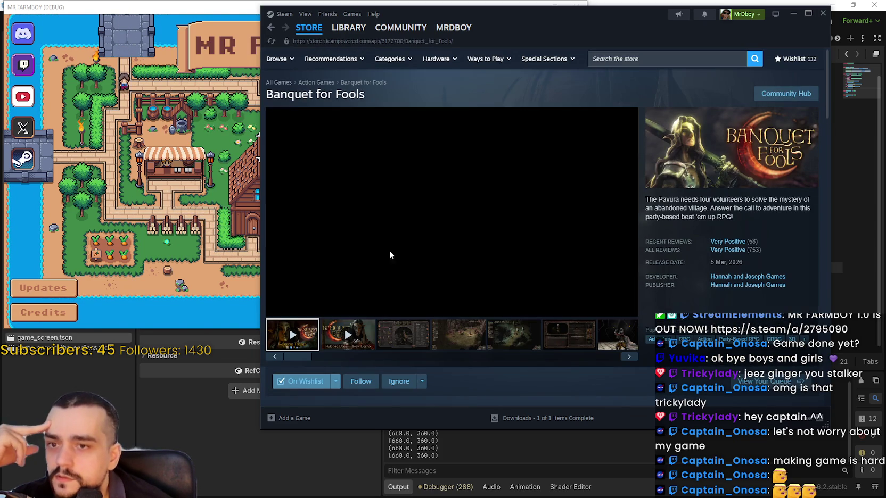
- Enlarge the Banquet for Fools screenshots and step through them to the craft-spell image, then close the viewer
click(403, 334)
click(452, 213)
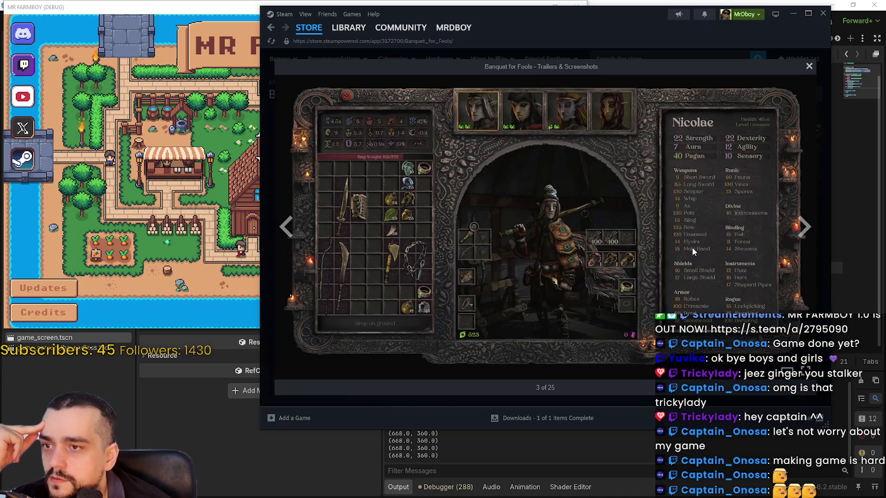
click(805, 227)
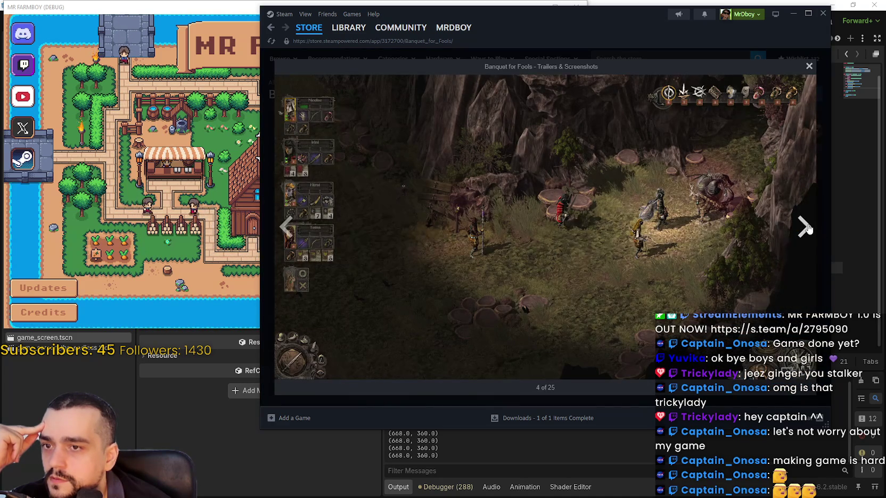
click(806, 227)
click(805, 228)
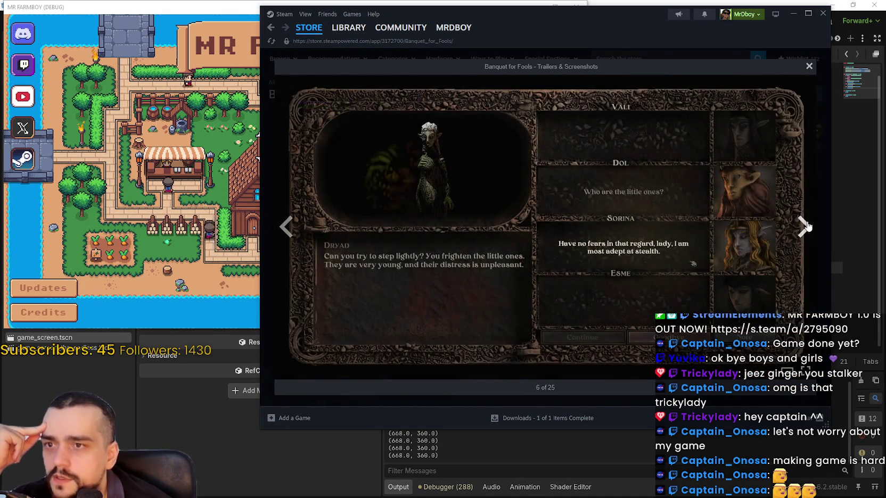
click(806, 227)
click(806, 226)
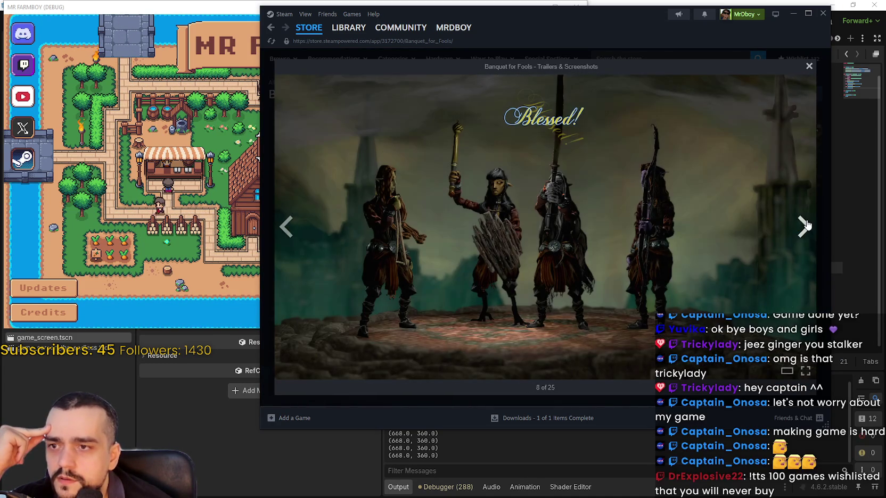
click(806, 226)
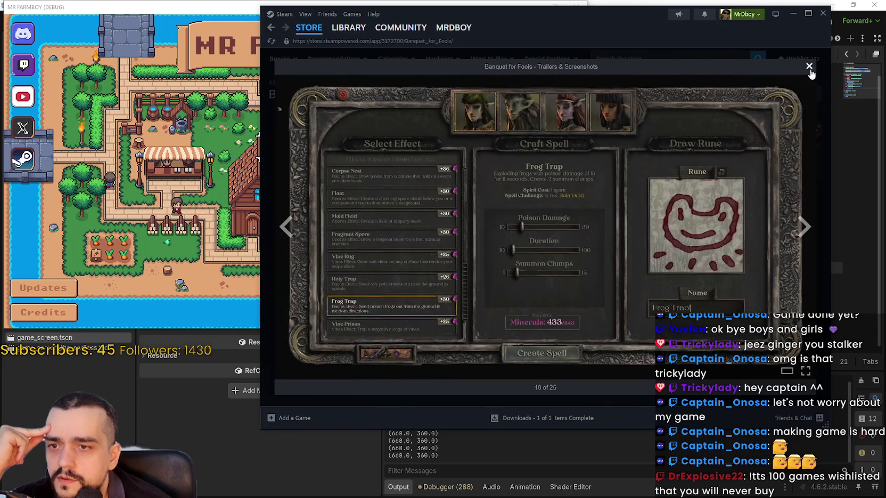
click(809, 66)
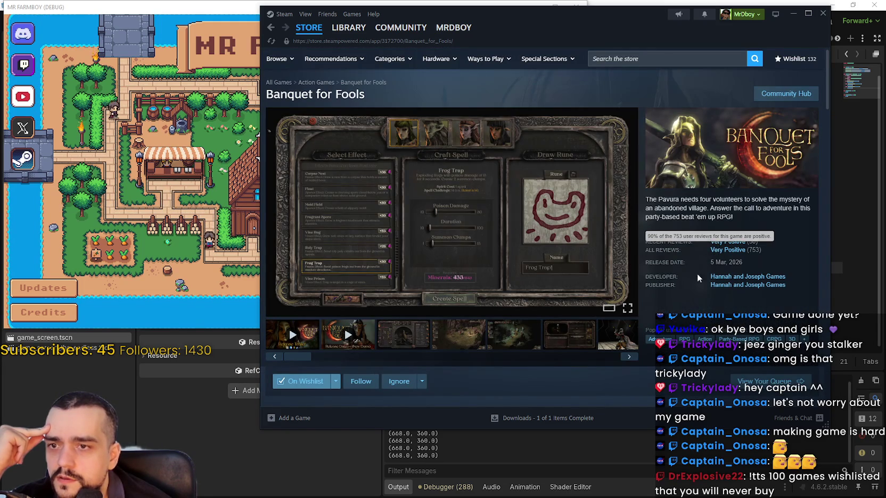
- Sample the second trailer, then skip through the Gameplay 1.0 Release Trailer and play it full screen
scroll(714, 261, down, 1)
click(345, 283)
click(376, 251)
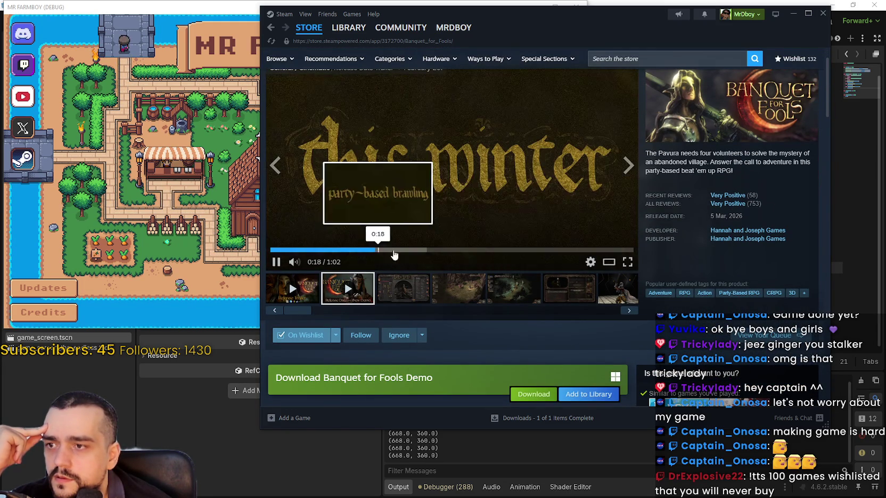
click(307, 289)
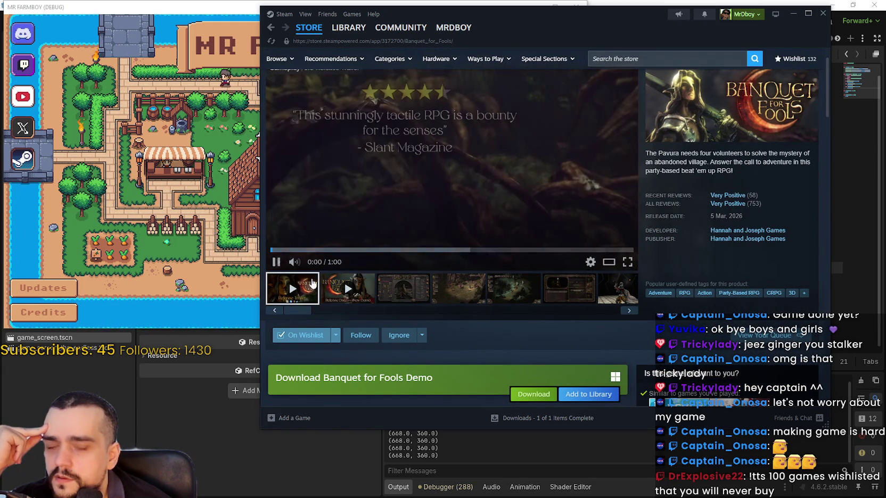
click(404, 250)
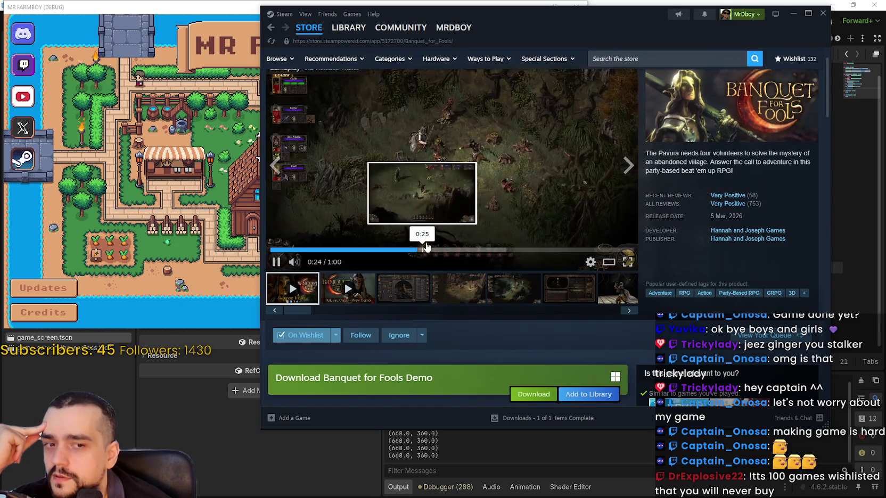
click(518, 249)
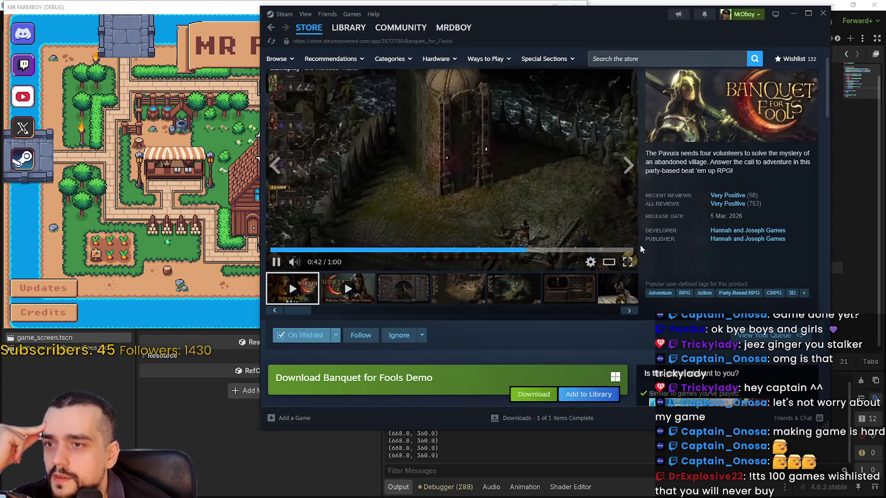
click(627, 261)
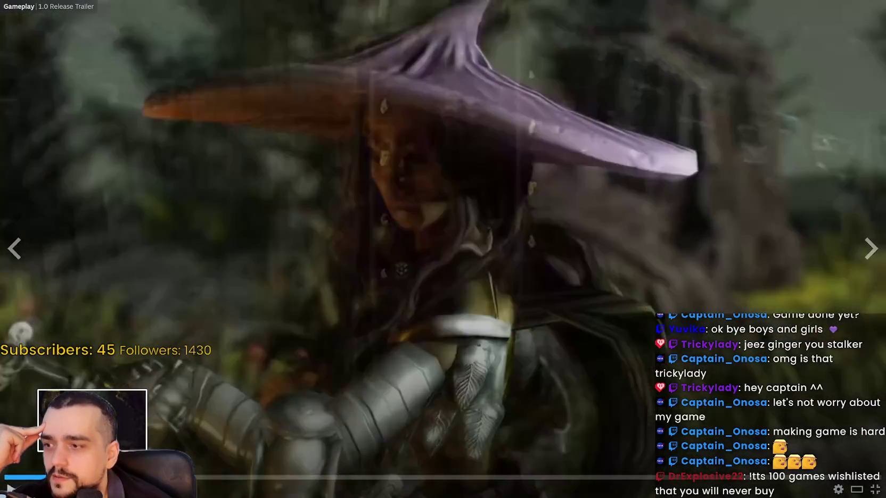
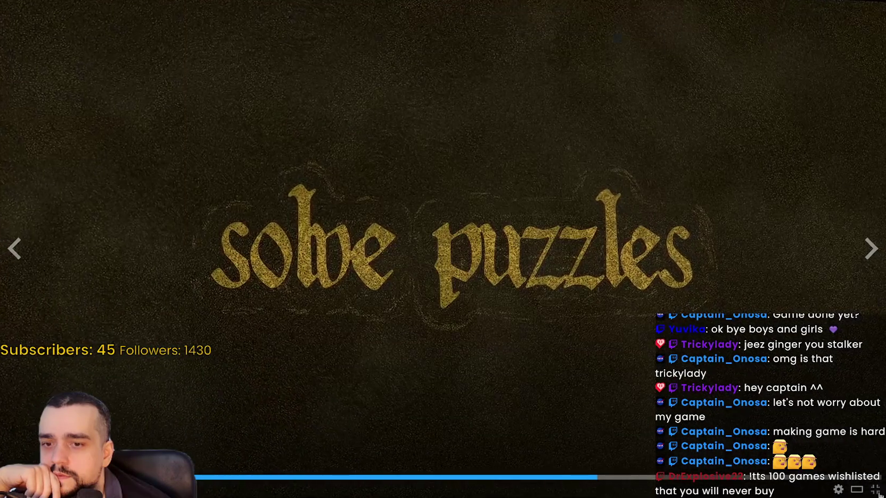
- Leave the fullscreen trailer and read the Banquet for Fools store page, expanding its full description
click(877, 491)
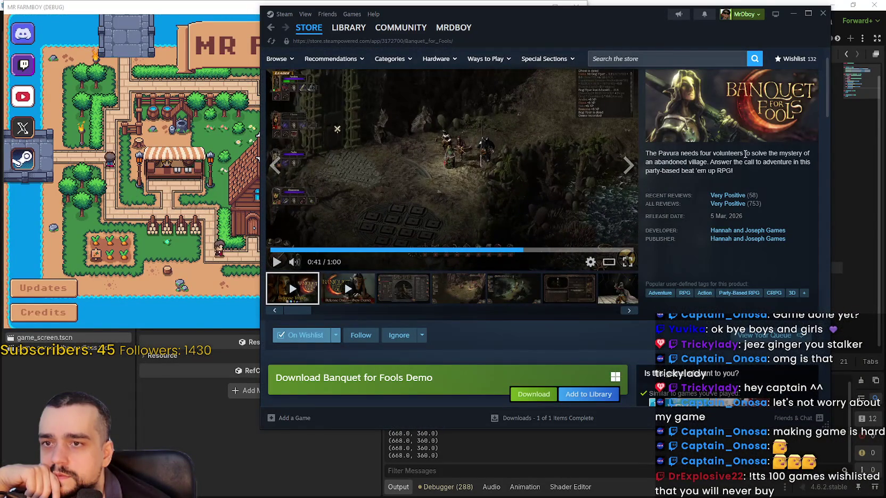
scroll(488, 279, down, 15)
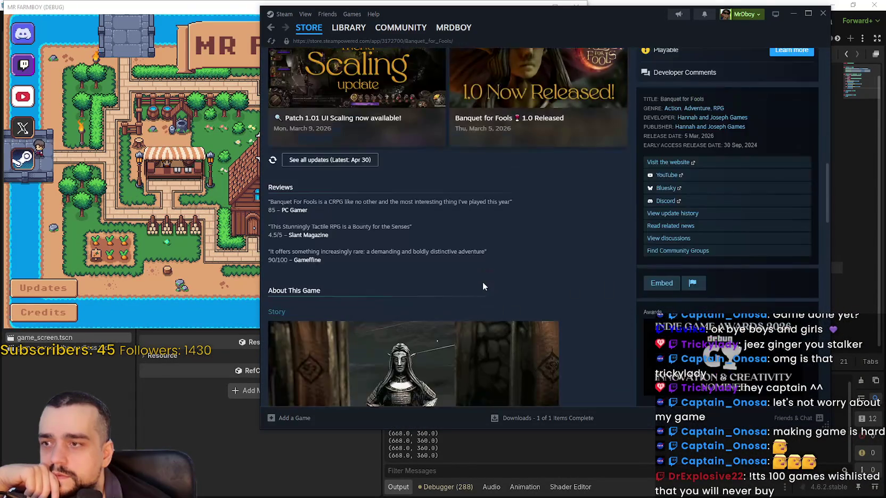
scroll(482, 281, down, 4)
scroll(488, 266, up, 4)
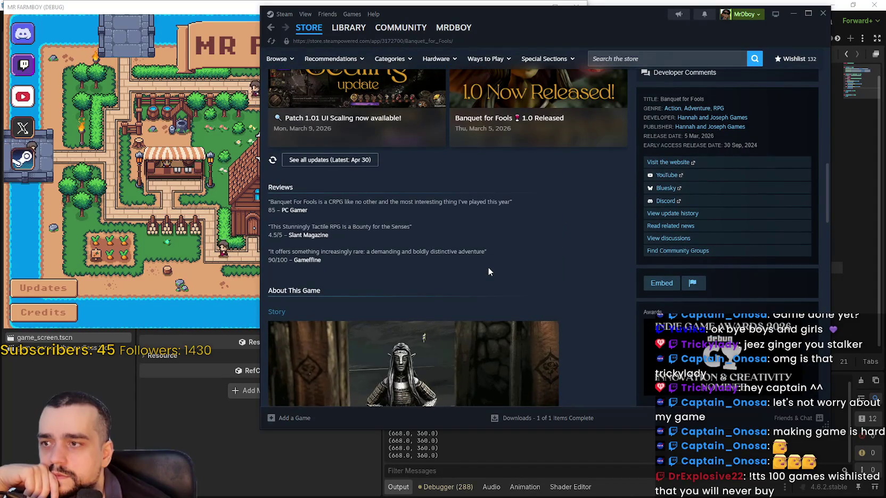
scroll(488, 271, down, 10)
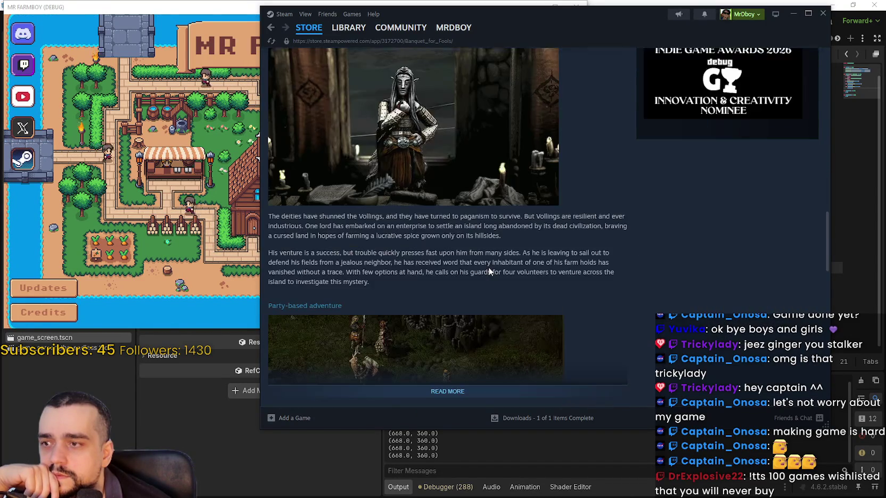
click(485, 161)
scroll(609, 279, down, 10)
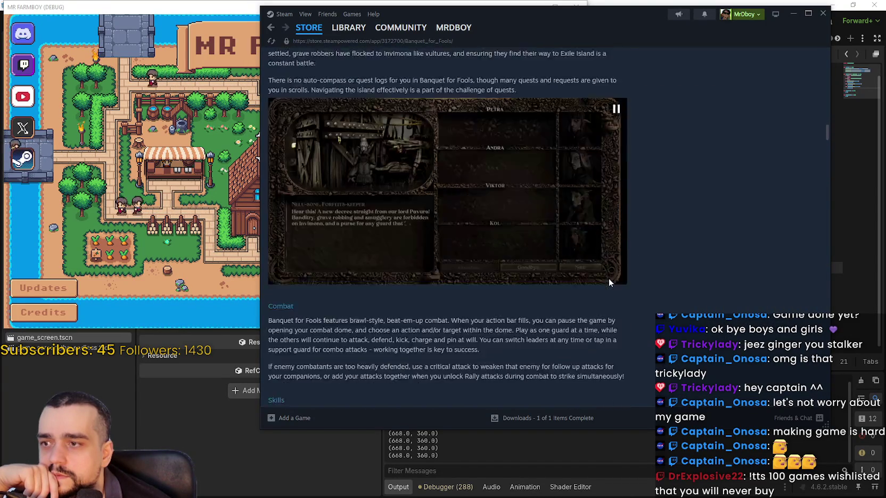
scroll(608, 278, down, 15)
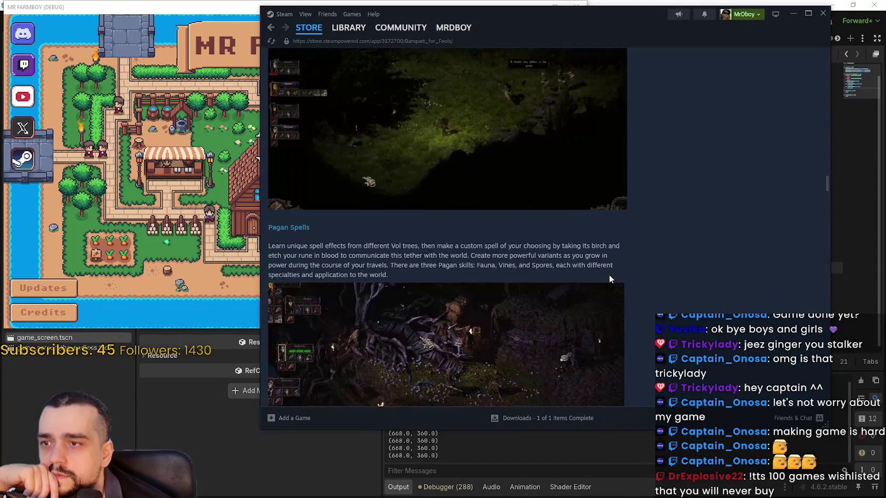
- Scroll through the Community Hub, then switch to the Mr Farmboy library page
mouse_move(826, 198)
mouse_down()
mouse_move(824, 258)
mouse_move(832, 79)
mouse_up()
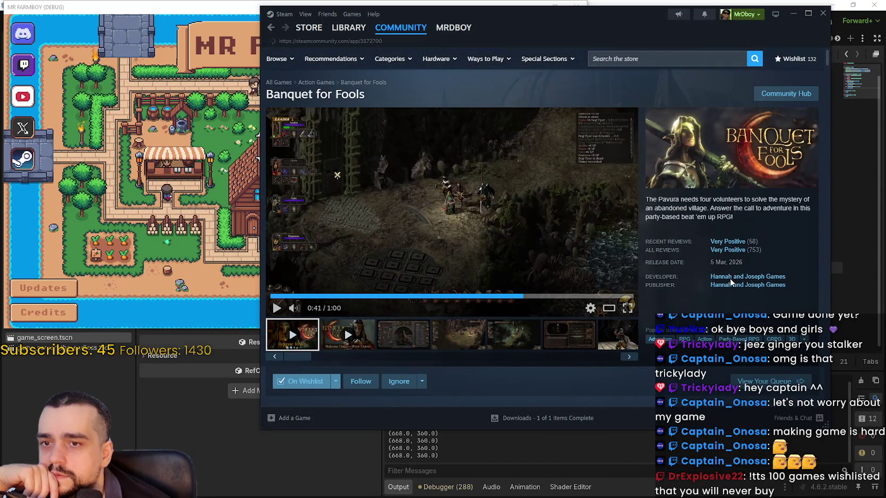
scroll(647, 263, down, 4)
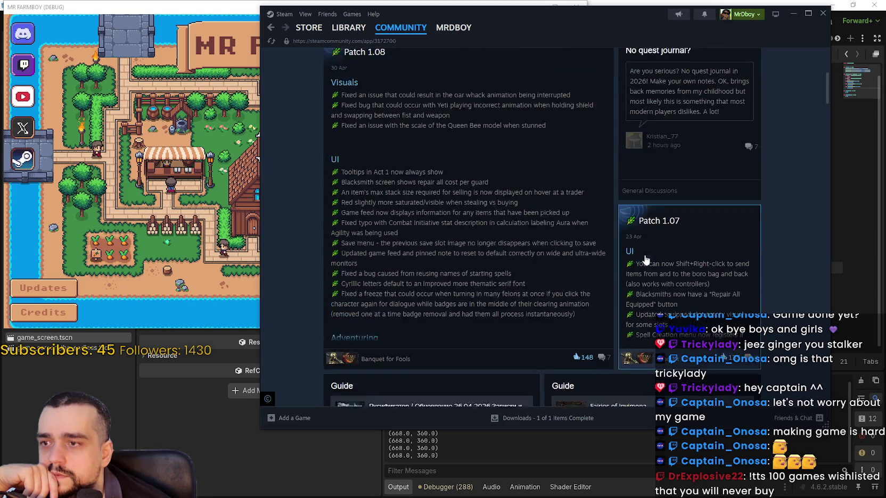
scroll(330, 79, up, 4)
click(349, 29)
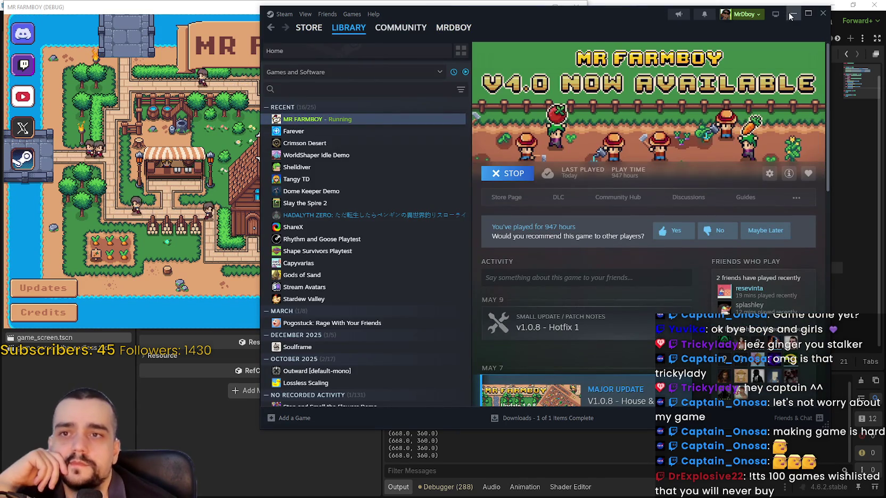
- Bring the Mr Farmboy window forward, maximize it and load the Save 7 (Normal) game
click(792, 15)
click(555, 6)
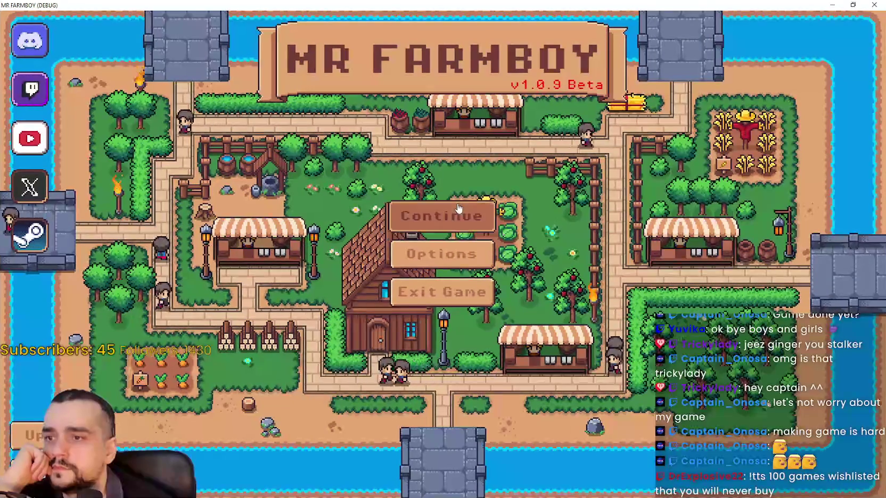
click(443, 216)
scroll(446, 260, down, 5)
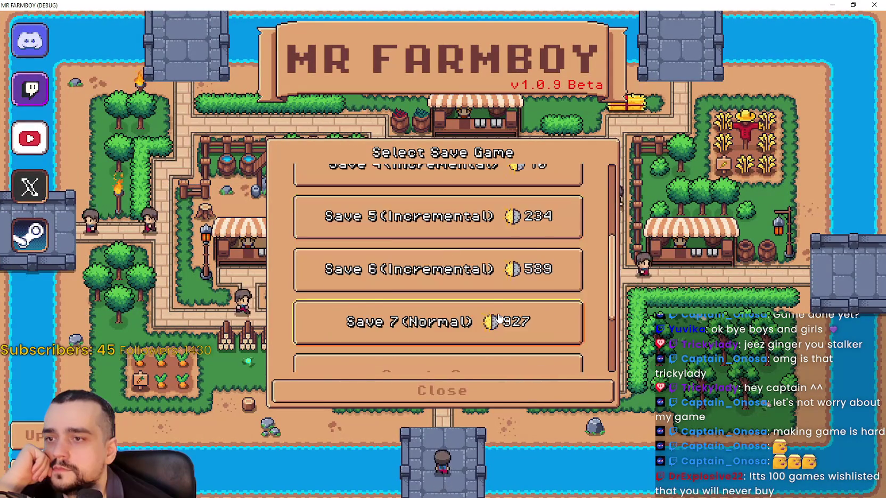
click(390, 302)
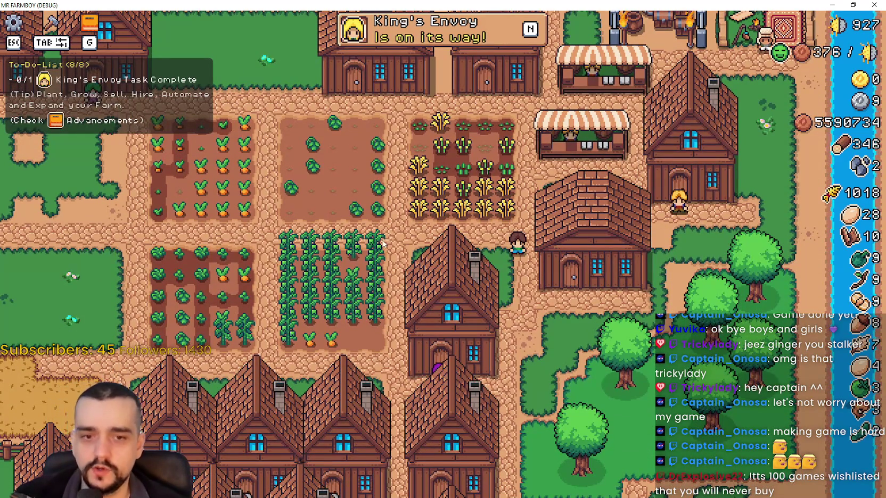
scroll(386, 246, up, 3)
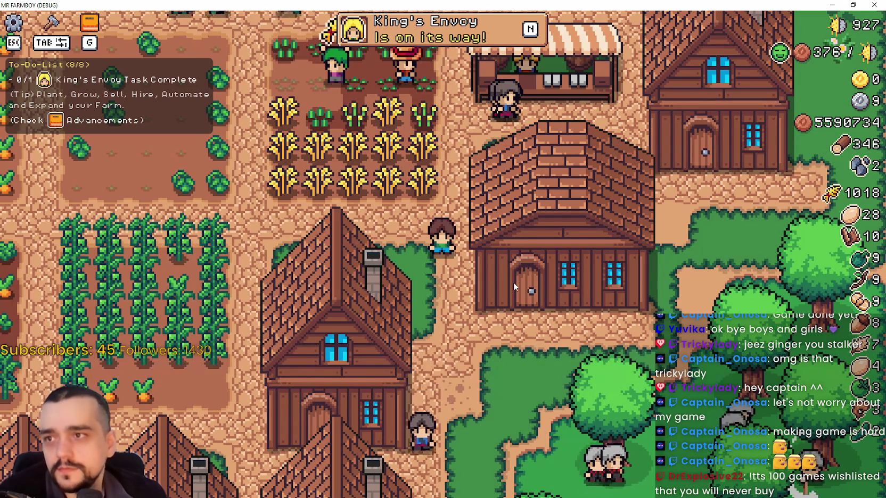
- Glance at the Advancements overview, then open the Stats & Inventory panel and try the pause menu
key(g)
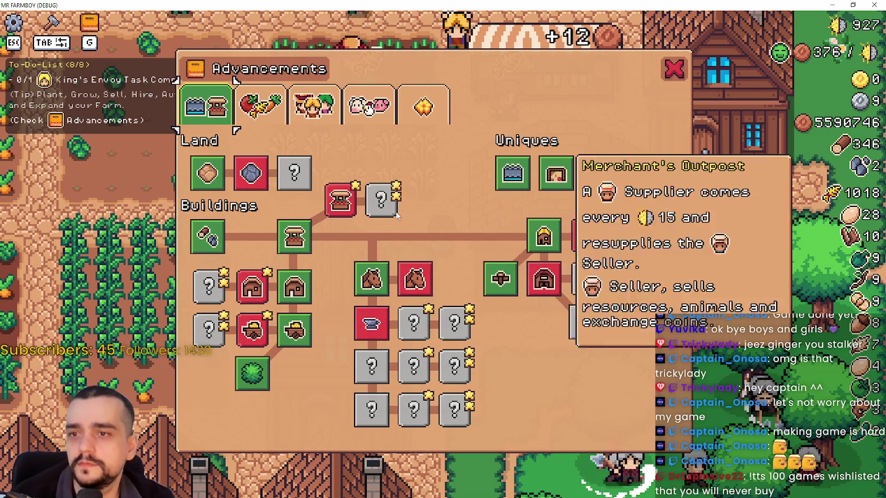
click(672, 70)
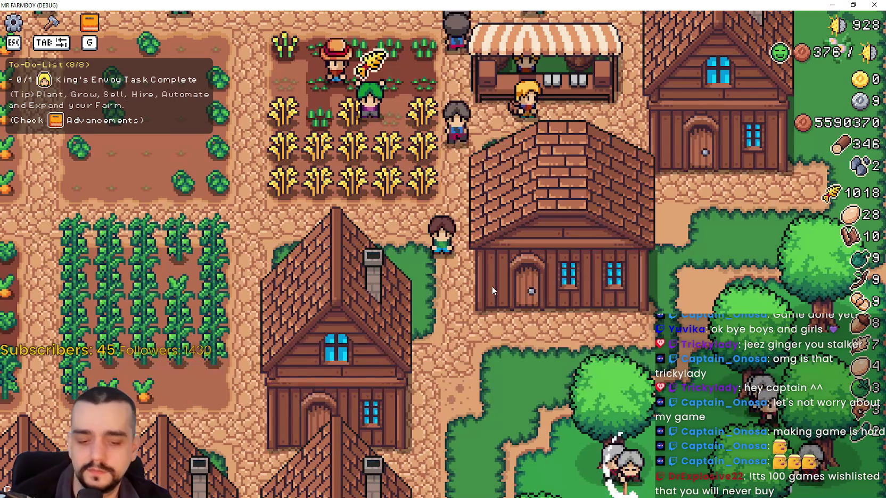
key(i)
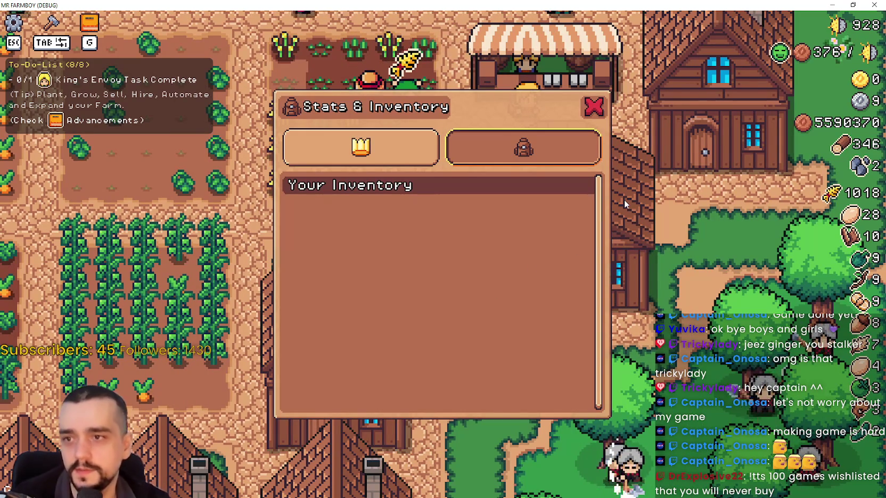
key(Escape)
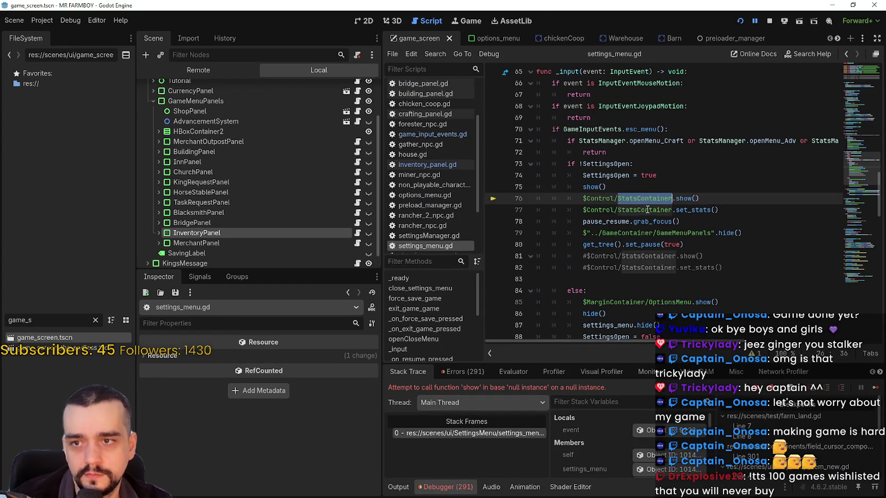
- Inspect settings_menu.gd lines 72–76 behind the null-instance error, then resume the game from the debugger
scroll(646, 200, up, 3)
scroll(674, 230, down, 1)
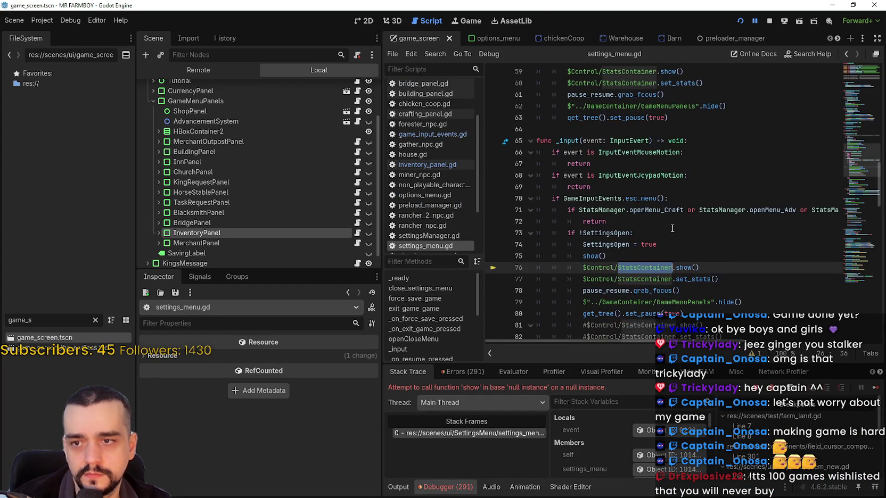
scroll(641, 200, up, 2)
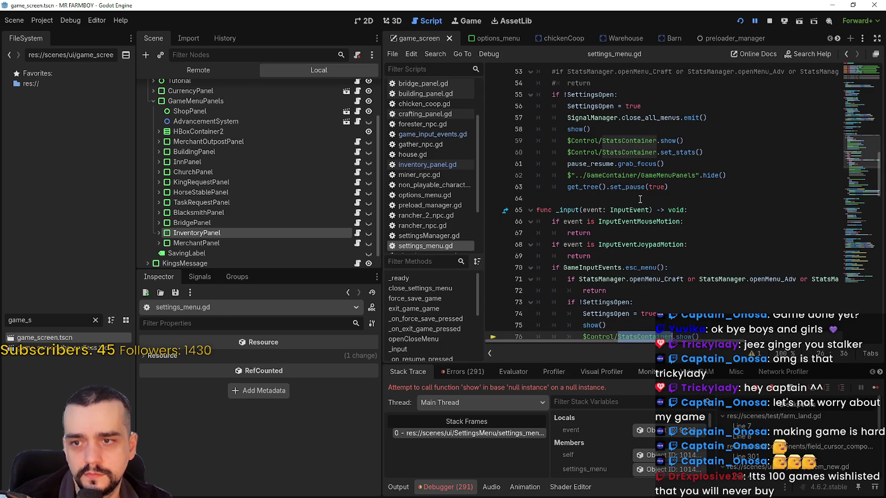
scroll(640, 199, down, 2)
click(631, 223)
scroll(631, 223, down, 4)
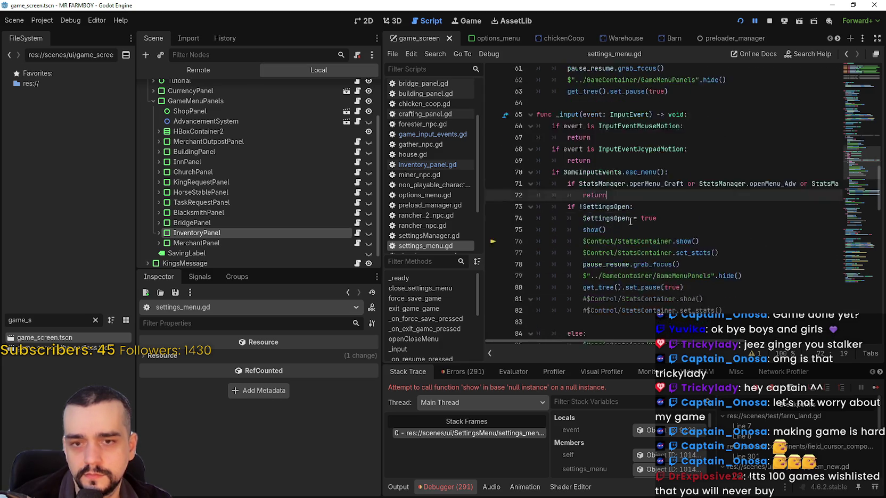
scroll(857, 330, up, 3)
click(874, 388)
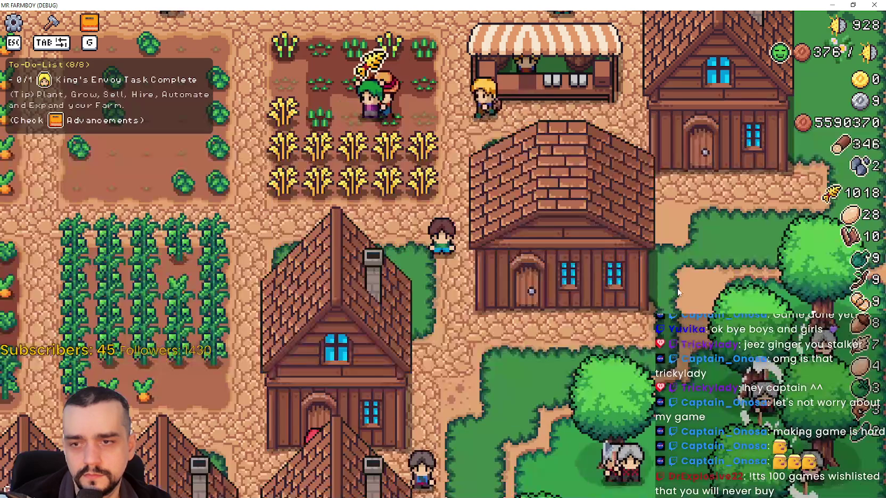
- Open the Stats & Inventory panel in-game, then stop the debug session from the Godot editor
key(i)
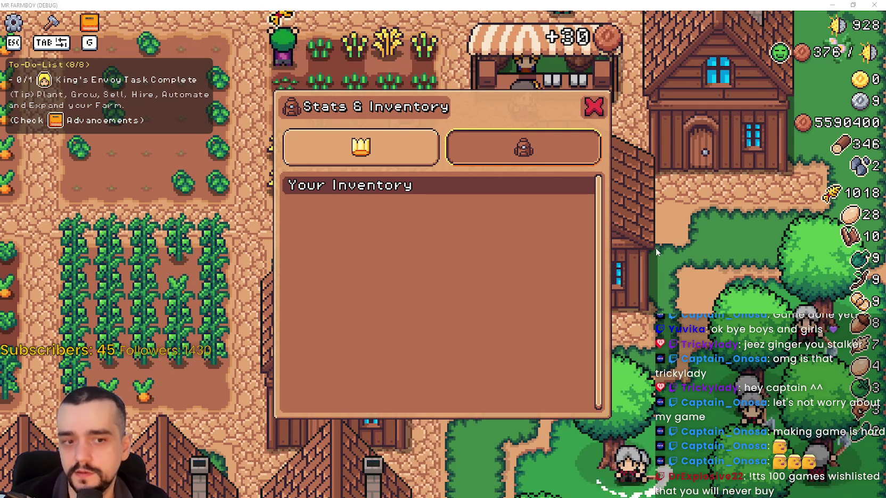
key(alt+Tab)
click(769, 21)
click(610, 210)
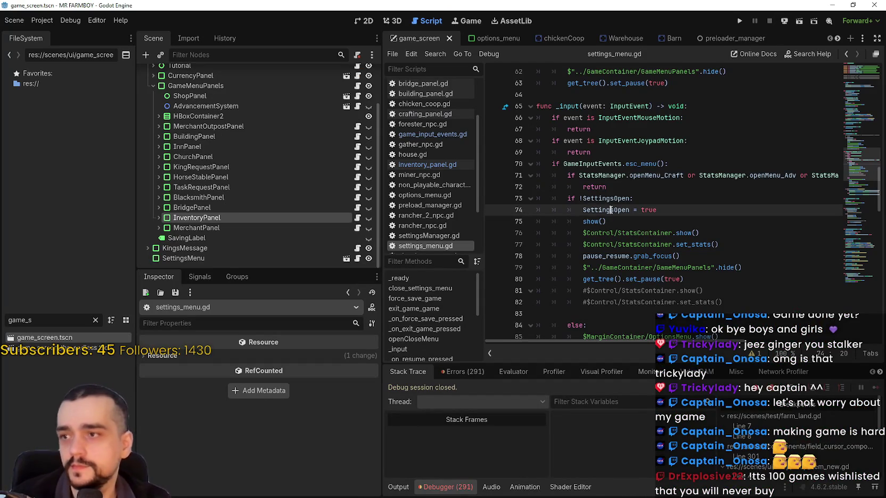
- Expand InventoryPanel, select StatsContainer, and read settings_menu.gd from line 84 down past line 98
click(158, 217)
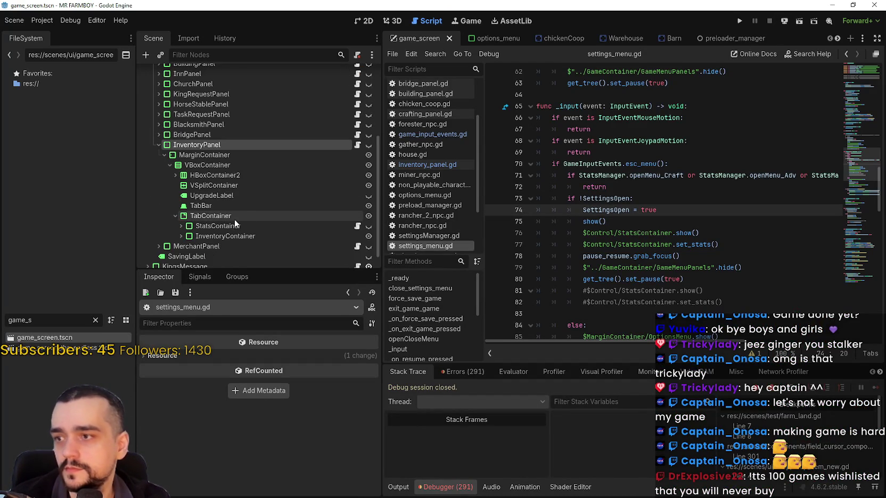
click(261, 227)
scroll(666, 240, down, 2)
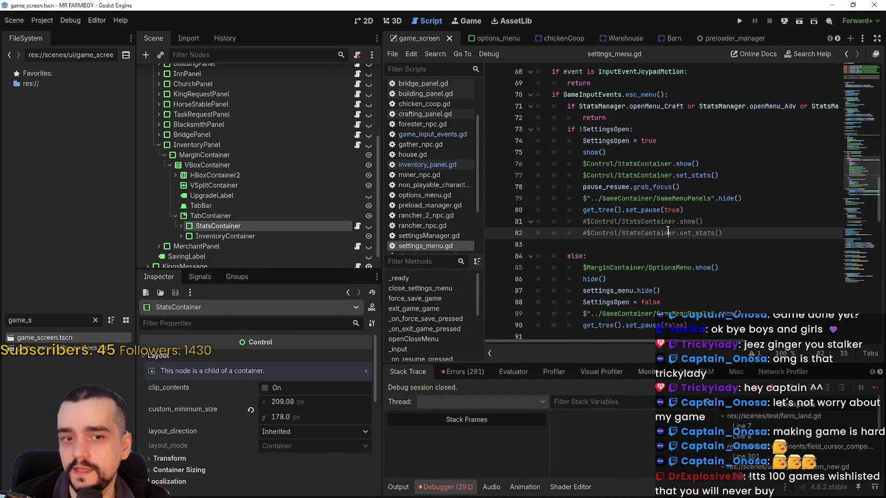
click(689, 256)
scroll(682, 242, down, 1)
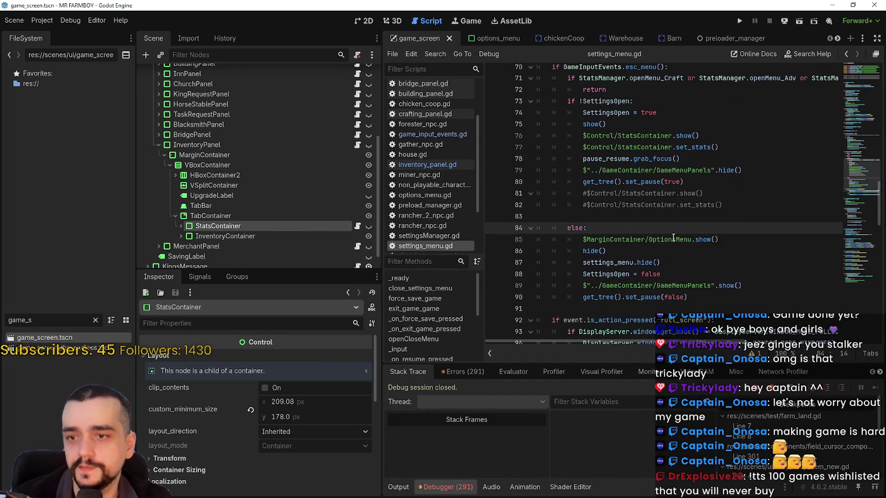
scroll(673, 236, down, 2)
click(668, 239)
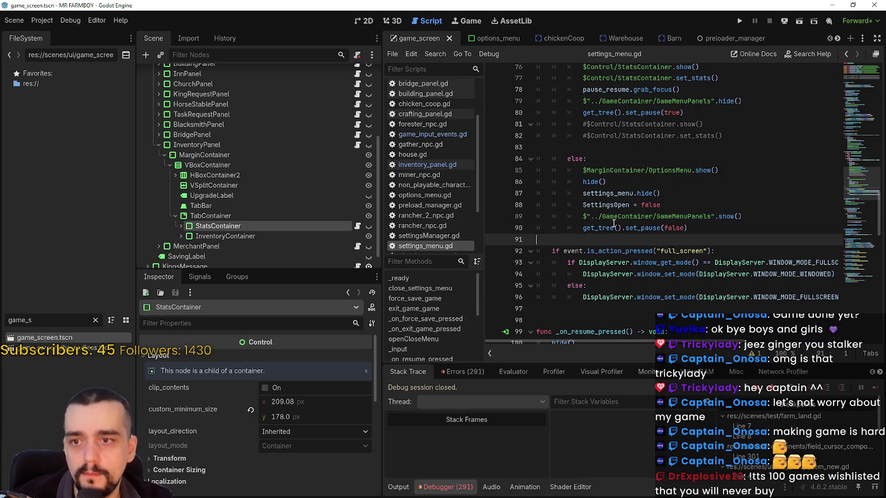
scroll(614, 226, down, 2)
click(608, 249)
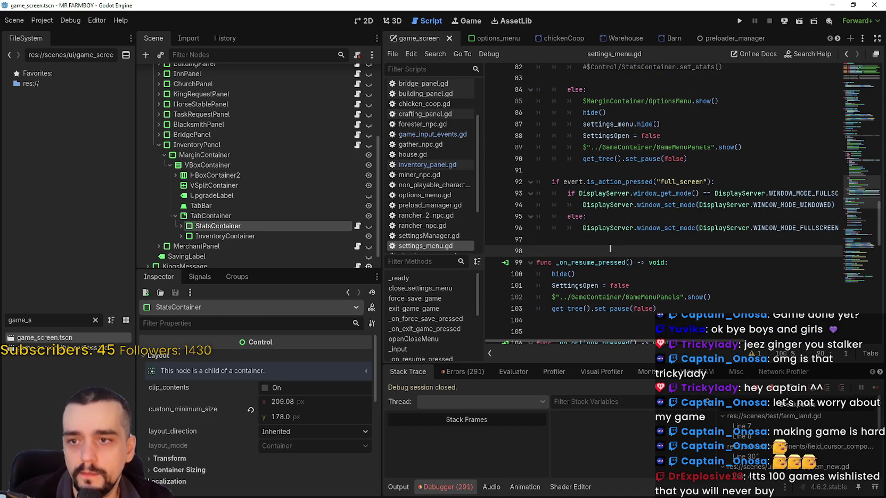
scroll(610, 241, down, 5)
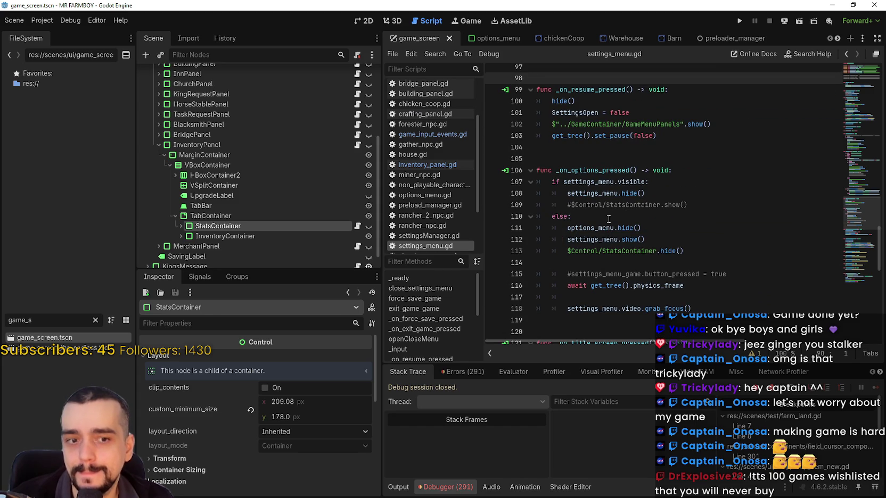
- Select the _on_options_pressed function name, then switch to stats_container.gd
click(595, 157)
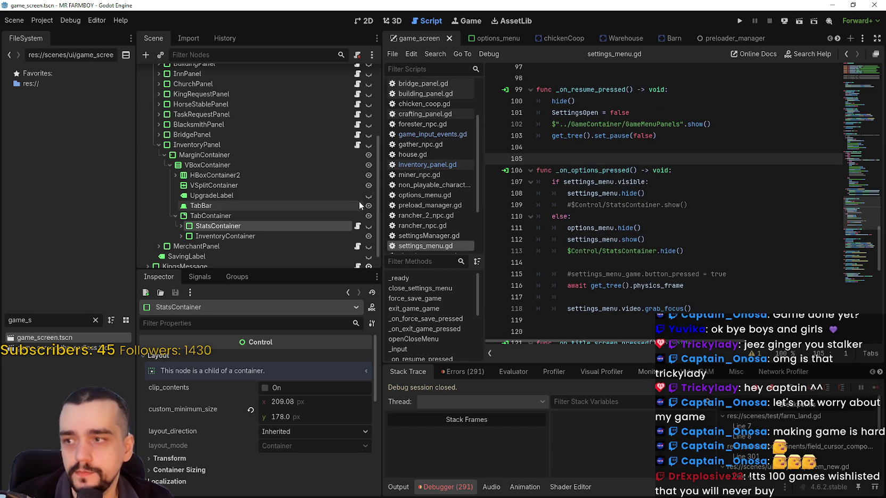
click(632, 169)
double_click(631, 170)
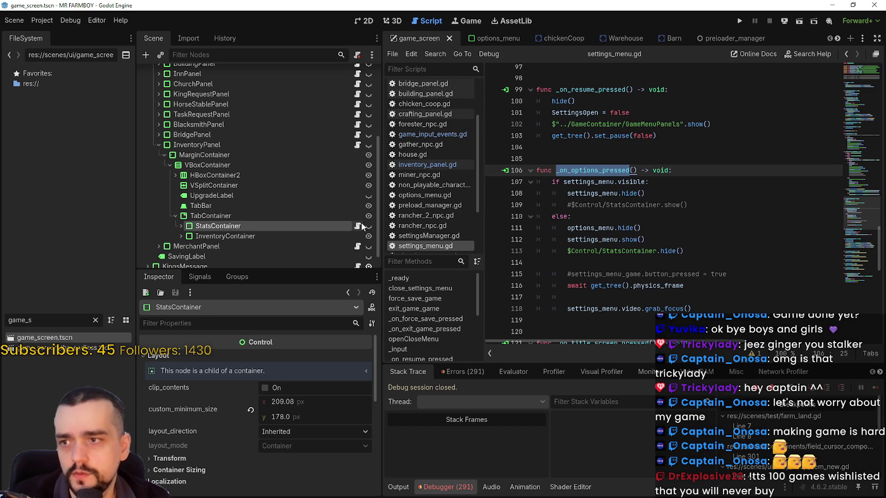
click(358, 227)
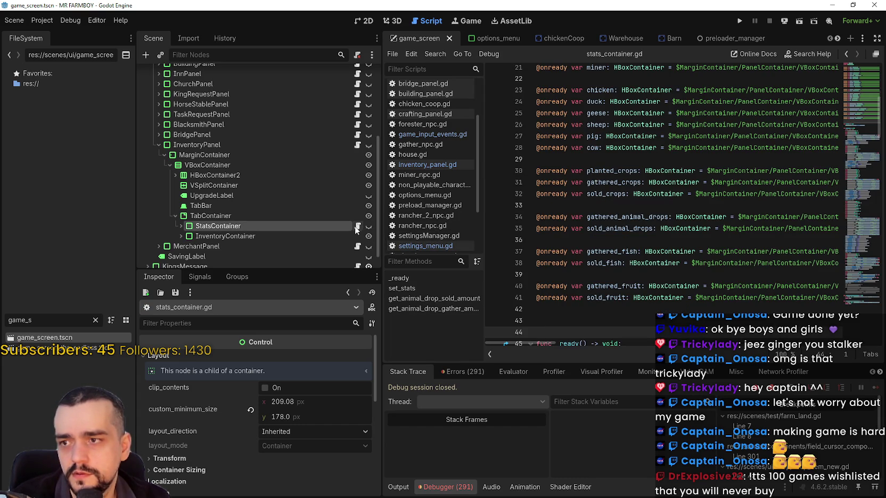
- Read through stats_container.gd and expand StatsContainer's child nodes in the Scene tree
scroll(626, 205, down, 9)
scroll(626, 205, down, 2)
click(181, 226)
scroll(324, 223, down, 3)
scroll(324, 223, up, 3)
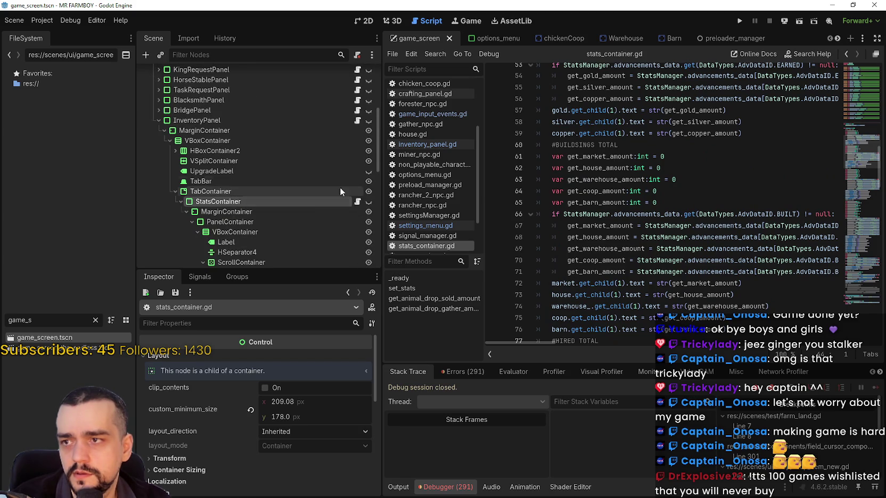
scroll(863, 263, down, 15)
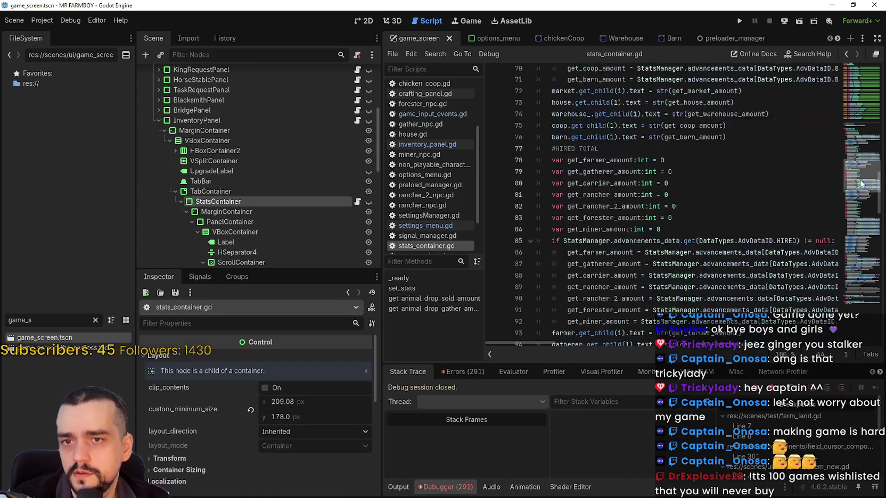
scroll(864, 263, down, 5)
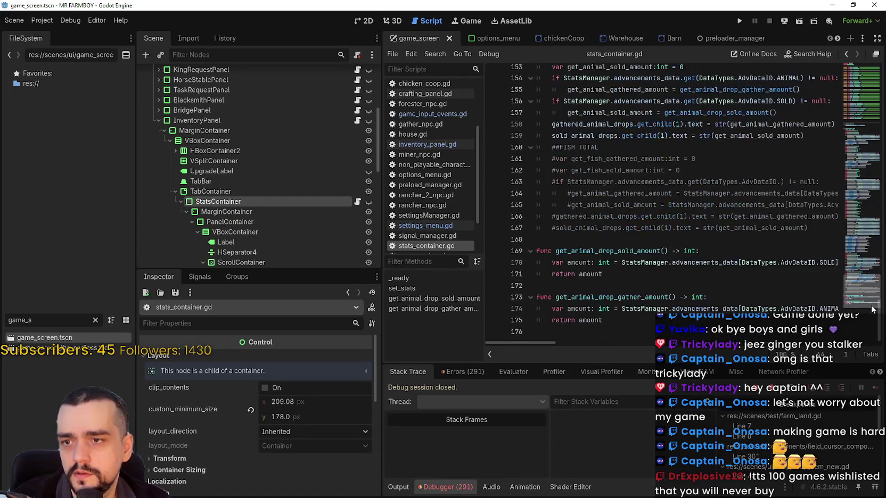
- Select SignalManager.set_stats on line 46 and open Find in Files for it
click(879, 76)
mouse_move(878, 76)
mouse_down()
mouse_move(882, 117)
mouse_move(873, 131)
mouse_up()
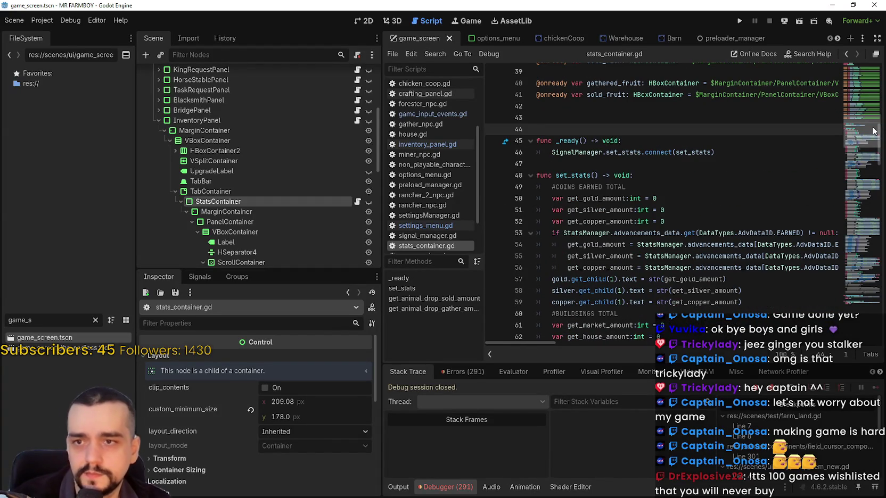
click(660, 152)
double_click(611, 154)
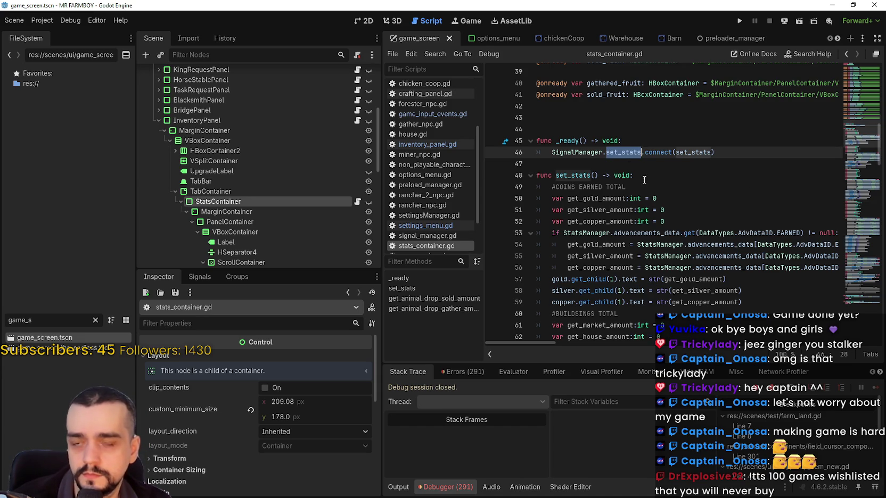
drag(641, 153, 552, 153)
key(ctrl+shift+f)
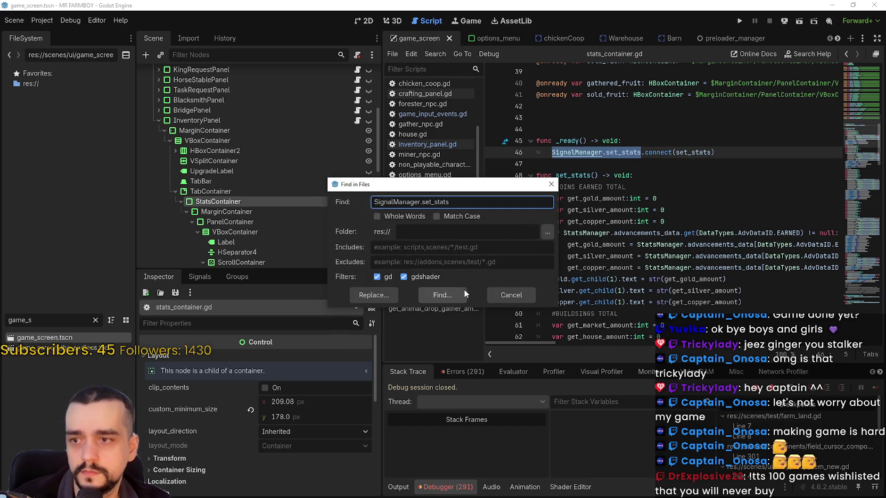
- Search res:// for SignalManager.set_stats and check matches in test_scene_everything.gd and third_map_the_endless.gd
click(424, 294)
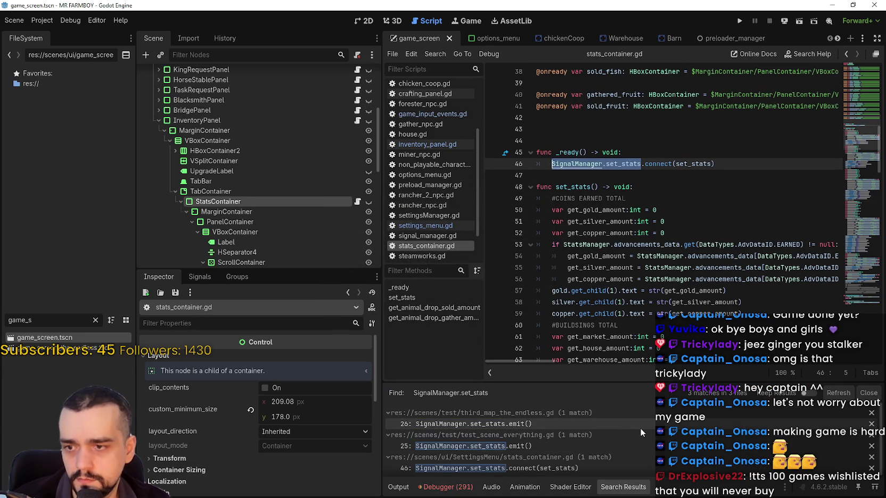
scroll(629, 426, down, 1)
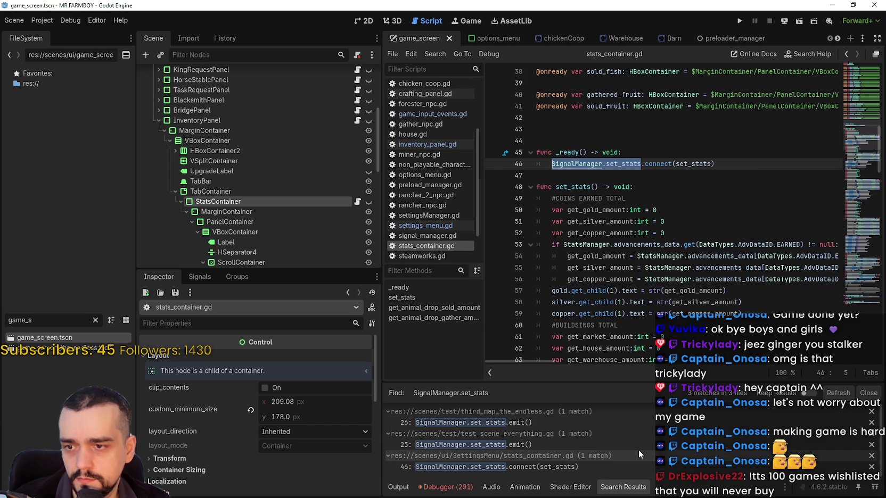
click(673, 448)
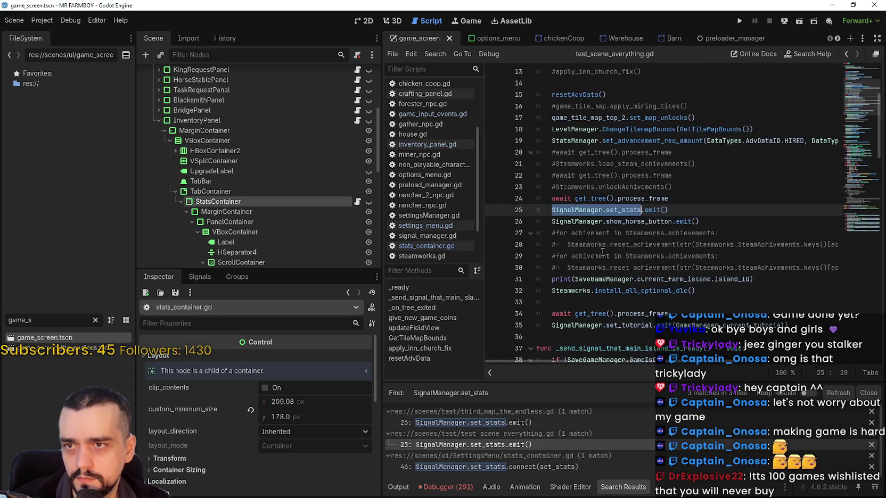
scroll(610, 273, down, 1)
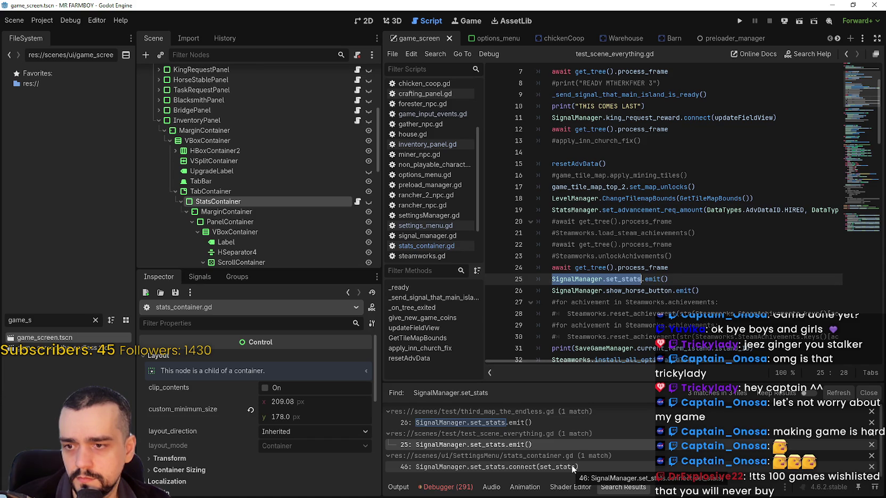
click(560, 425)
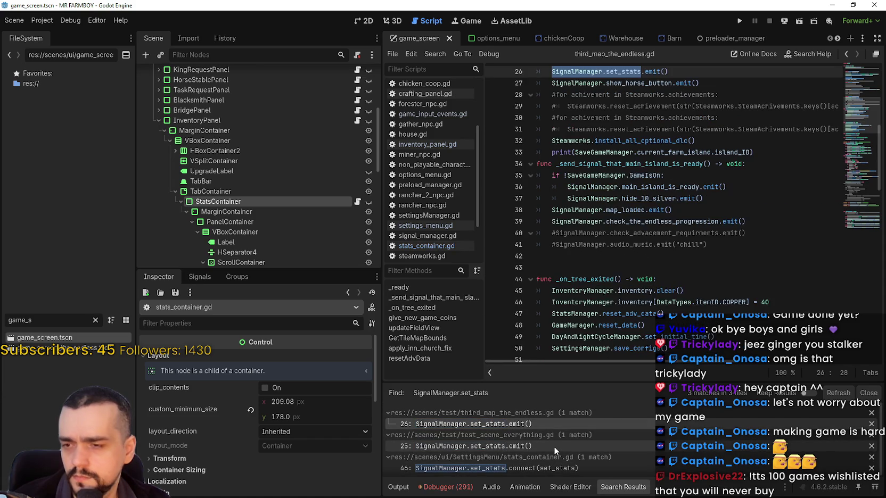
click(554, 446)
click(567, 467)
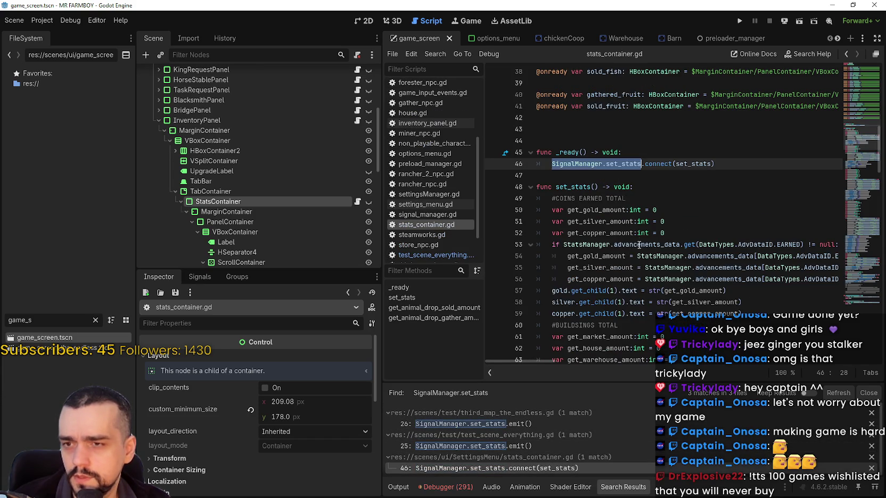
- Select the set_stats function name and run a project-wide search for set_stats
scroll(645, 251, down, 3)
double_click(589, 84)
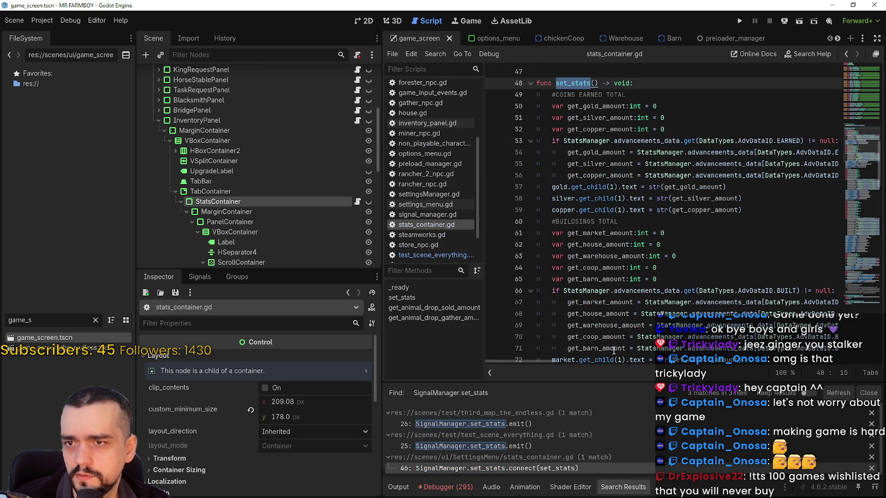
mouse_move(555, 364)
mouse_down()
mouse_move(613, 354)
mouse_move(554, 356)
mouse_up()
scroll(598, 166, up, 1)
scroll(597, 166, up, 2)
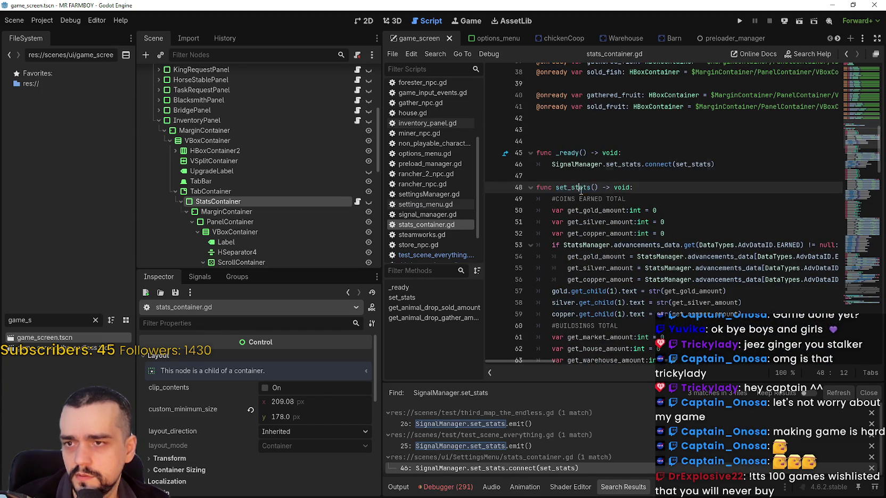
key(ctrl+shift+f)
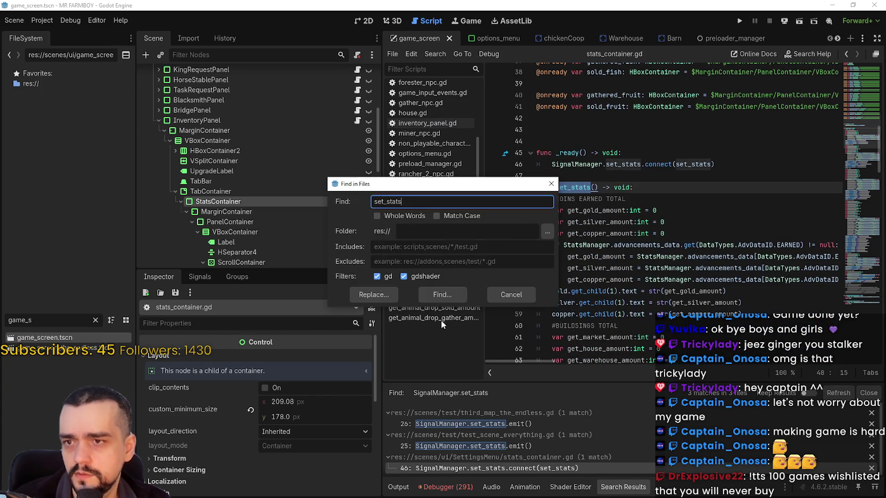
click(456, 291)
scroll(585, 438, down, 5)
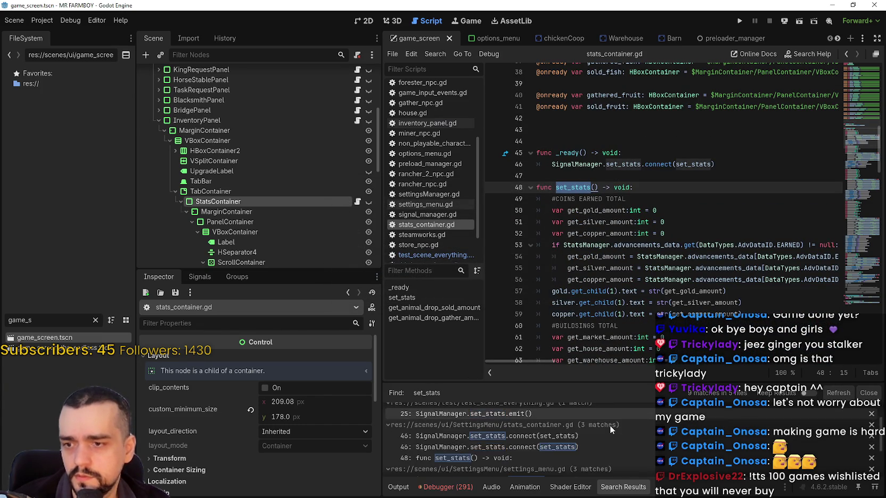
- Open settings_menu.gd's set_stats call and examine the StatsContainer calls on lines 59–60
scroll(538, 442, down, 2)
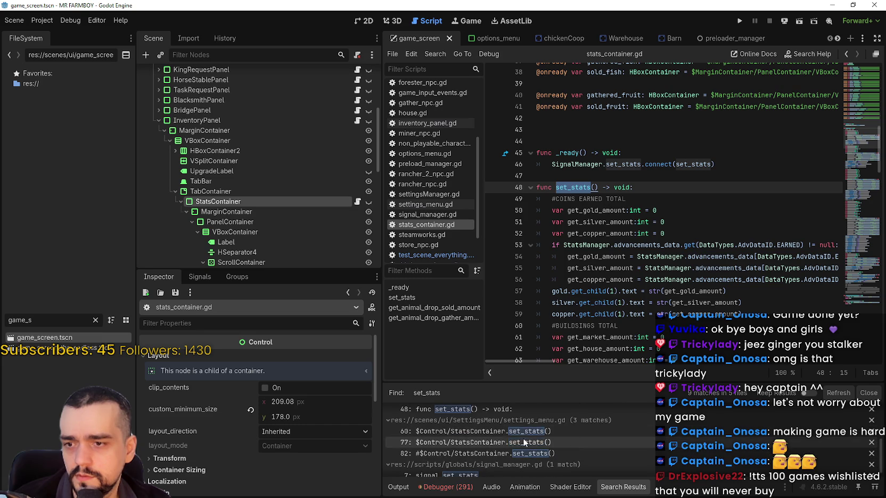
click(483, 434)
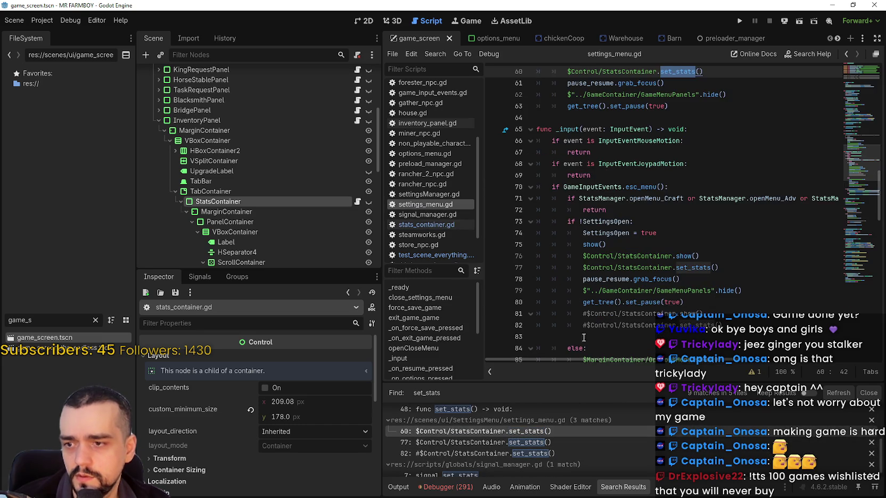
click(640, 219)
scroll(638, 213, up, 2)
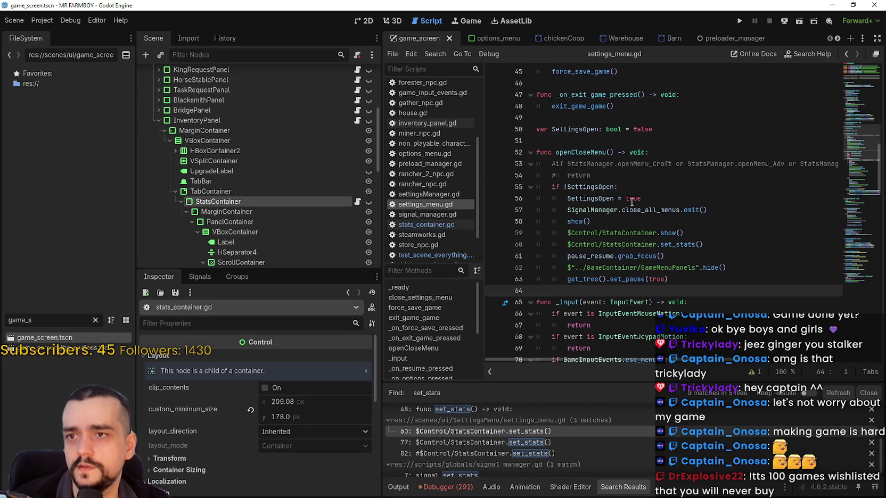
double_click(590, 154)
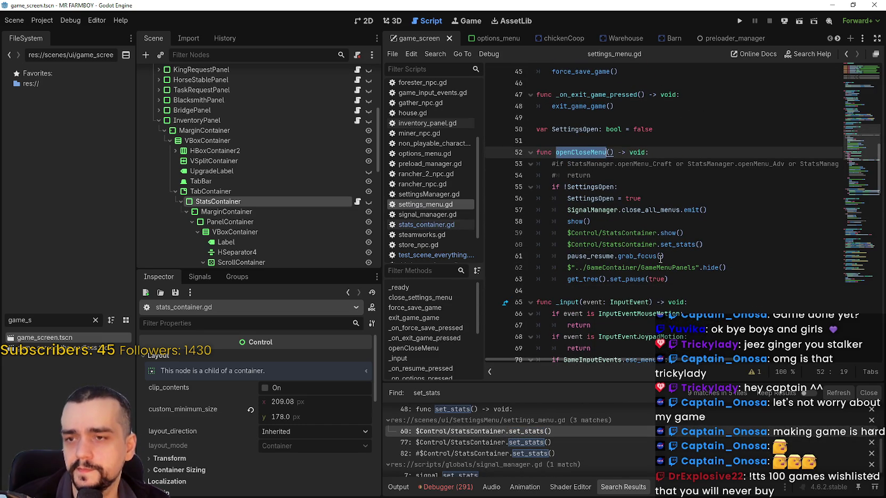
click(568, 244)
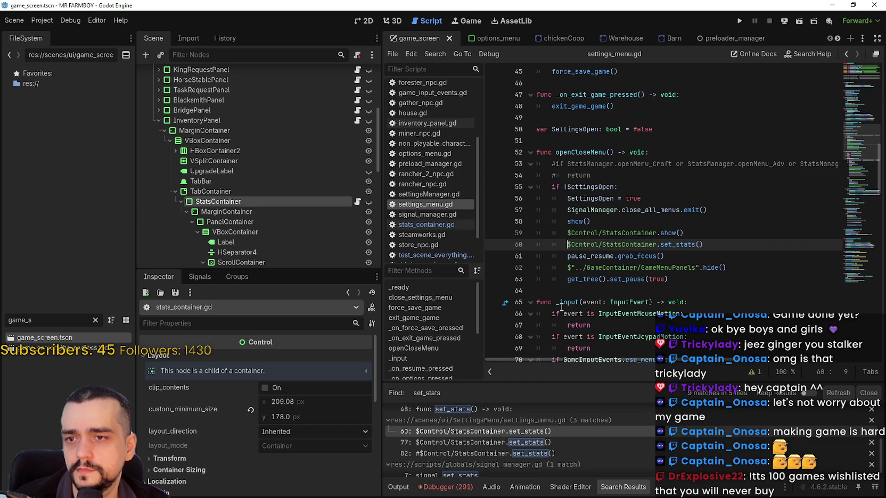
click(564, 237)
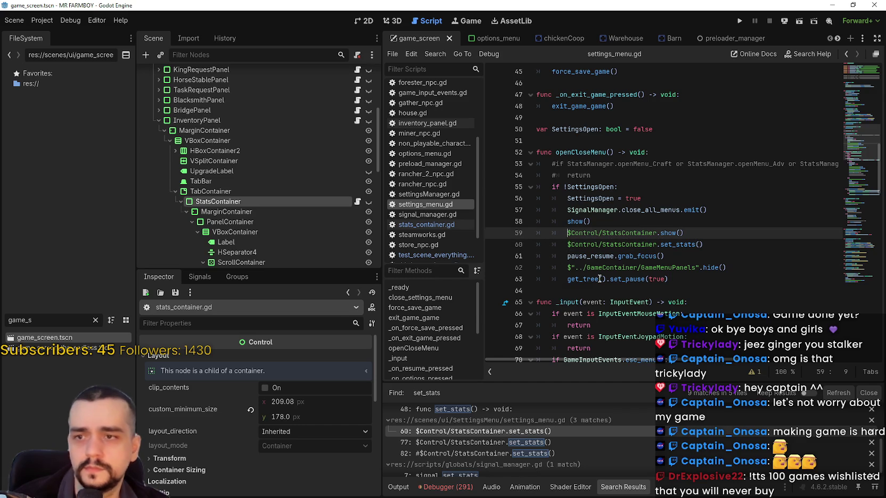
mouse_move(600, 279)
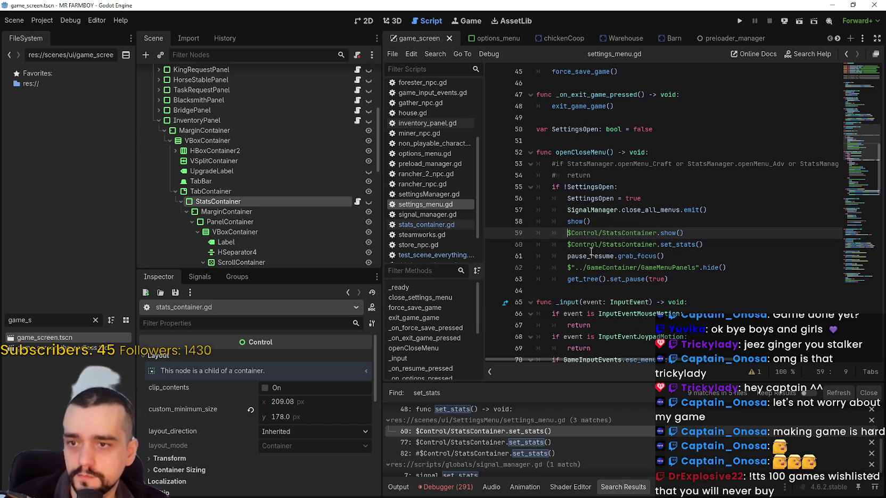
text(#)
click(561, 240)
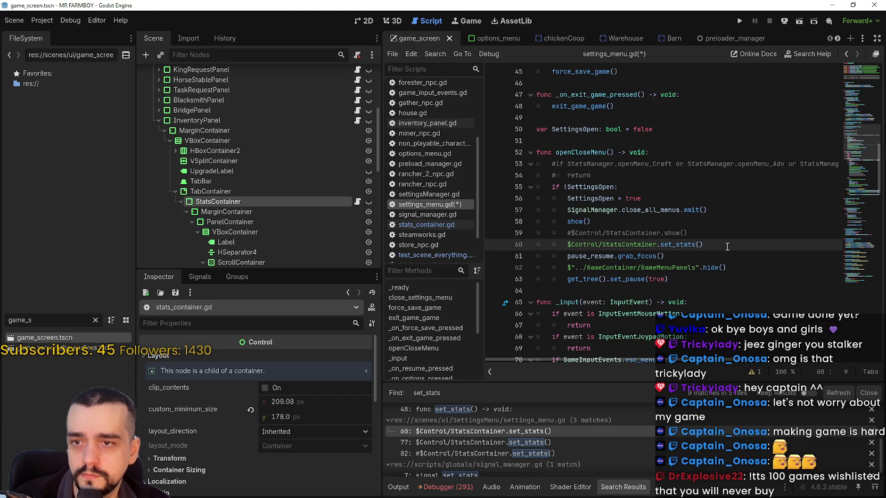
drag(725, 245, 563, 245)
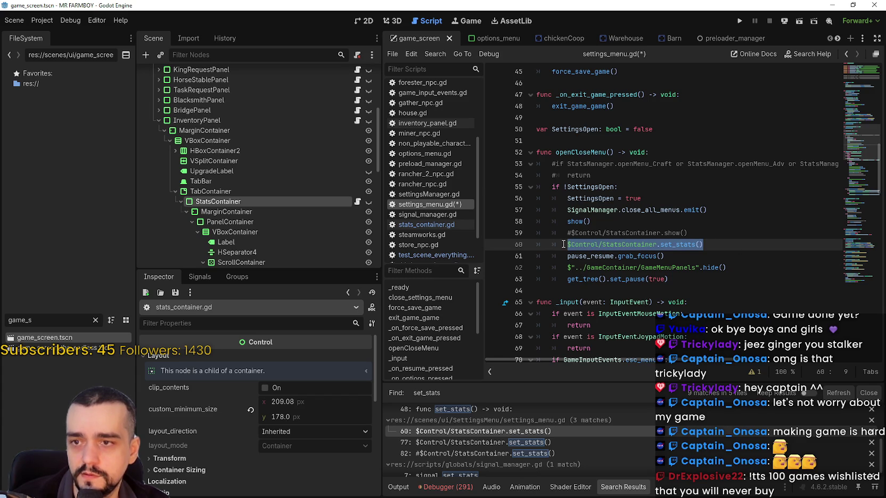
- Comment out the $Control/StatsContainer show and set_stats lines 76 and 77 with #
scroll(565, 245, down, 4)
click(584, 198)
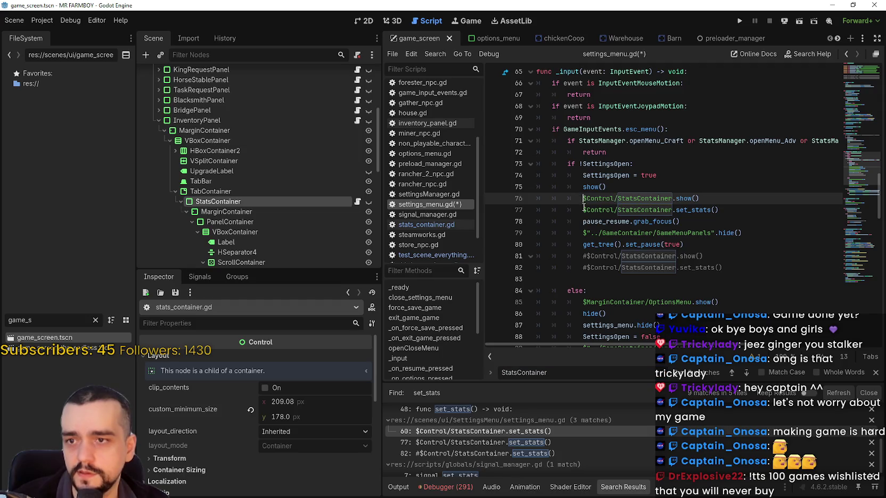
key(Right)
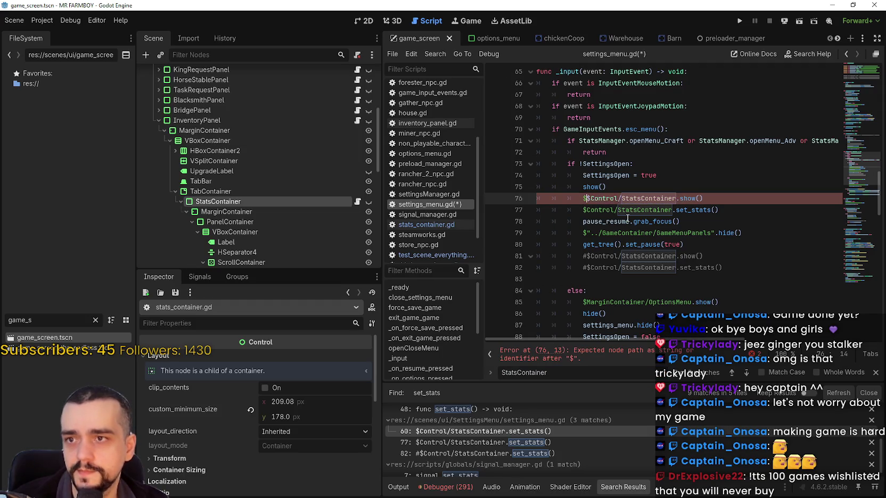
key(BackSpace)
text(#)
key(Down)
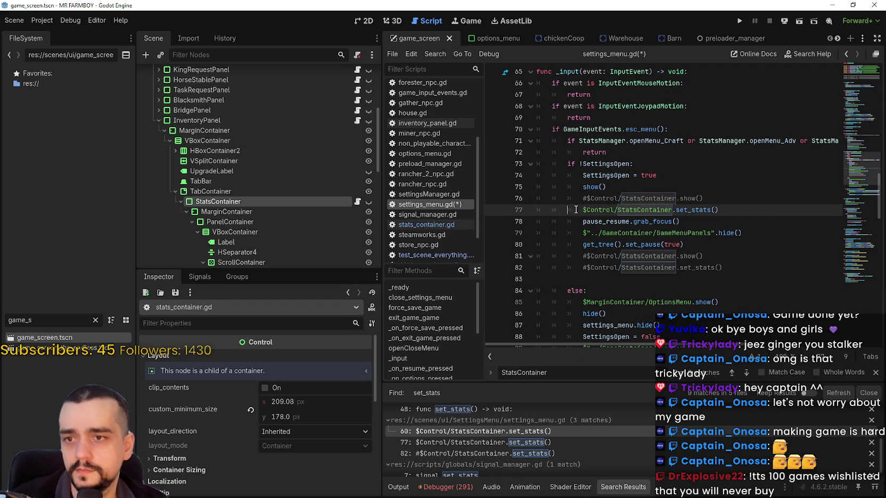
text(#)
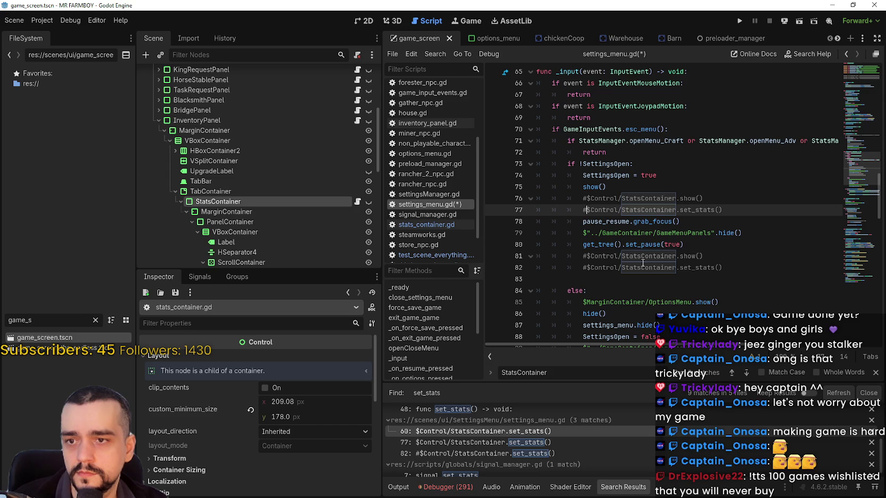
- Step through matches to the StatsContainer hide call on line 113 and comment it out
click(746, 374)
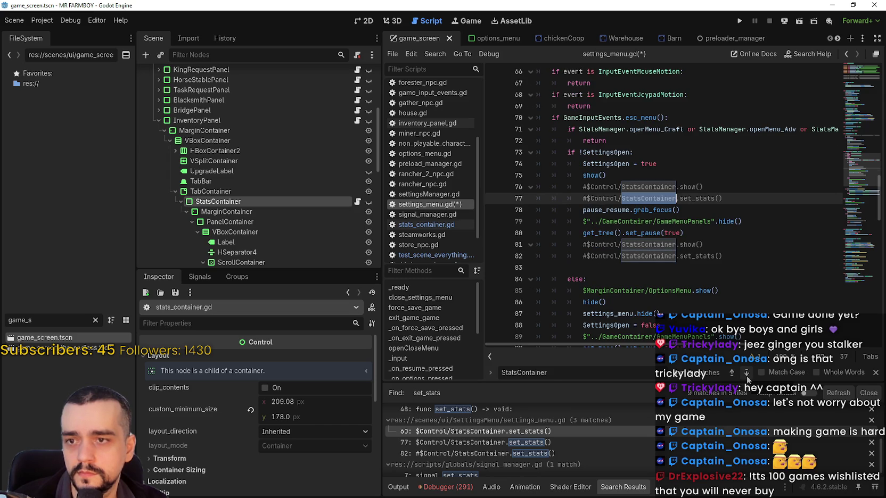
click(746, 376)
click(747, 375)
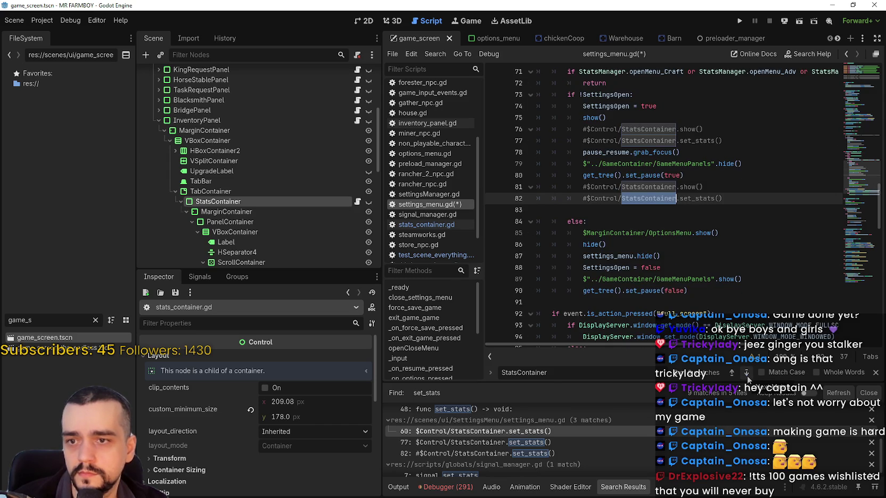
click(747, 376)
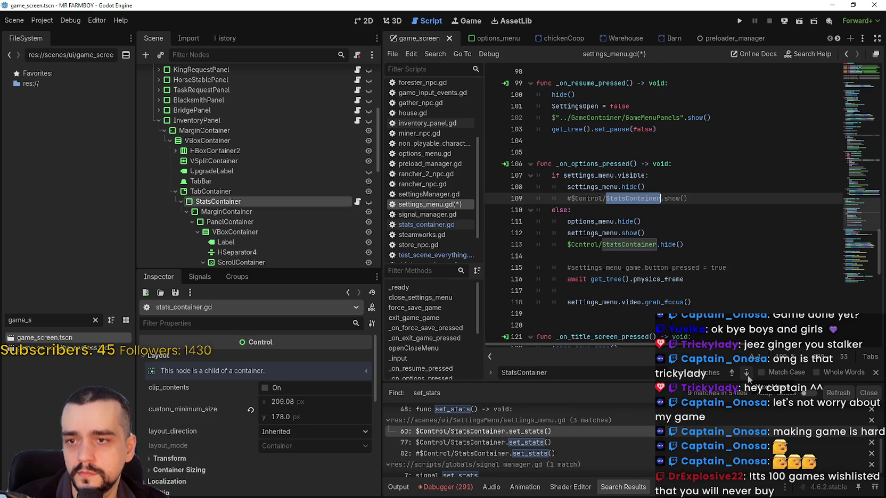
click(747, 375)
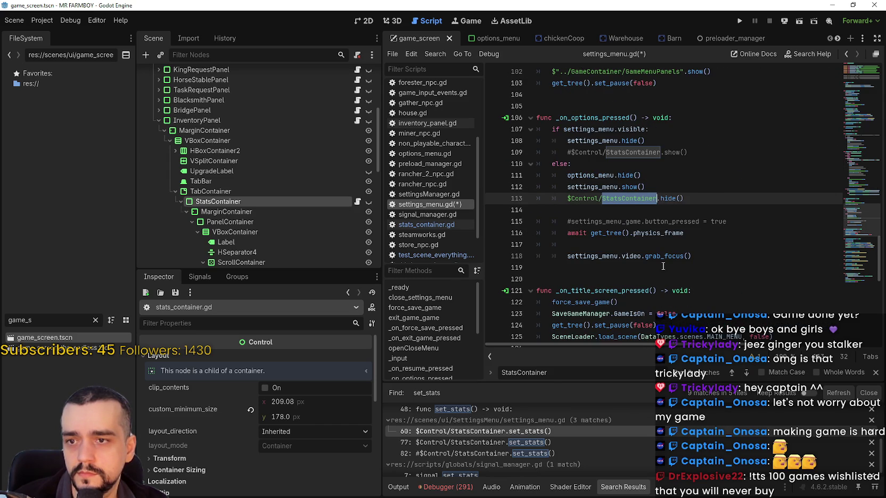
click(568, 198)
text(#)
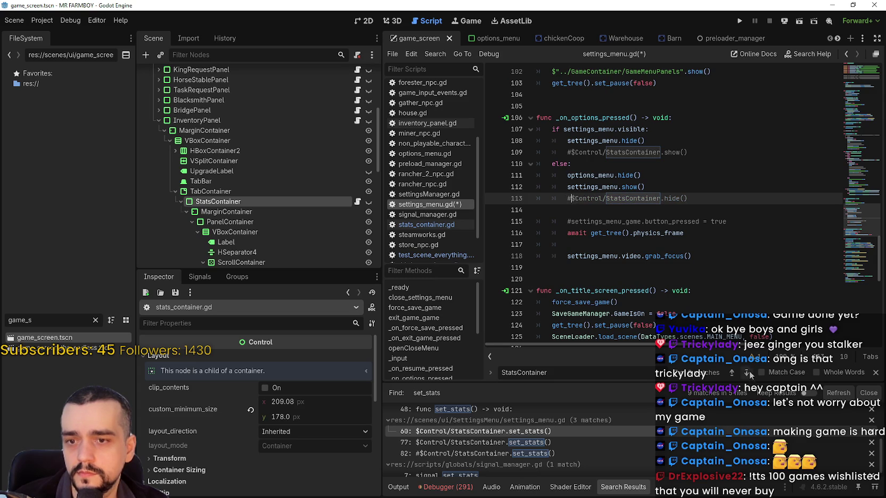
- Cycle through the remaining StatsContainer references, then save settings_menu.gd
click(748, 373)
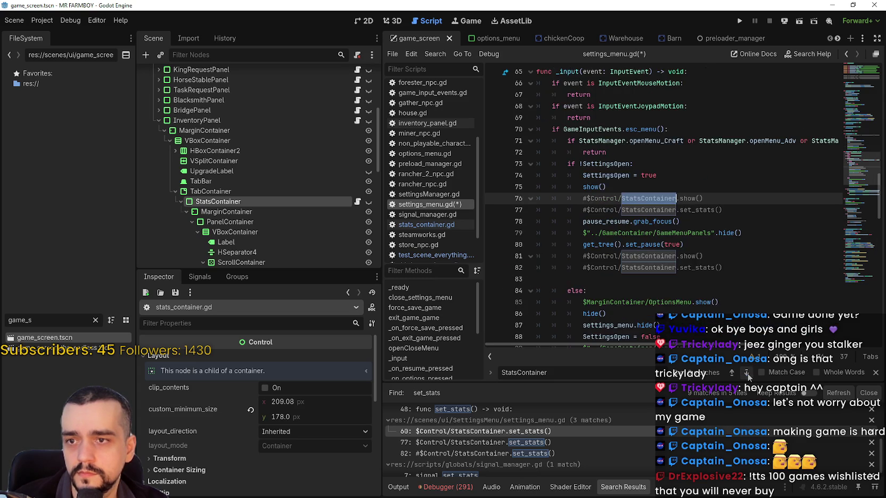
click(748, 373)
click(747, 373)
click(748, 373)
click(748, 374)
click(748, 373)
click(748, 373)
key(ctrl+s)
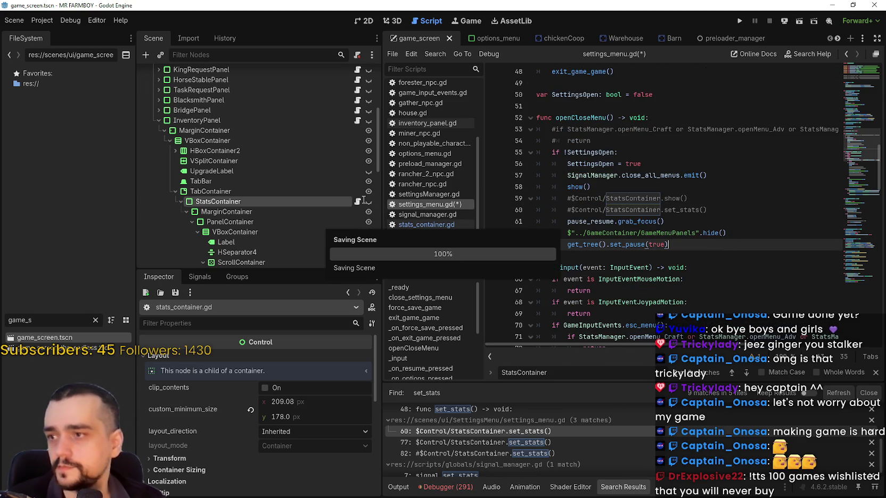
- Open inventory_panel.gd and browse the StatsContainer, InventoryPanel and TabContainer nodes in the Scene tree
click(357, 120)
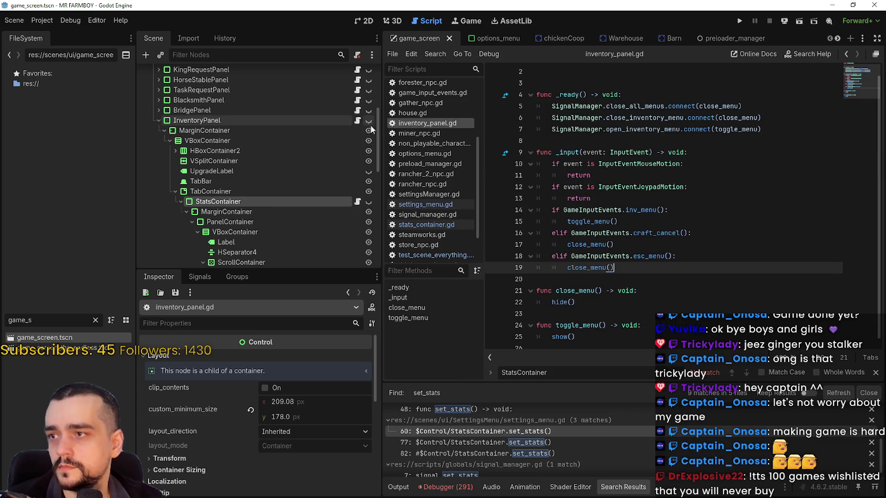
click(651, 283)
scroll(251, 218, down, 3)
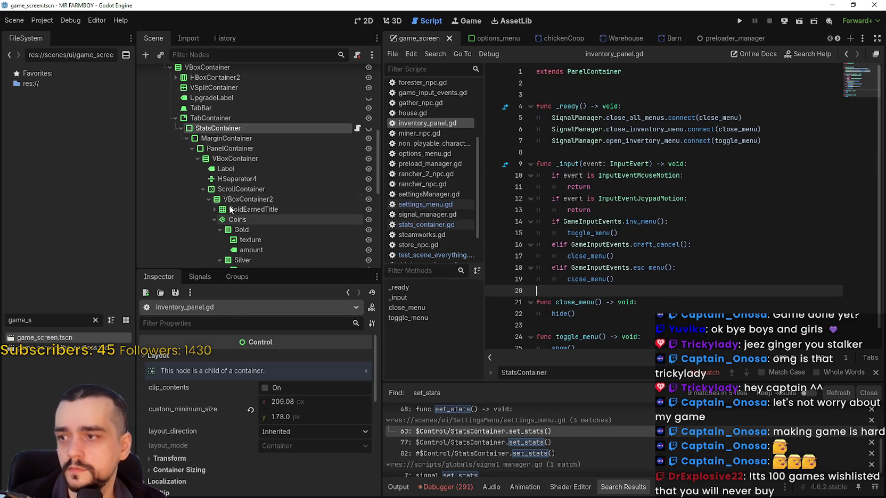
scroll(168, 130, up, 3)
right_click(287, 206)
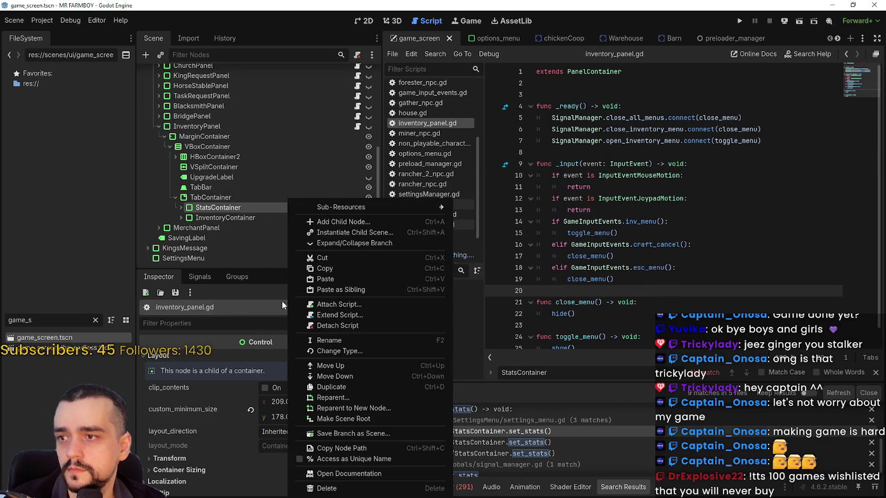
click(714, 254)
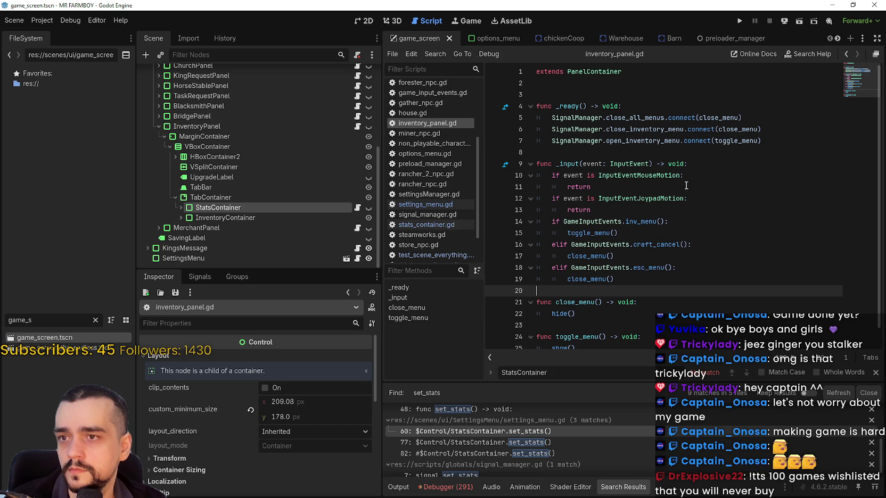
scroll(591, 239, down, 1)
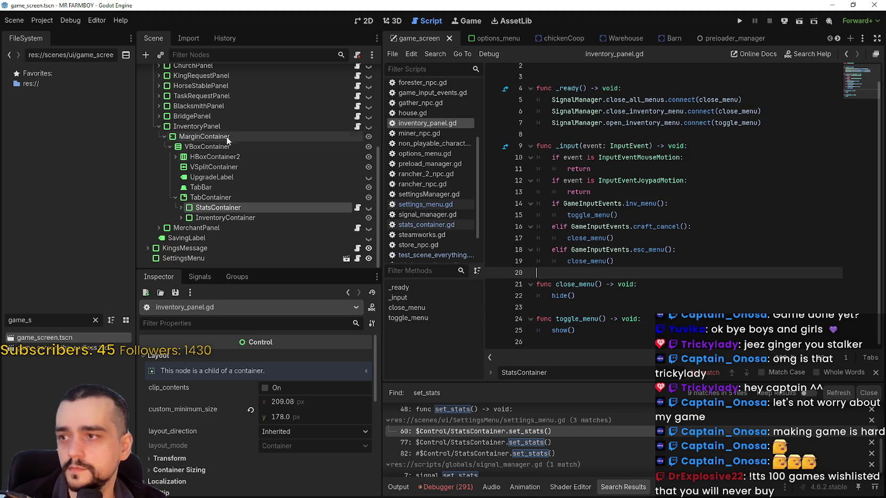
click(241, 197)
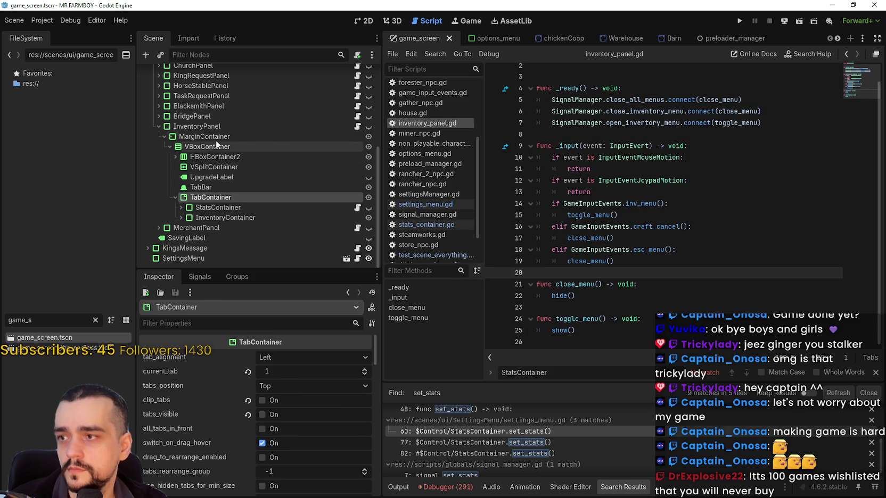
click(218, 126)
click(232, 197)
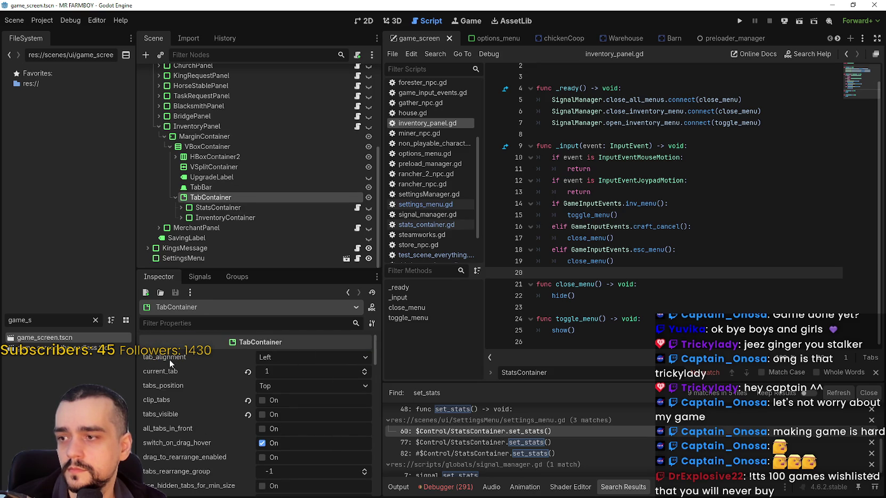
- Connect the TabBar's tab_changed signal to inventory_panel.gd, creating _on_tab_bar_tab_changed
mouse_move(170, 360)
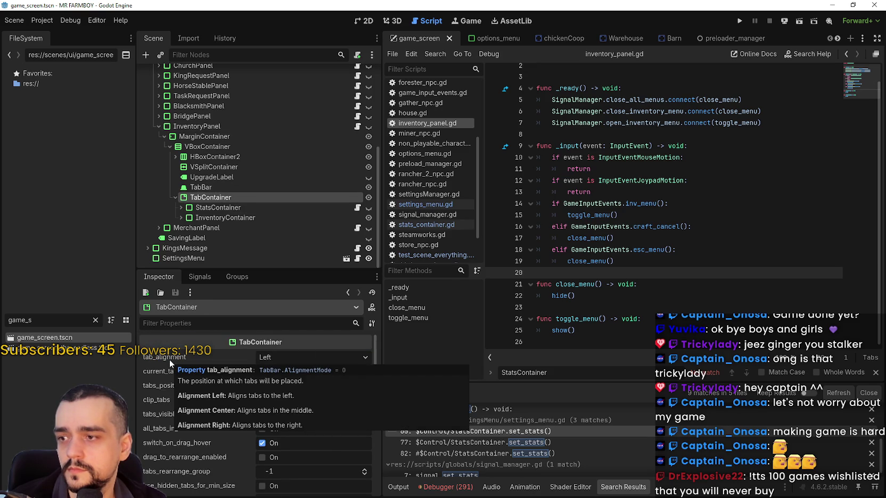
click(222, 187)
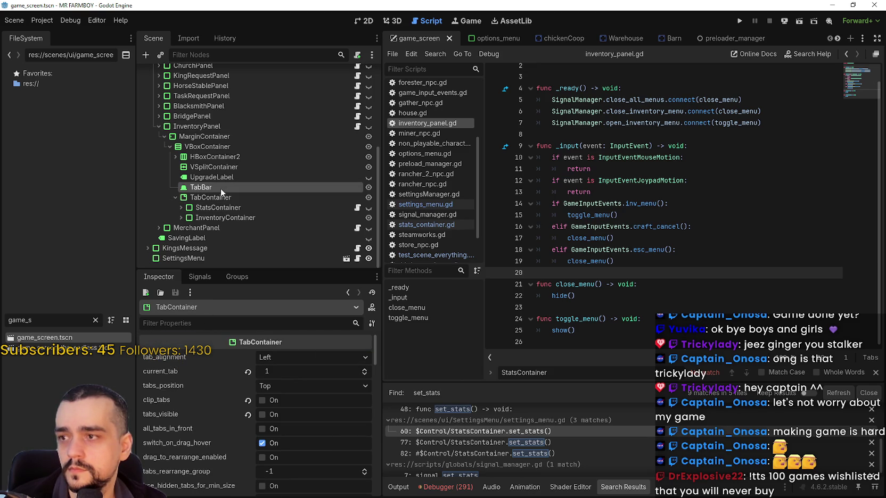
click(197, 276)
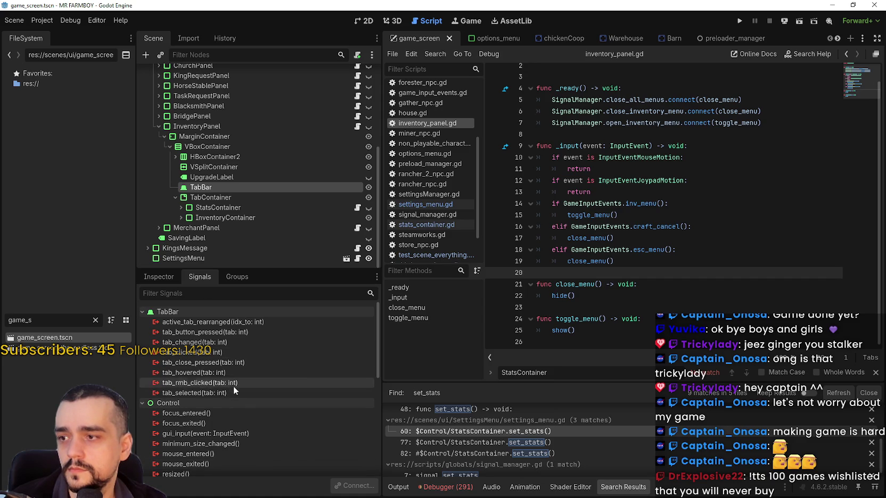
click(231, 342)
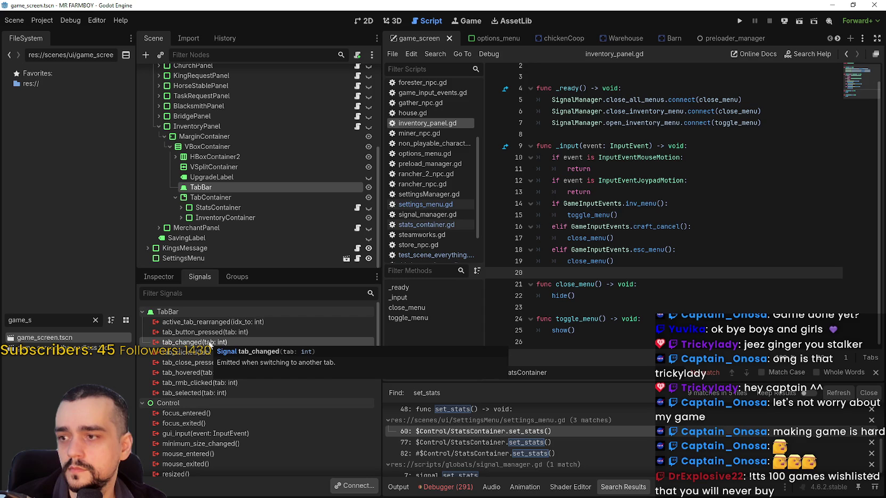
double_click(210, 343)
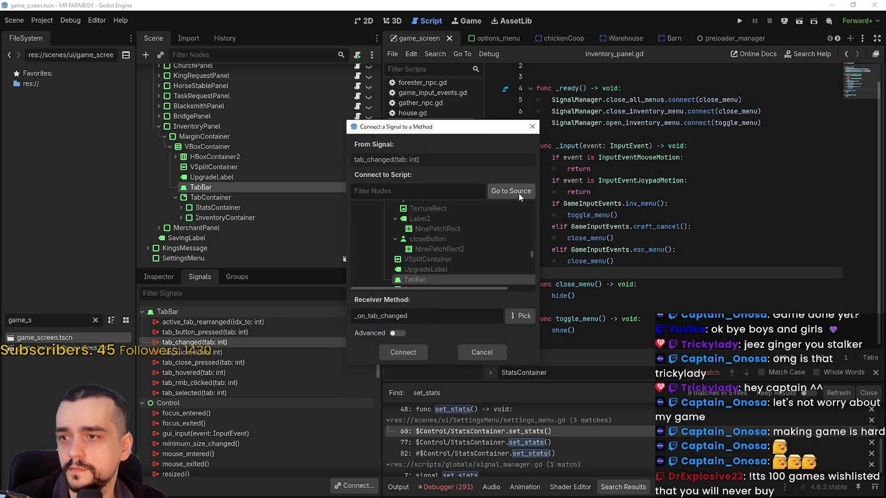
click(407, 352)
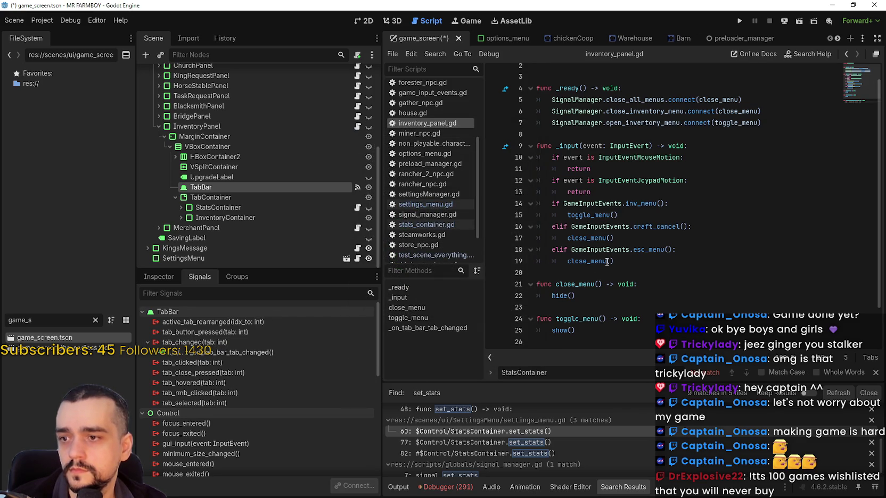
- Replace the handler's placeholder pass line with the condition 'if tab == 0:'
click(589, 312)
key(BackSpace)
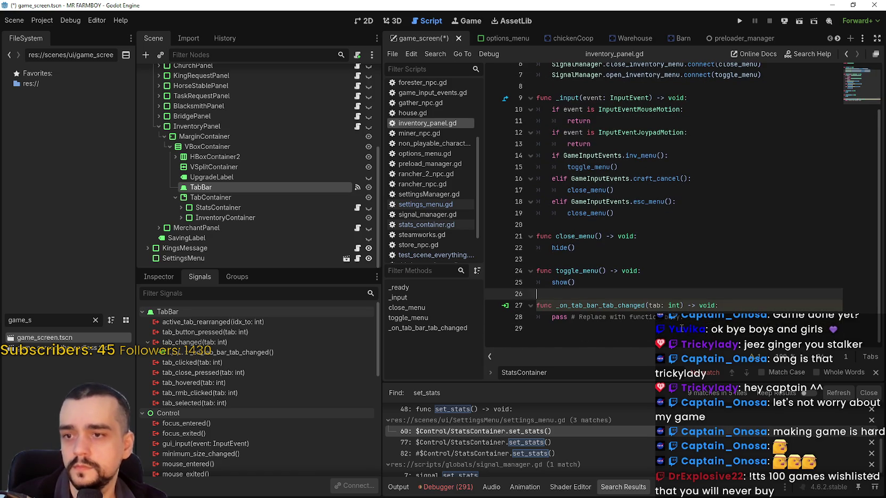
drag(681, 317, 551, 316)
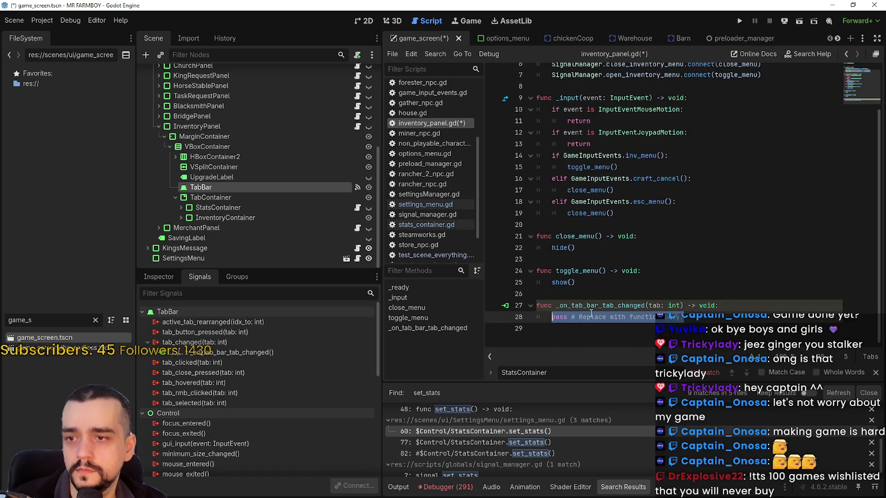
text(if)
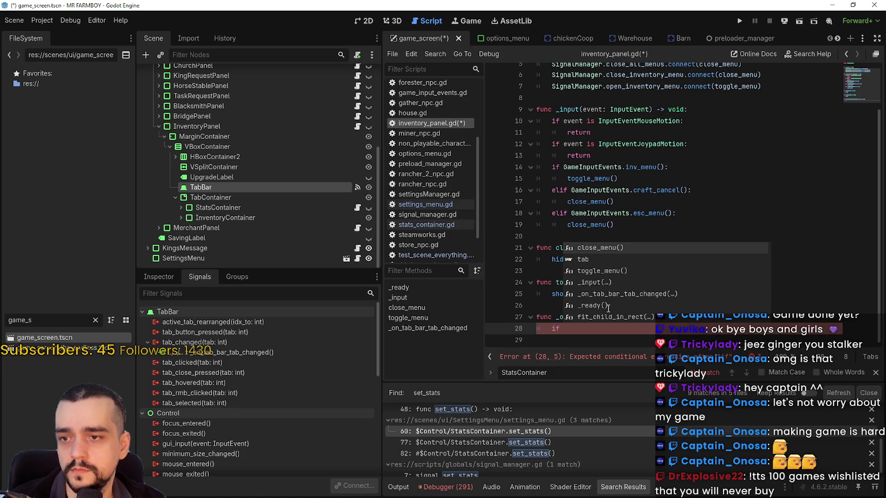
key(Escape)
key(Down)
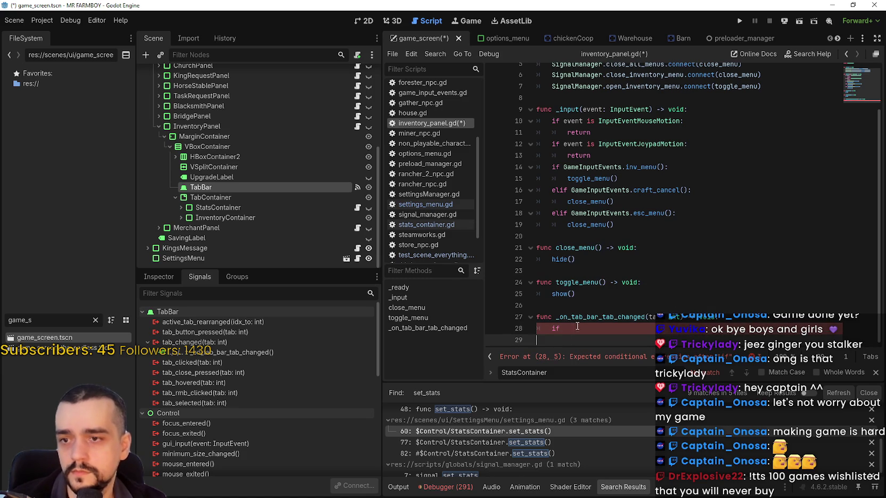
text(t)
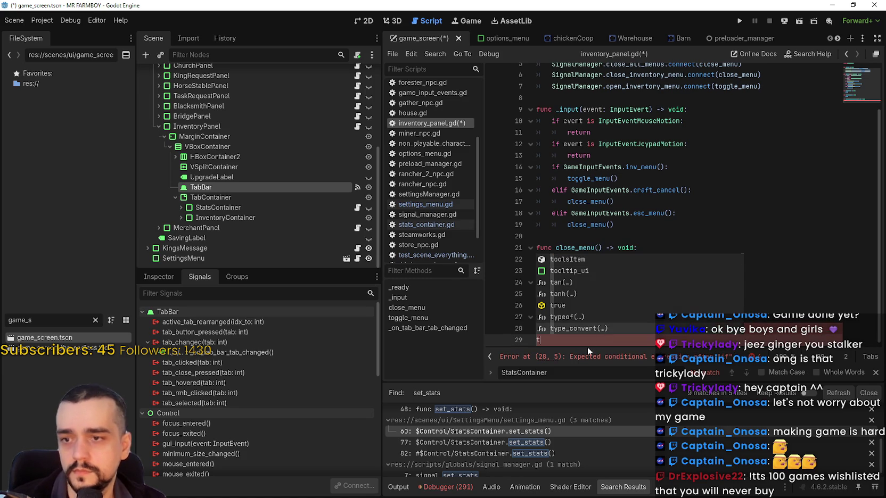
key(BackSpace)
key(BackSpace)
text(ta)
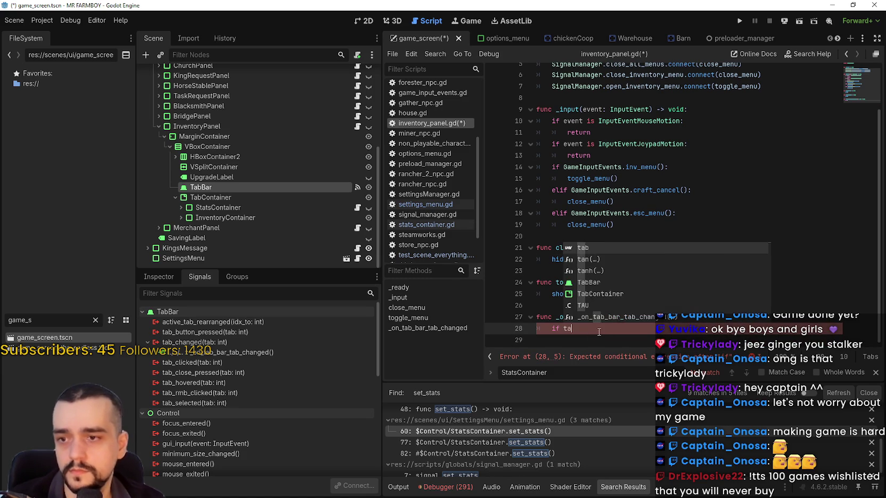
text(g)
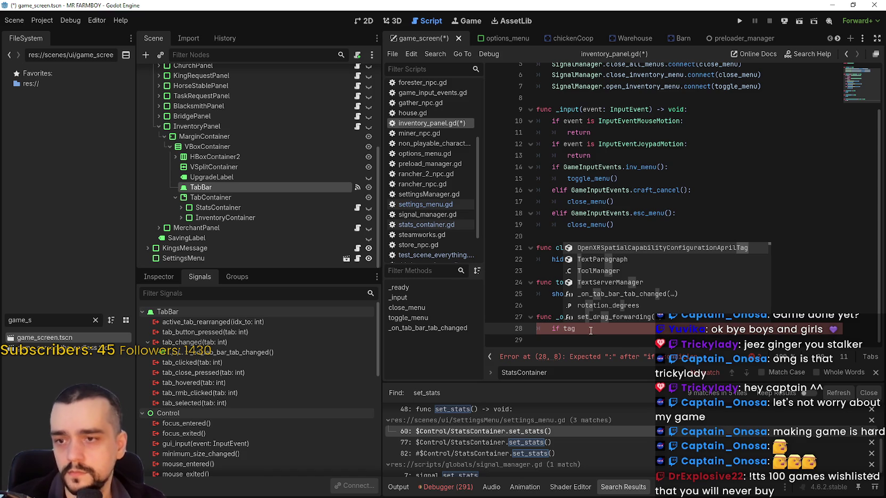
key(BackSpace)
text(b)
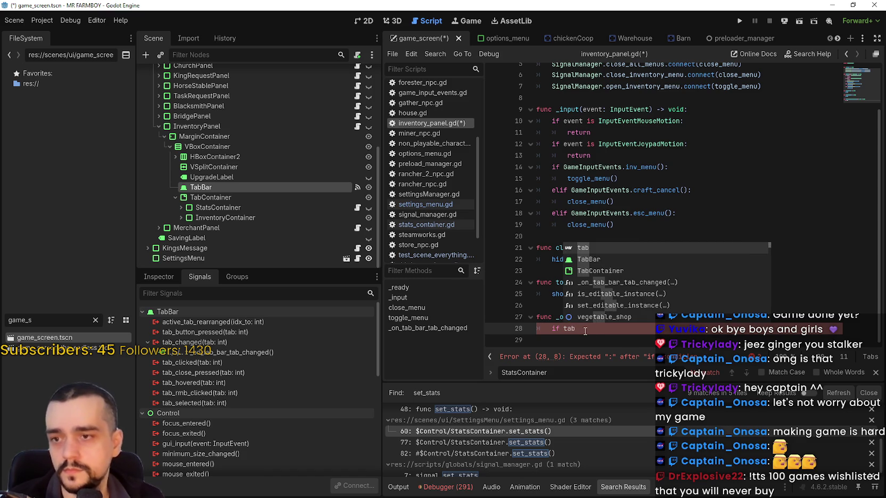
key(Escape)
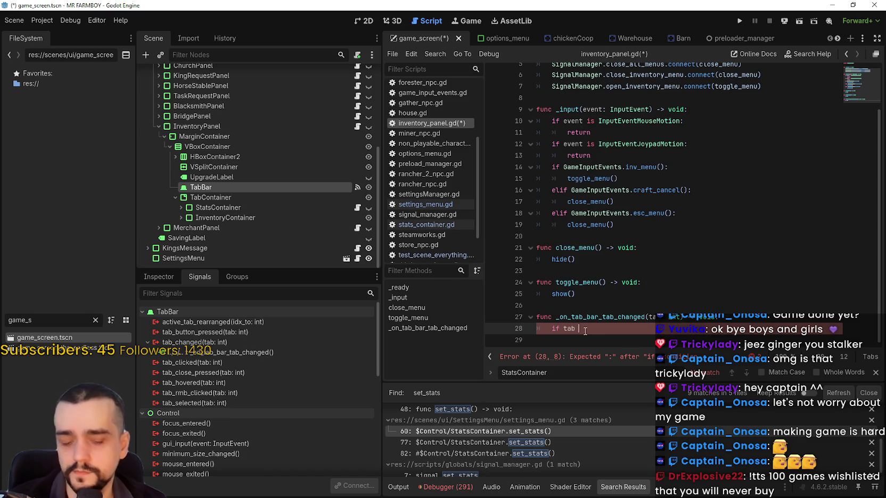
text(= 0:)
key(Return)
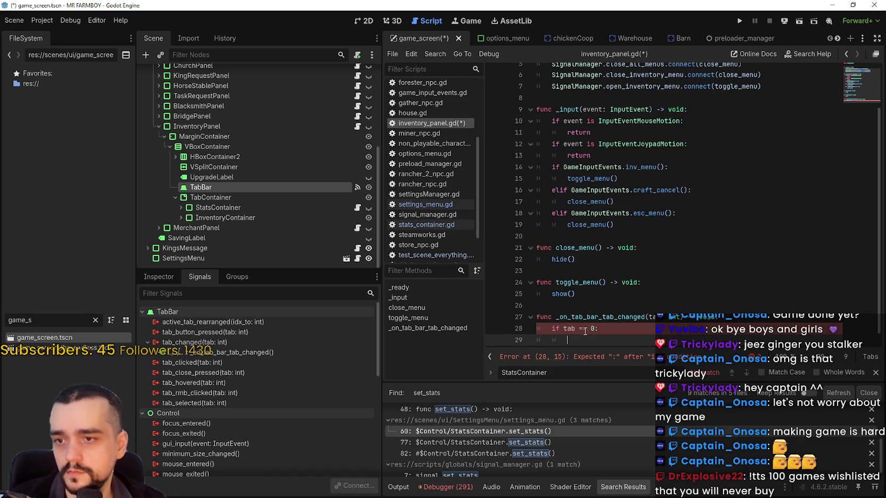
- Paste the set_stats call into the if block, pointing it at StatsContainer's node path
text($Control/StatsContainer.set_stats())
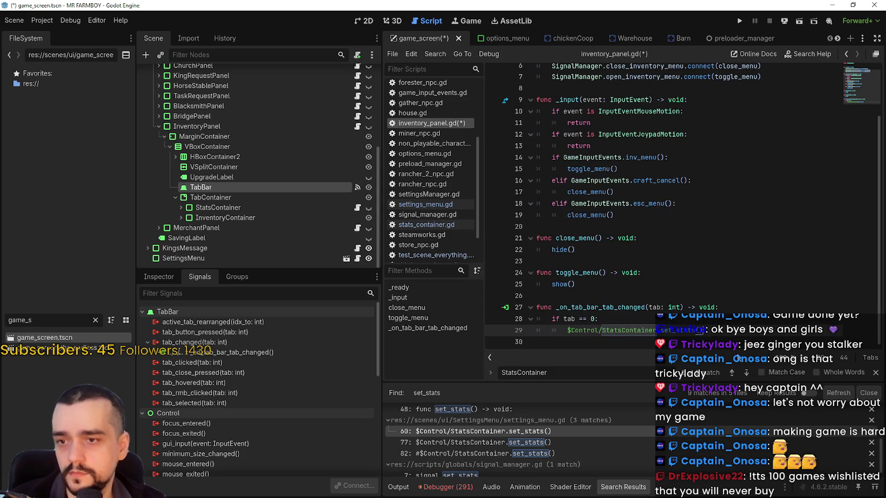
click(876, 373)
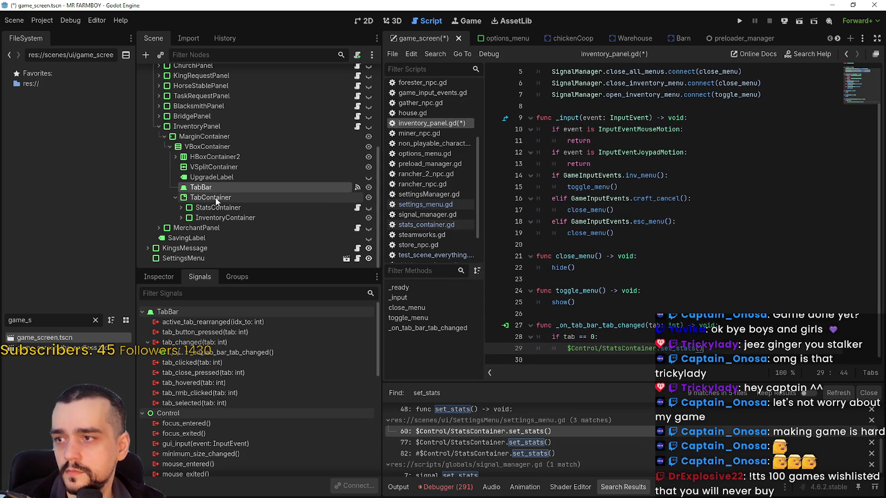
click(228, 209)
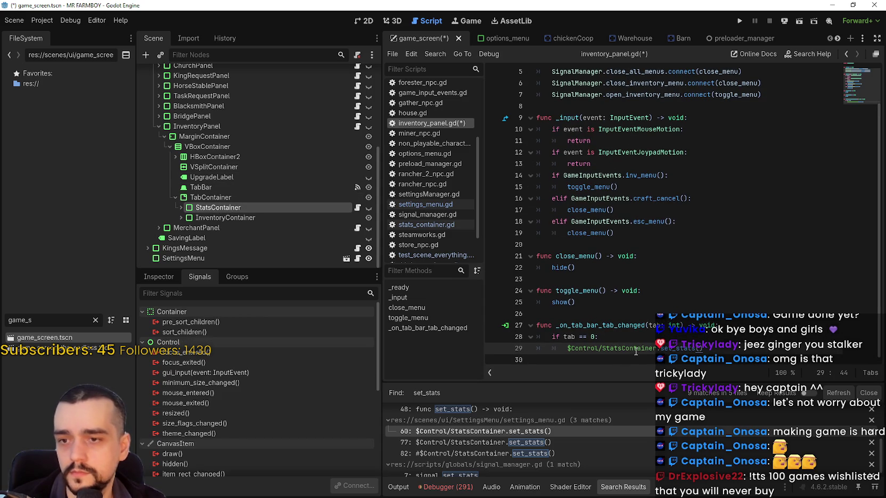
drag(634, 350, 590, 348)
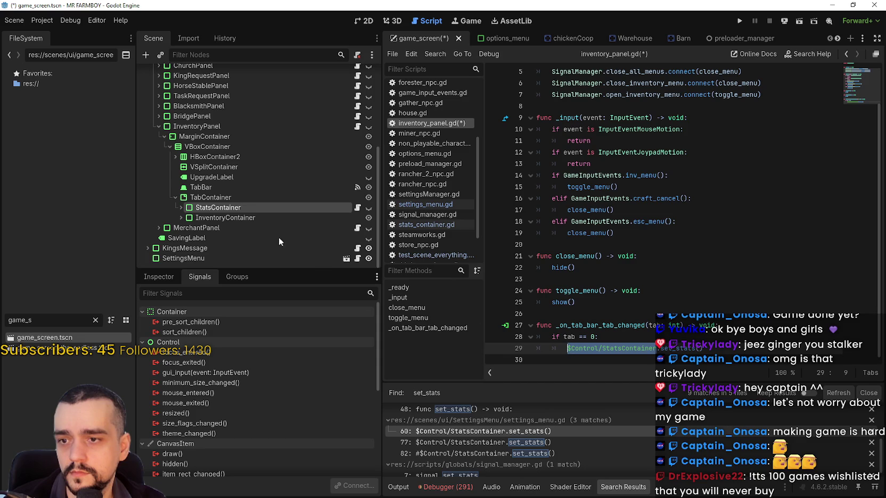
mouse_move(218, 208)
mouse_down()
mouse_move(538, 328)
mouse_move(569, 350)
mouse_up()
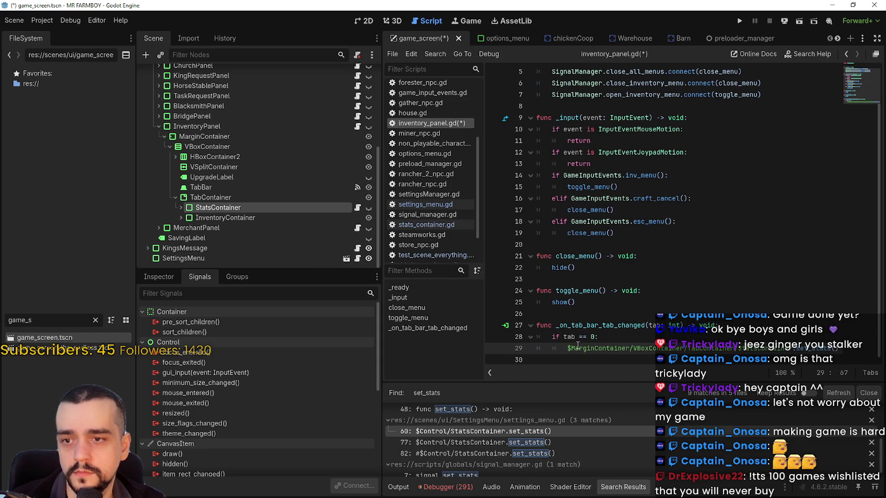
- Set StatsContainer to Access as Unique Name and change the call to %StatsContainer.set_stats
right_click(205, 208)
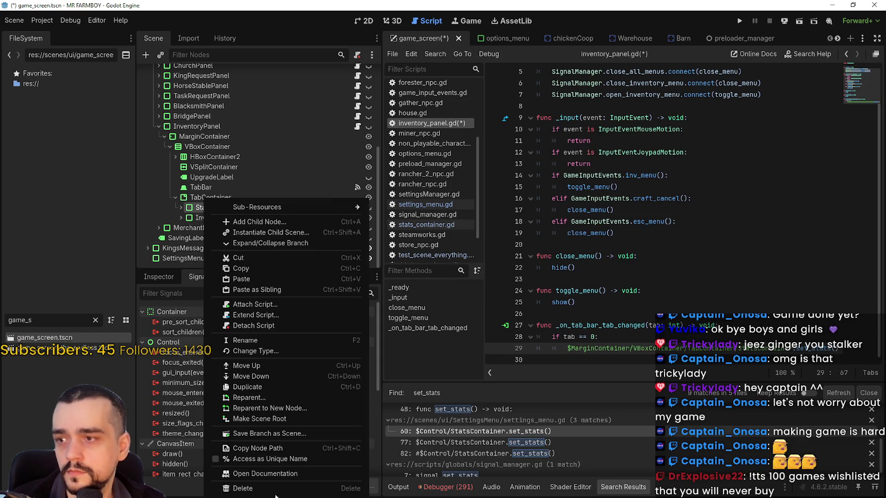
click(281, 458)
drag(792, 349, 567, 348)
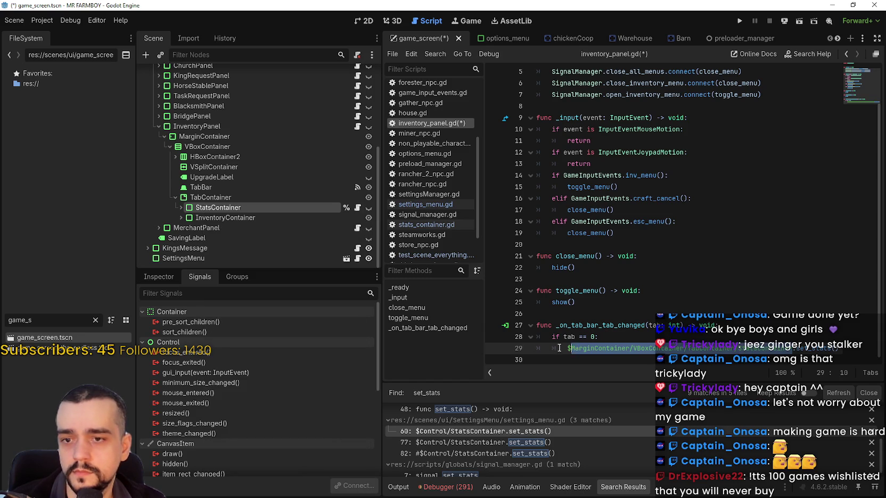
mouse_move(257, 208)
mouse_down()
mouse_move(639, 347)
mouse_move(698, 349)
mouse_up()
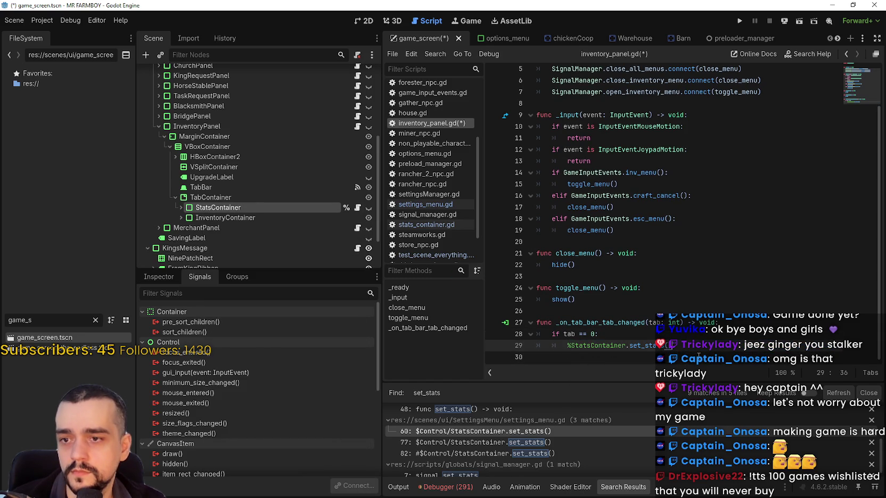
- Save the scene and the inventory_panel.gd script
key(ctrl+s)
key(Down)
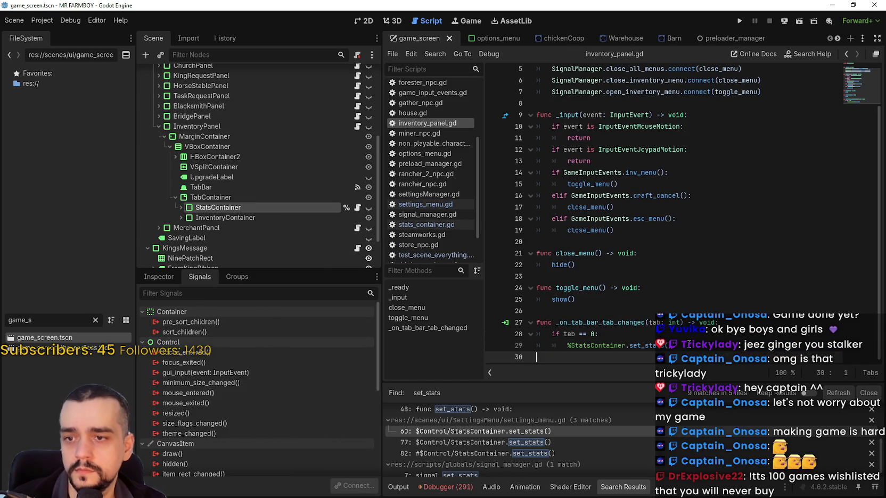
scroll(682, 340, up, 2)
scroll(664, 330, down, 2)
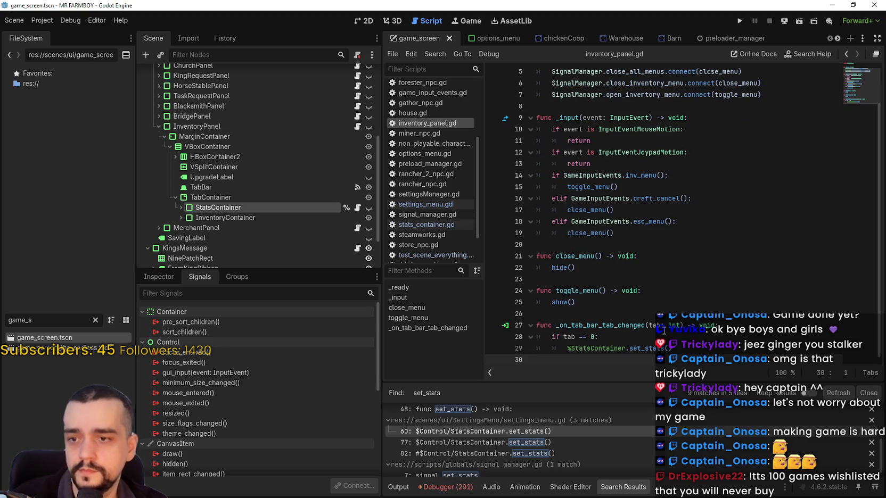
click(690, 346)
key(Down)
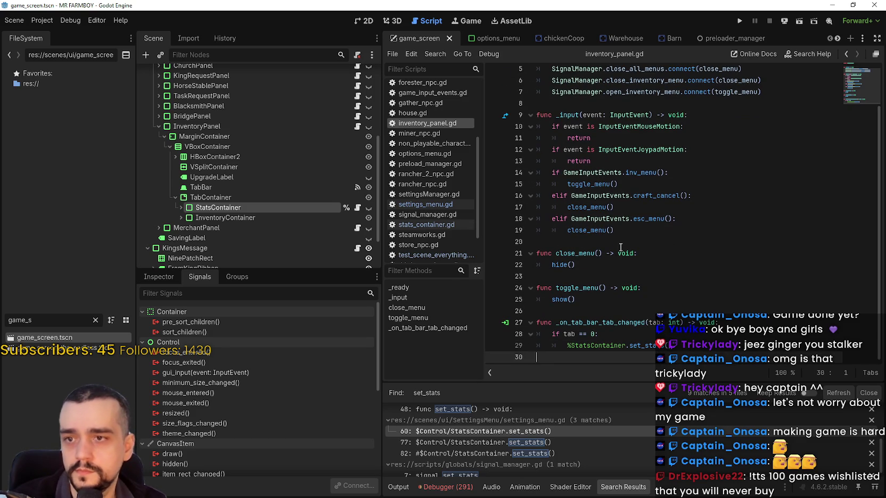
scroll(622, 242, up, 1)
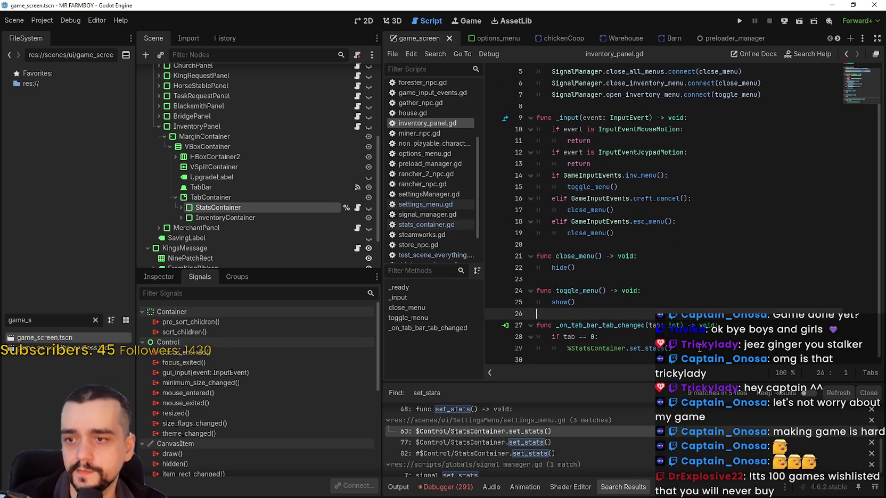
scroll(571, 312, down, 1)
scroll(240, 201, down, 3)
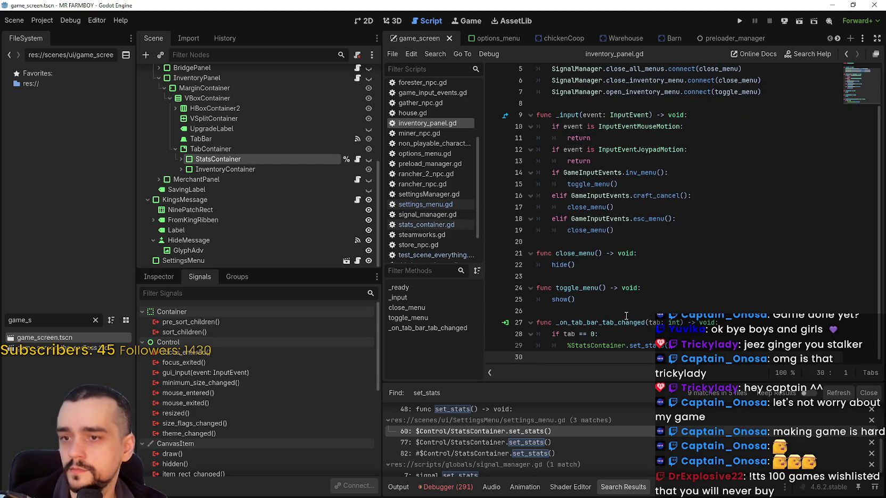
key(Up)
key(Up)
key(Down)
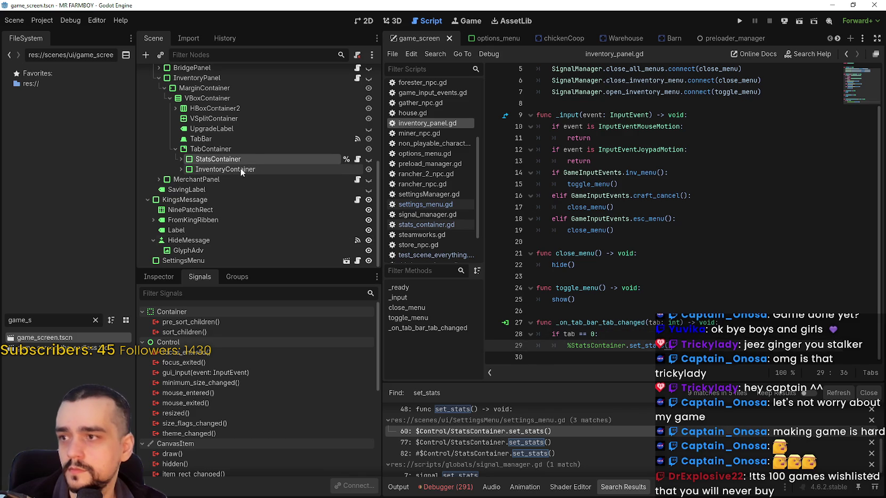
- Set the TabContainer node to Access as Unique Name
click(217, 171)
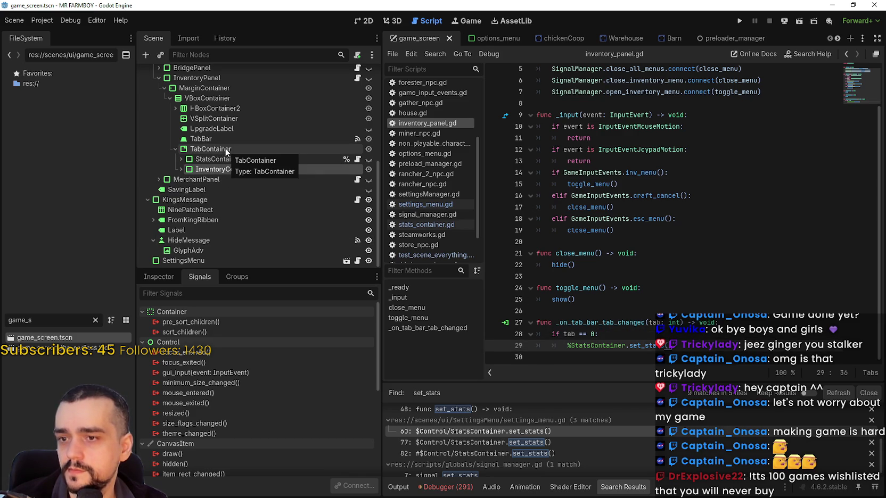
click(229, 149)
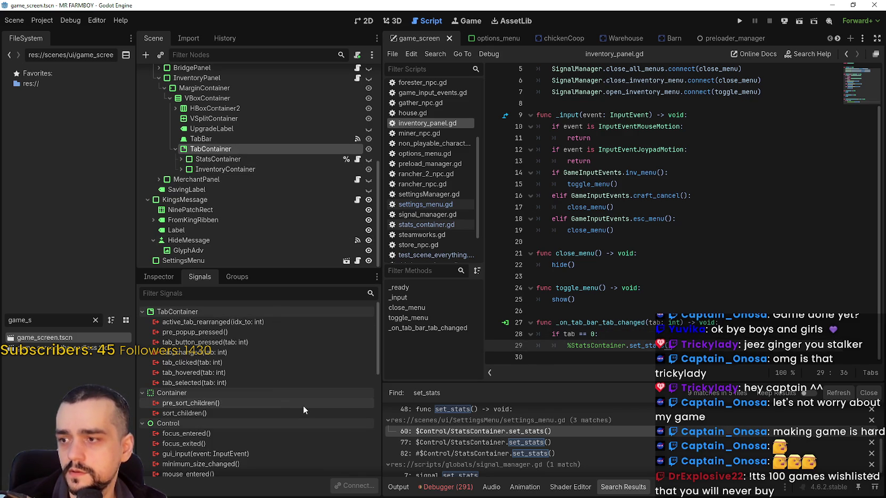
right_click(264, 147)
right_click(227, 150)
right_click(225, 149)
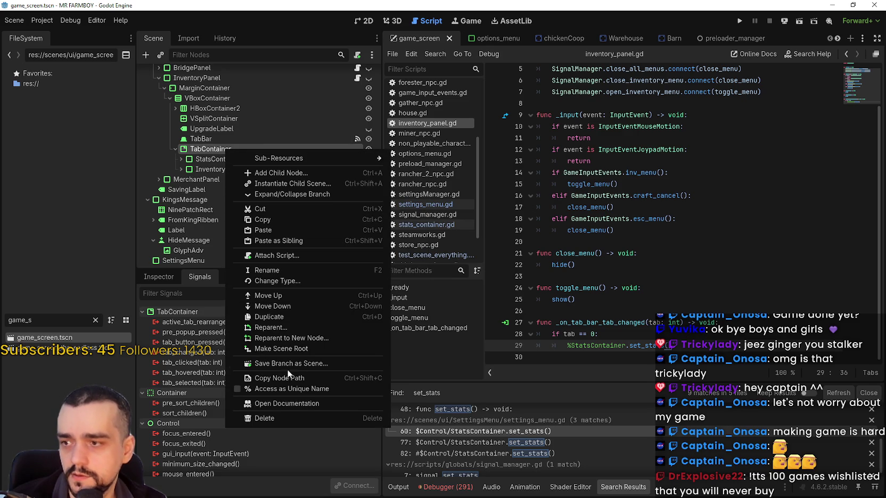
click(196, 275)
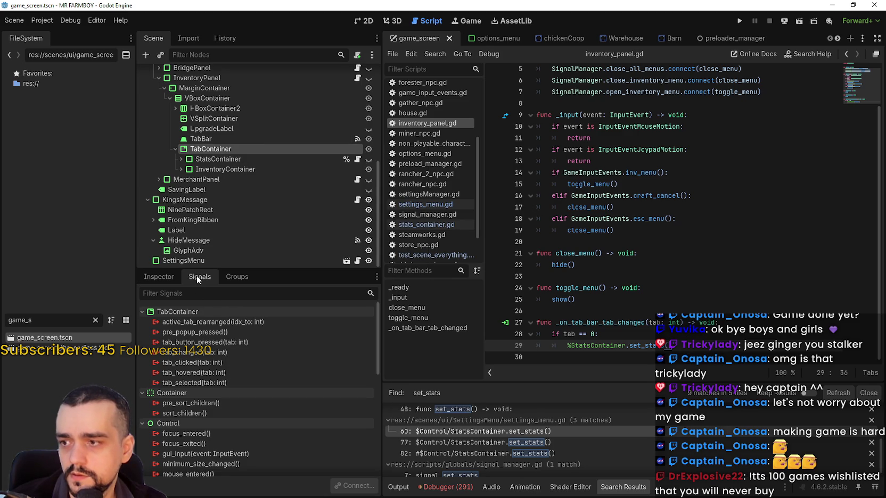
right_click(247, 149)
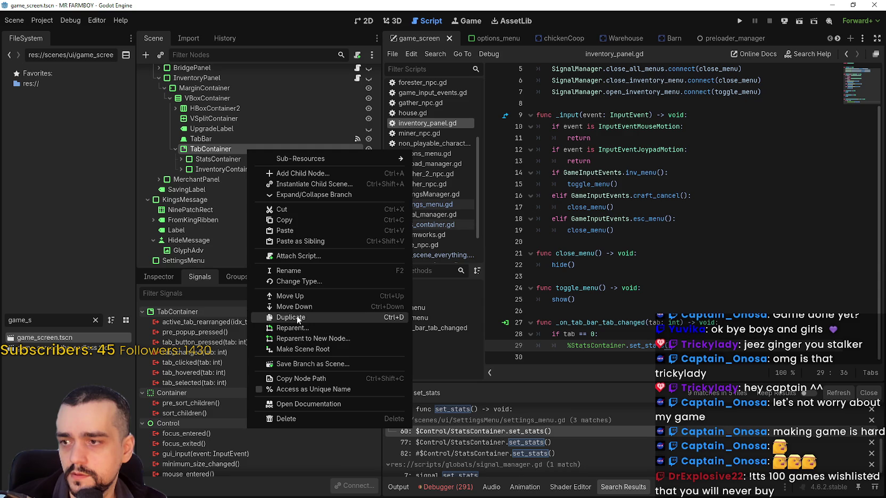
click(314, 390)
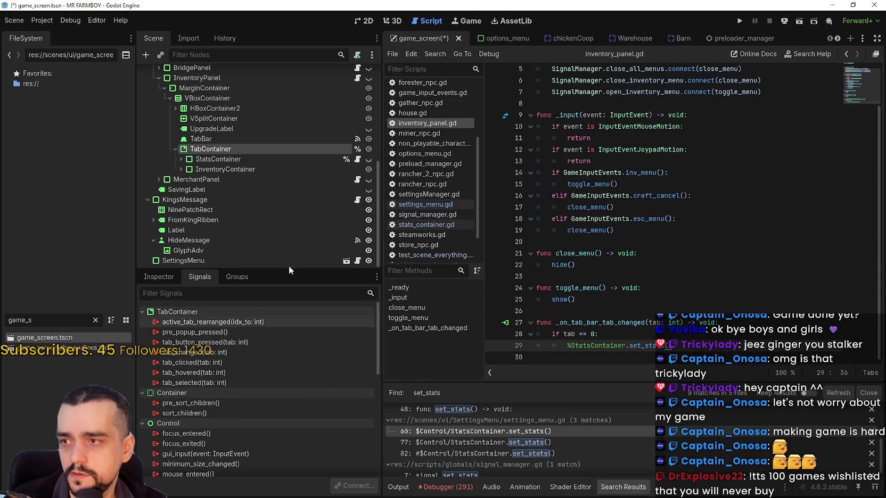
- Insert a new line above the set_stats call holding a %TabContainer reference
mouse_move(248, 151)
mouse_down()
mouse_move(291, 150)
mouse_move(320, 180)
mouse_move(330, 160)
mouse_move(282, 149)
mouse_up()
key(Return)
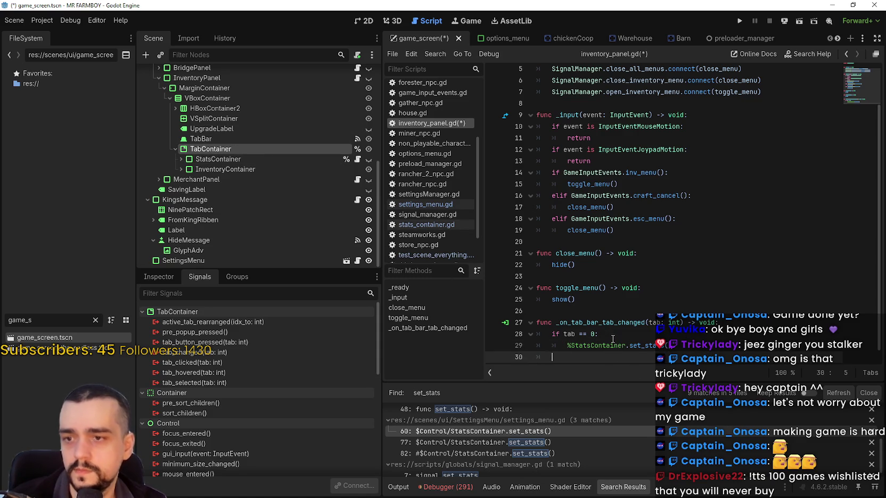
key(alt+Up)
mouse_move(257, 154)
mouse_down()
mouse_move(246, 149)
mouse_move(616, 336)
mouse_move(580, 346)
mouse_up()
text(%TabContainer.)
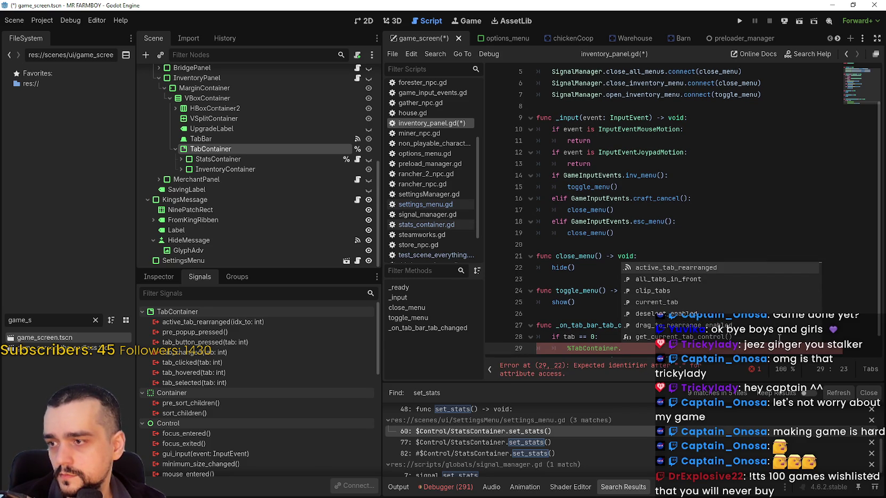
- Complete the line as %TabContainer.current_tab using the autocomplete suggestions
text(tab)
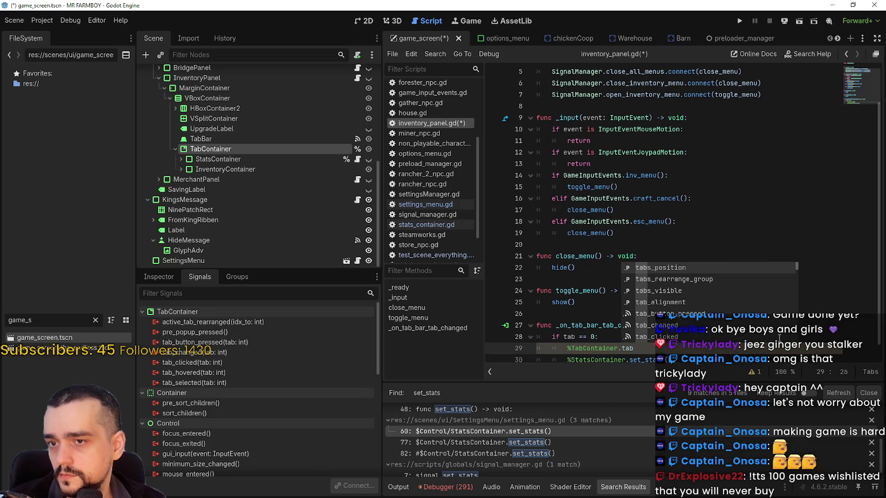
key(Down)
key(Down)
key(Down)
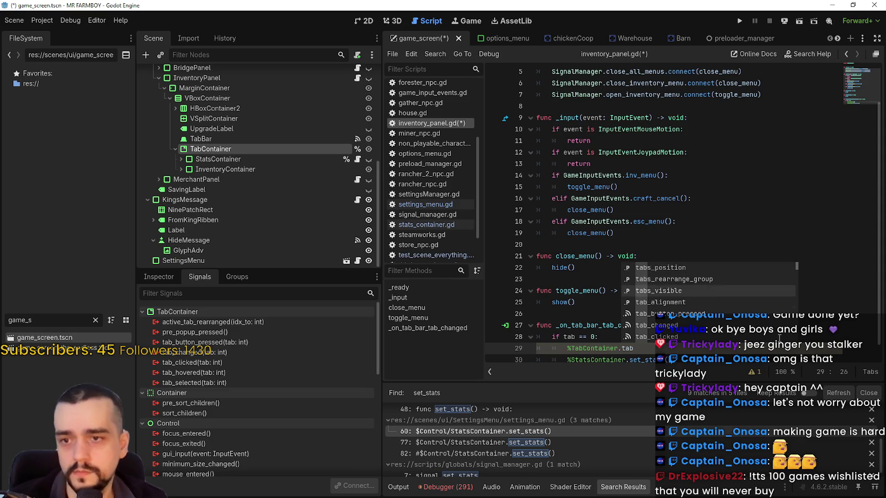
key(Down)
key(Down)
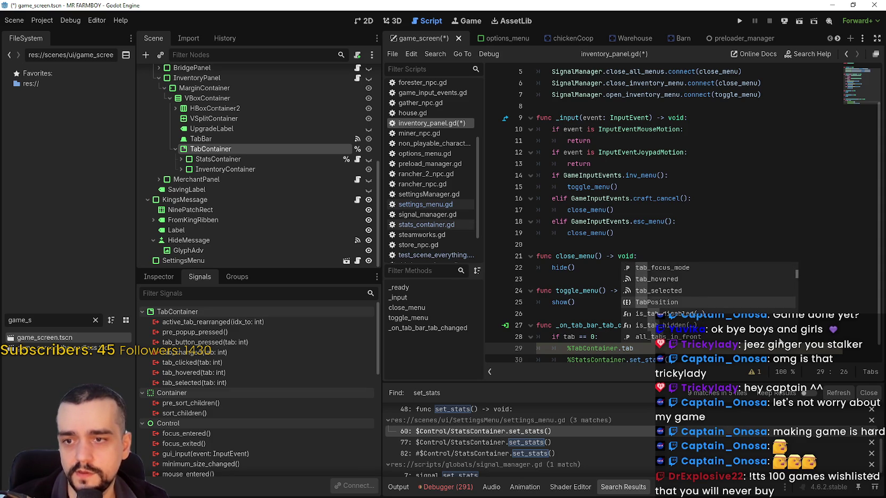
key(Down)
key(Down)
key(Down)
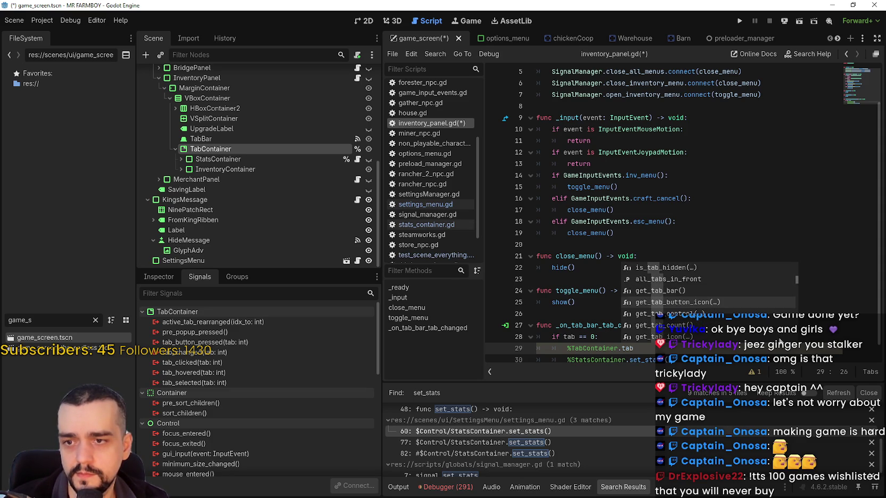
key(BackSpace)
key(BackSpace)
key(BackSpace)
text(set_tab)
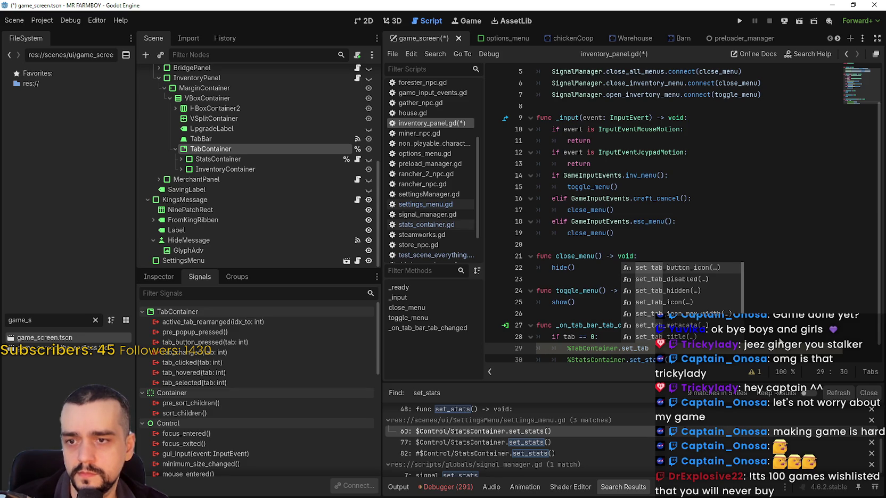
key(Down)
key(Down)
key(Down)
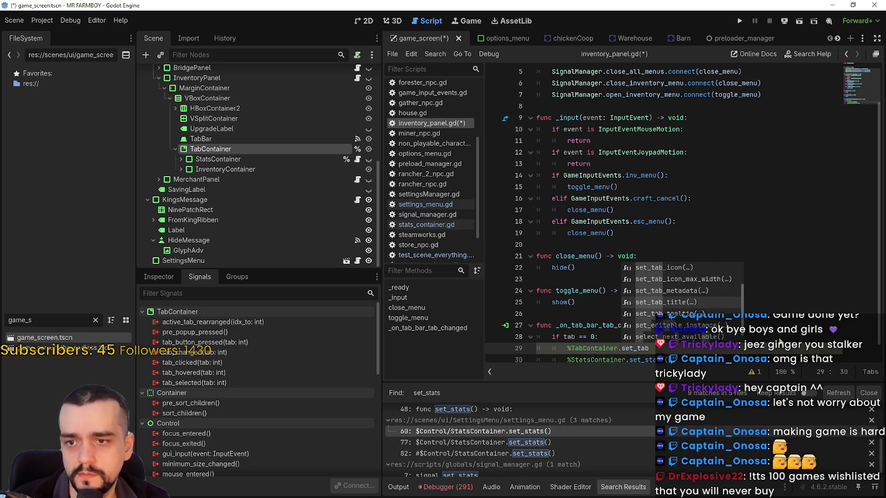
key(BackSpace)
key(BackSpace)
key(BackSpace)
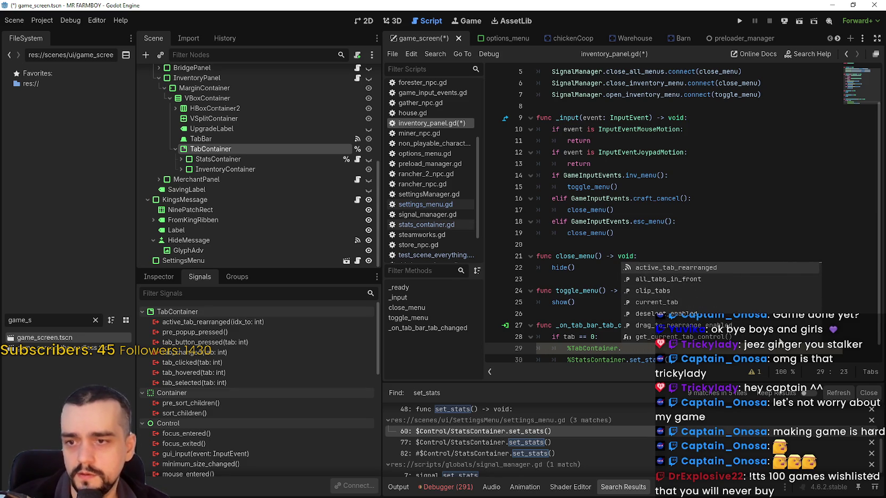
click(159, 277)
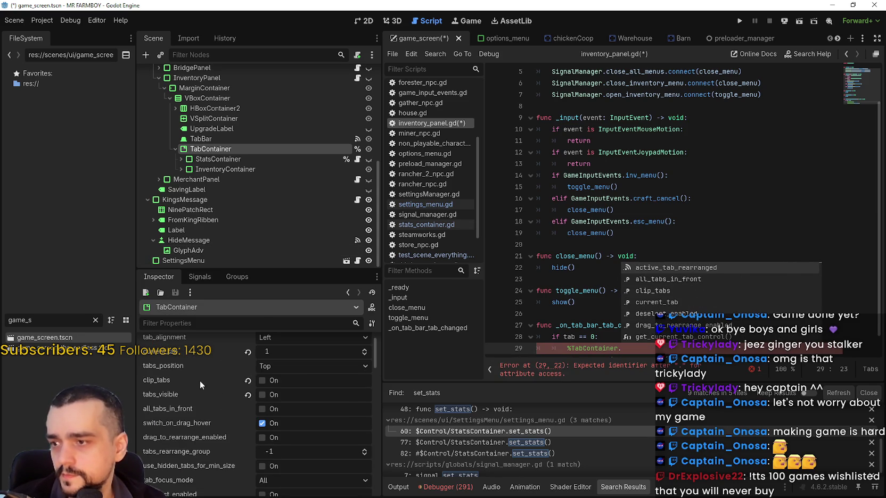
scroll(642, 344, down, 1)
text(curr)
key(Return)
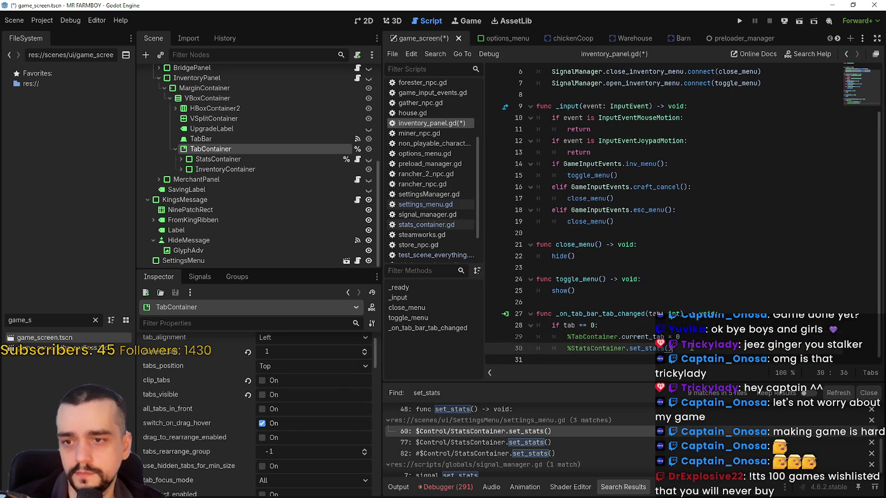
- Duplicate the if tab == 0 block below it as an if tab == 1 block
drag(698, 349, 555, 325)
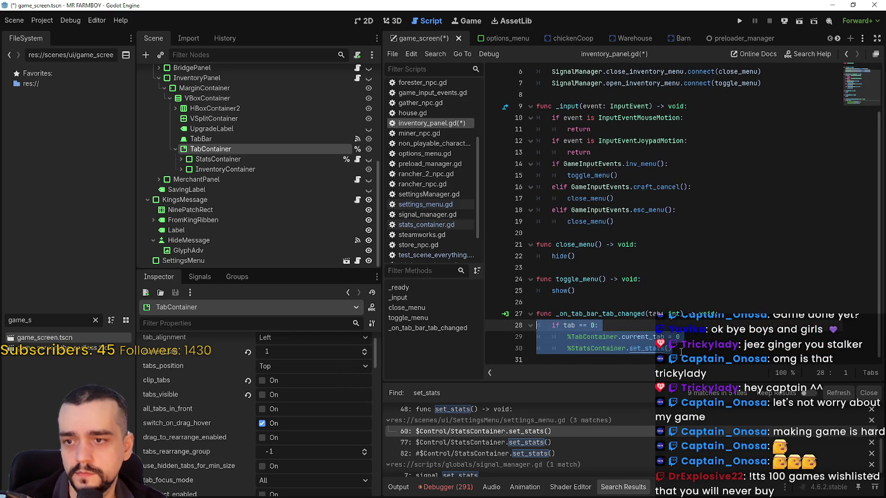
drag(568, 357, 514, 357)
key(ctrl+v)
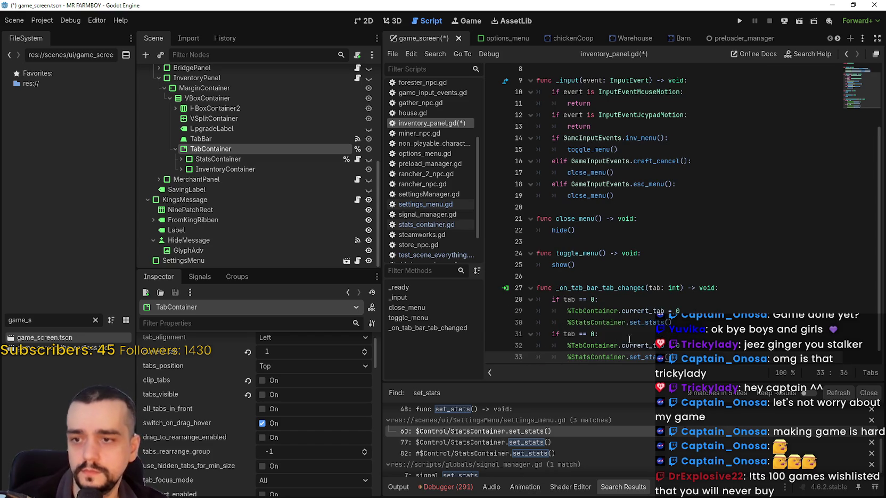
click(597, 333)
key(BackSpace)
text(1)
click(683, 346)
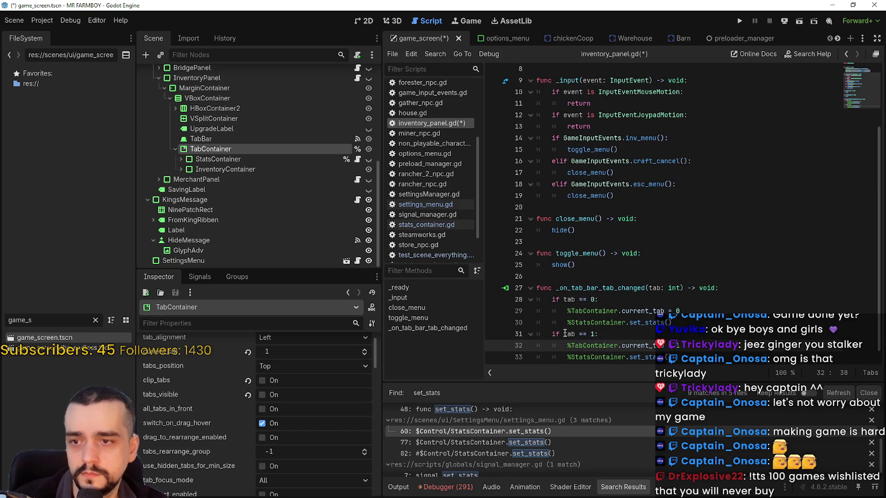
- Remove both current_tab lines and delete the if tab == 1 block
drag(565, 334, 575, 336)
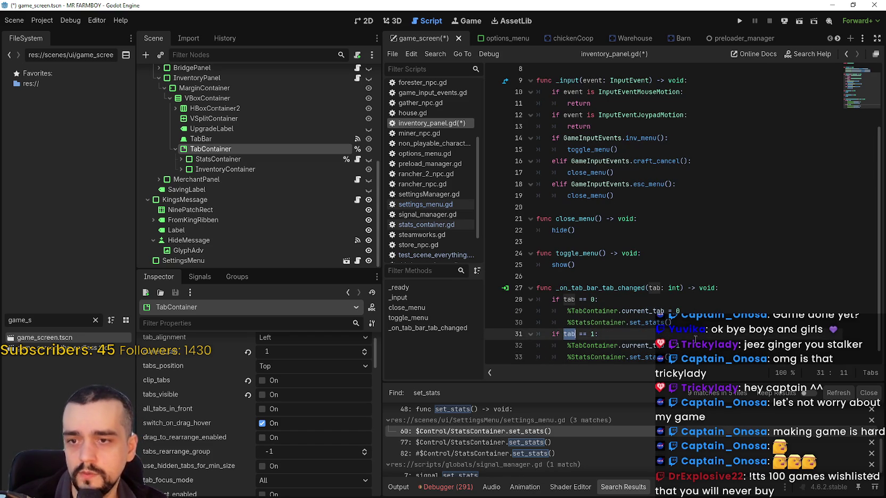
drag(681, 311, 509, 314)
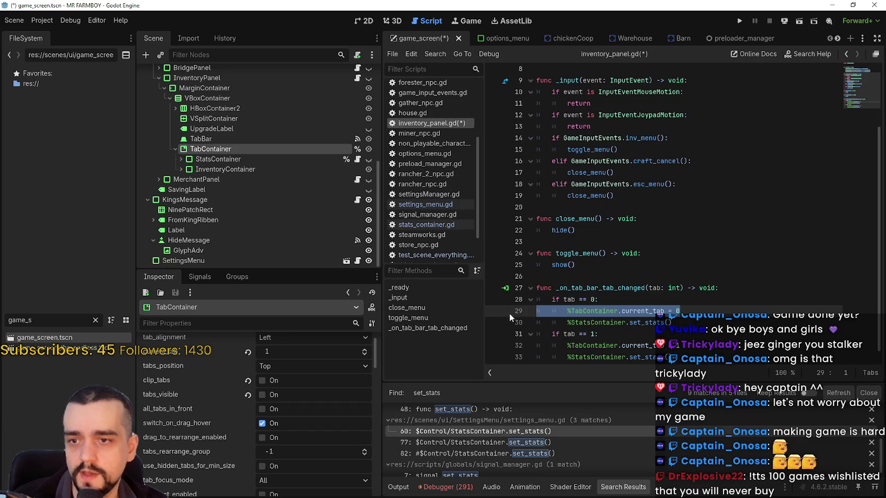
key(ctrl+x)
mouse_move(538, 358)
mouse_down()
mouse_move(681, 333)
mouse_move(602, 334)
mouse_up()
click(678, 336)
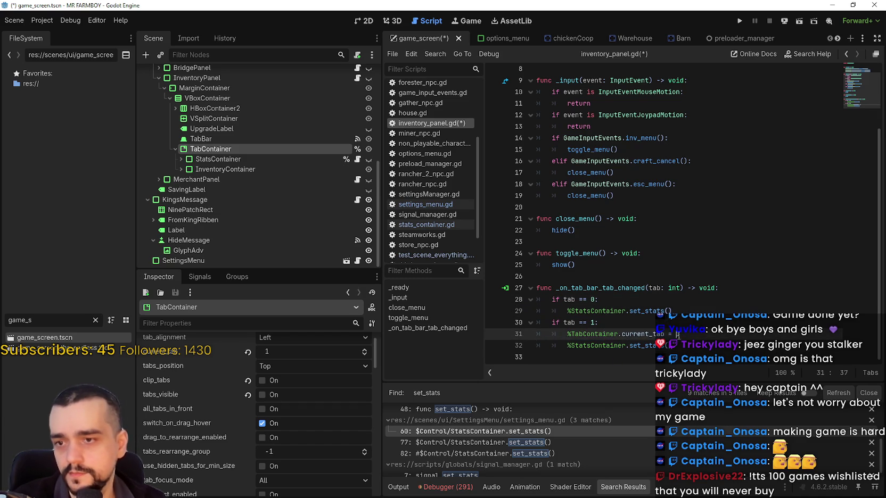
key(ctrl+x)
drag(686, 335, 672, 312)
key(BackSpace)
- Add '%TabContainer.current_tab = tab' after the tab-0 block and save the script
click(585, 327)
text(tab)
key(BackSpace)
key(BackSpace)
key(BackSpace)
mouse_move(209, 149)
mouse_down()
mouse_move(423, 234)
mouse_move(579, 326)
mouse_up()
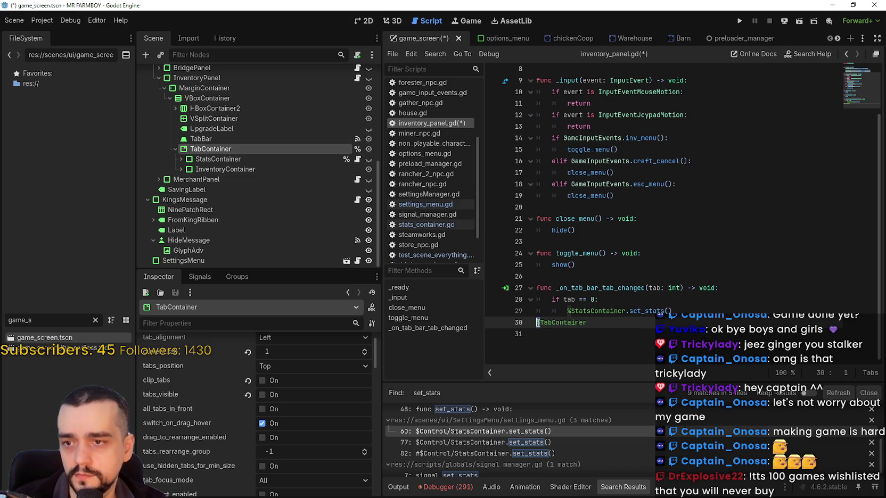
key(Tab)
click(678, 343)
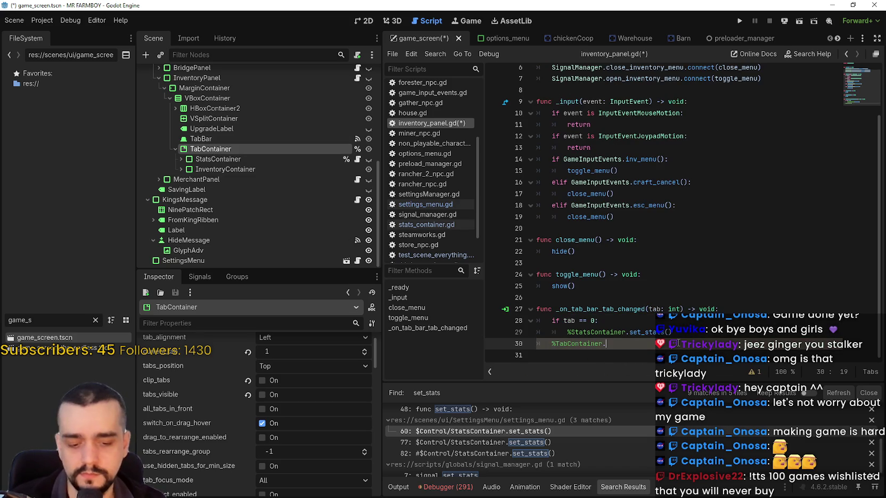
text(cur)
key(Return)
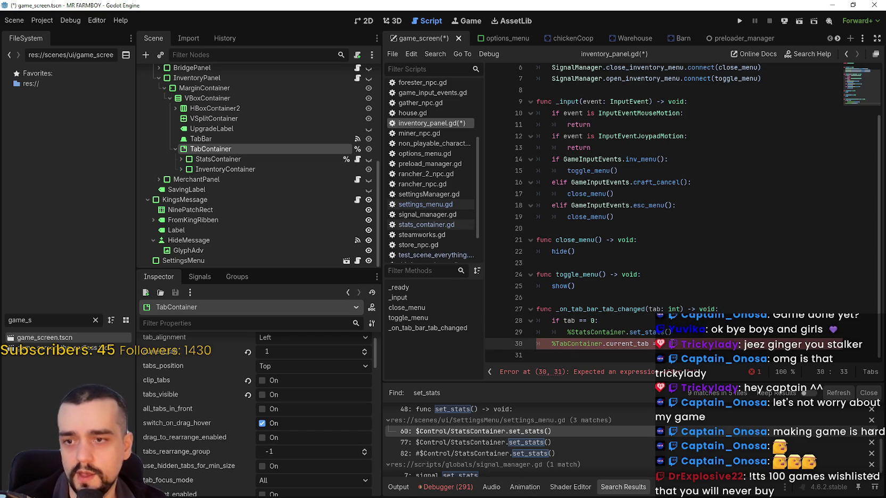
click(708, 331)
key(ctrl+s)
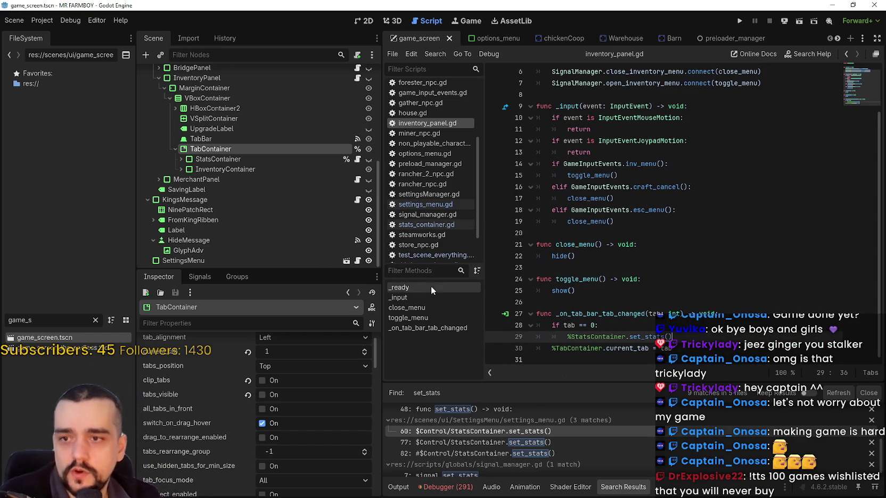
- Run the game from the Godot toolbar and load the Save 7 farm via Continue
click(652, 297)
click(739, 21)
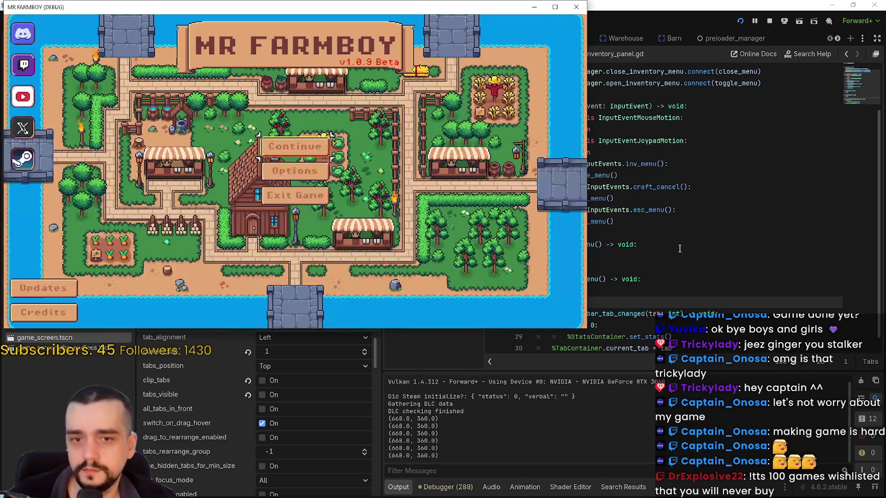
click(295, 147)
click(328, 197)
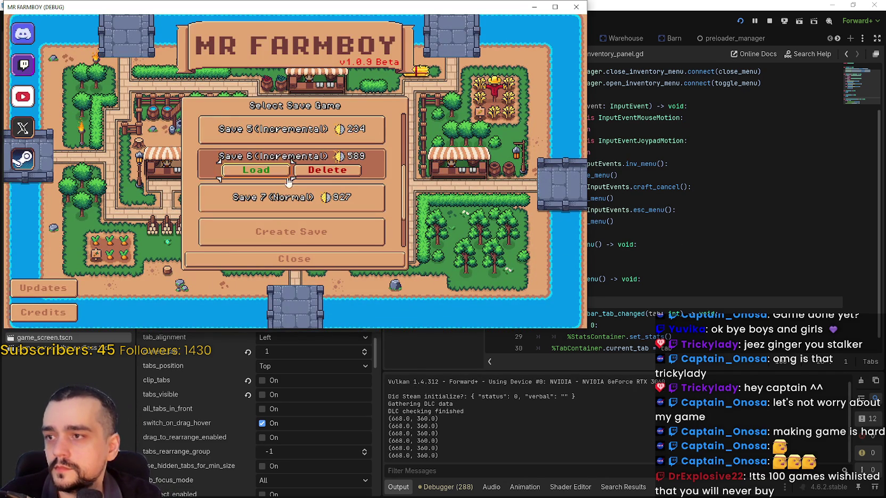
click(261, 202)
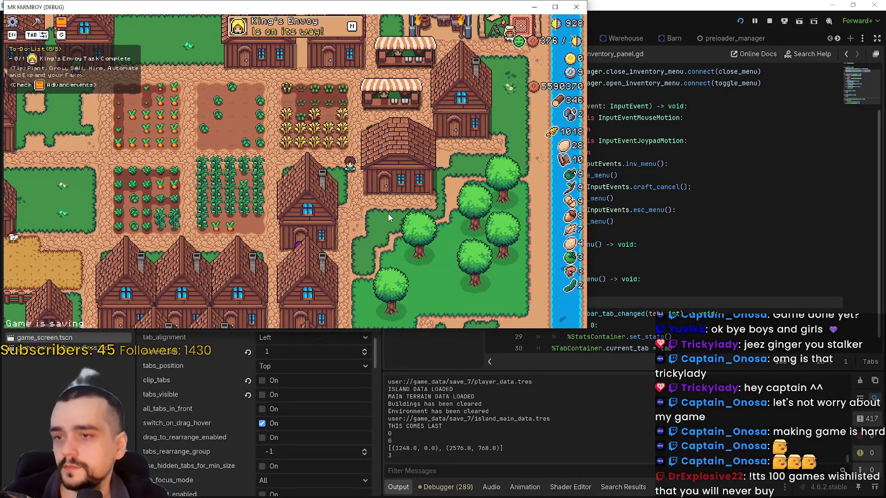
- Open Stats & Inventory, maximised, check coins, buildings and workers on the stats tab, then minimise the game
key(Tab)
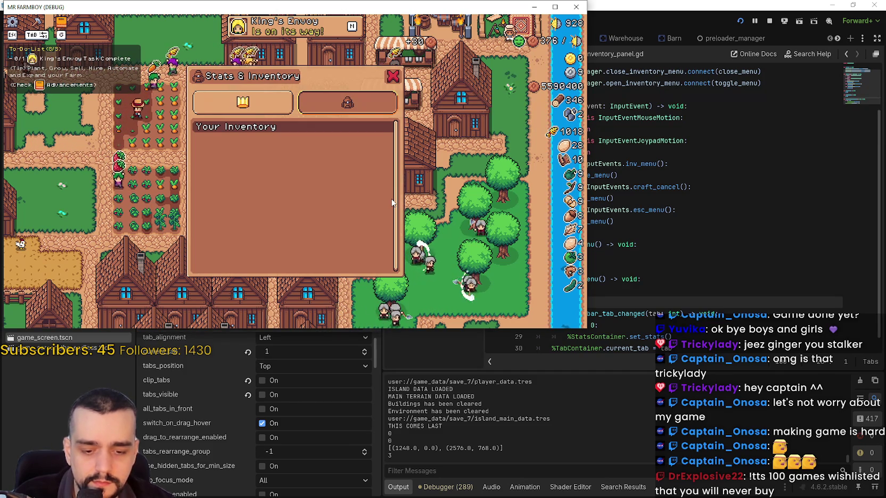
click(555, 6)
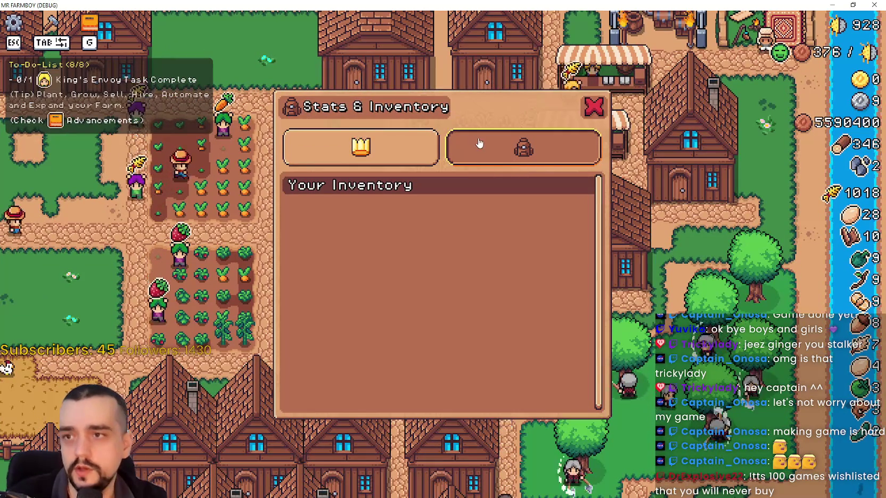
click(412, 149)
scroll(515, 280, down, 5)
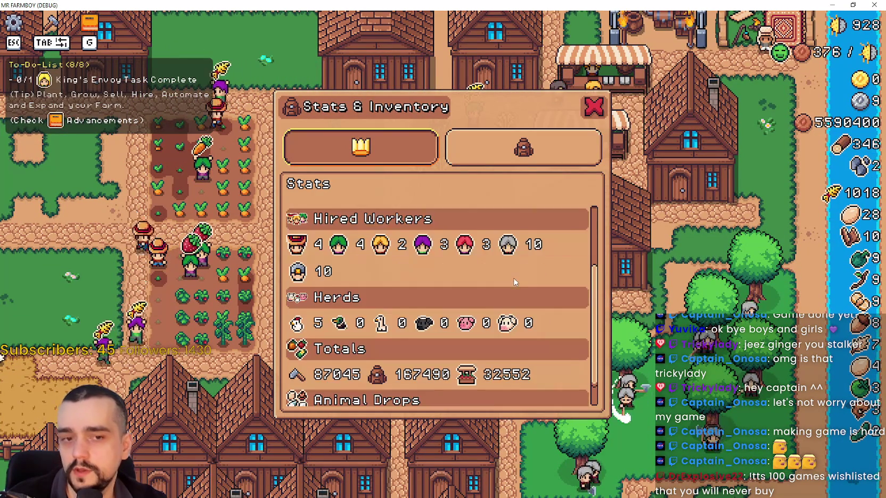
scroll(520, 328, up, 5)
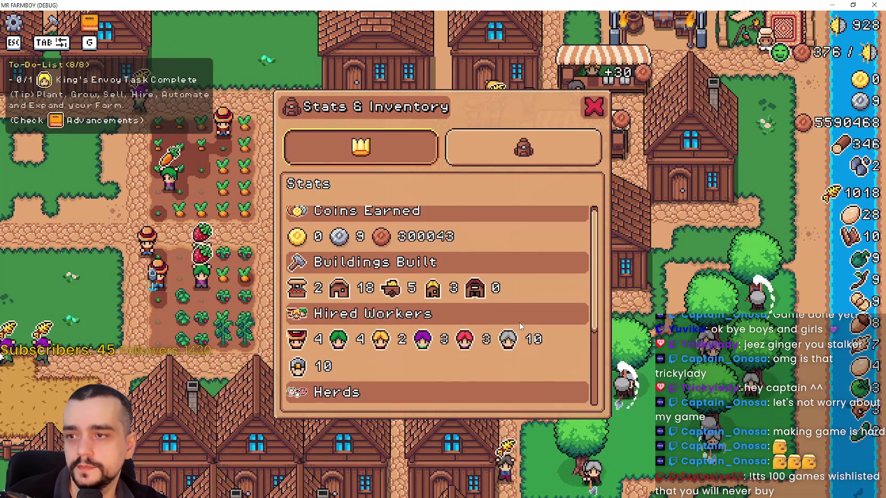
click(524, 148)
click(360, 149)
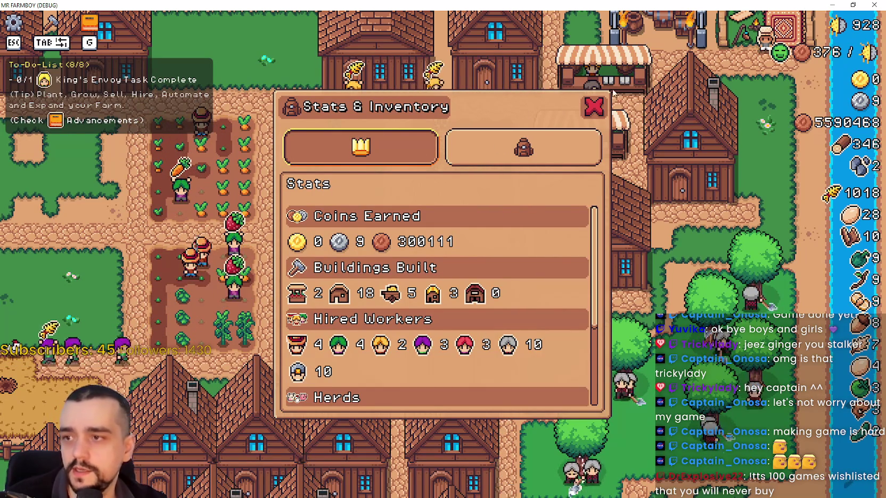
click(867, 4)
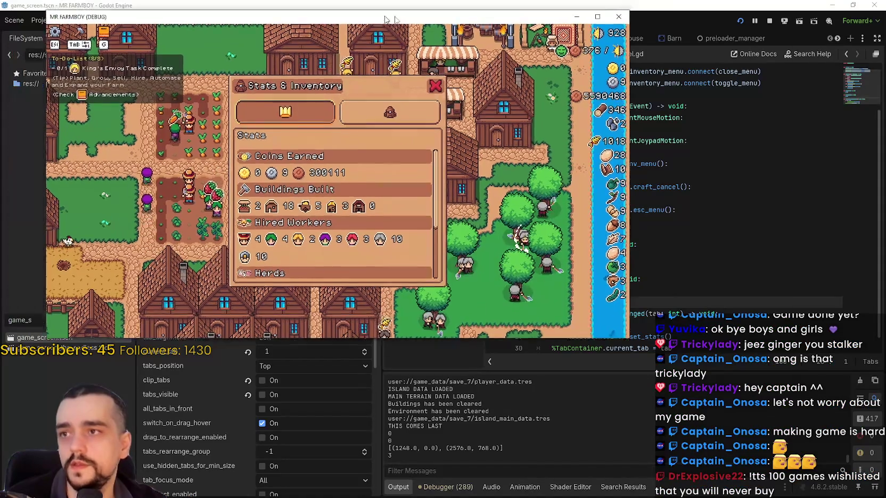
- Expand StatsContainer in the Scene dock and hide its heading Label and HSeparator4
scroll(244, 227, down, 1)
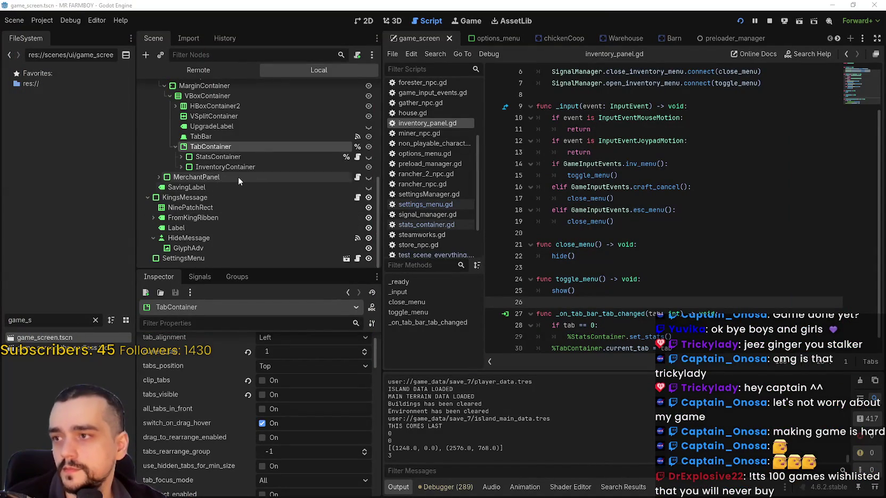
click(181, 157)
click(246, 197)
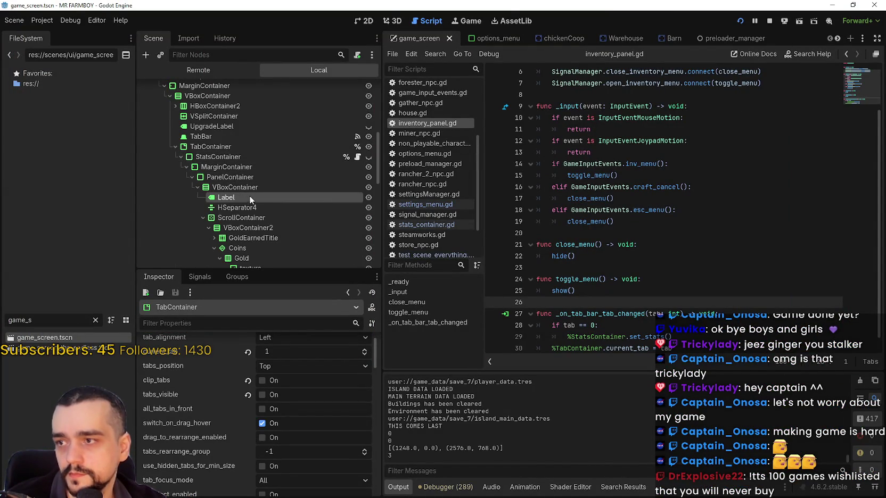
click(368, 199)
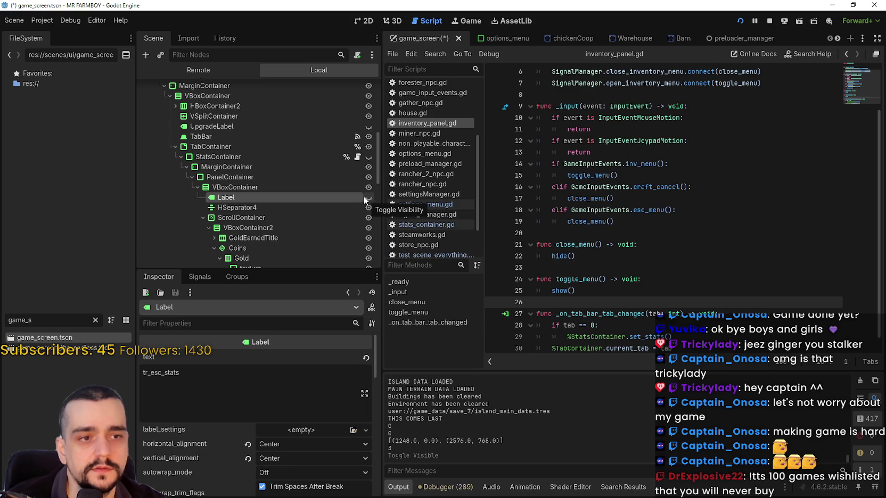
click(248, 208)
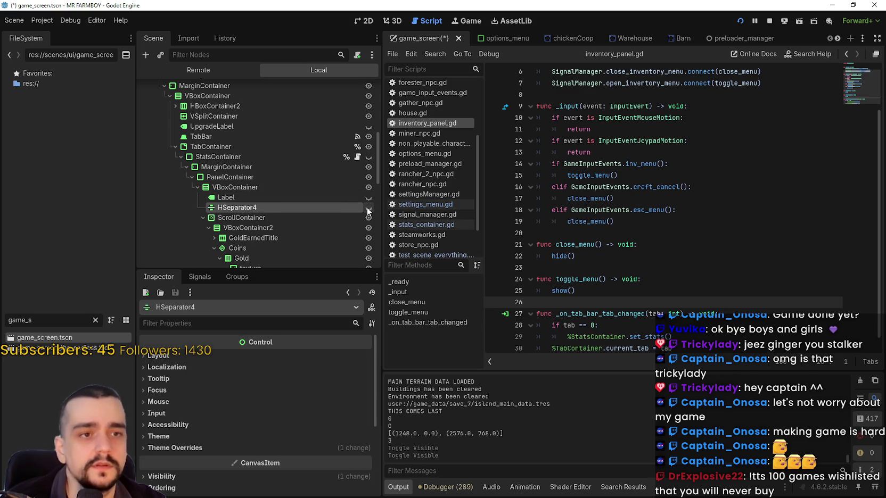
key(alt+Tab)
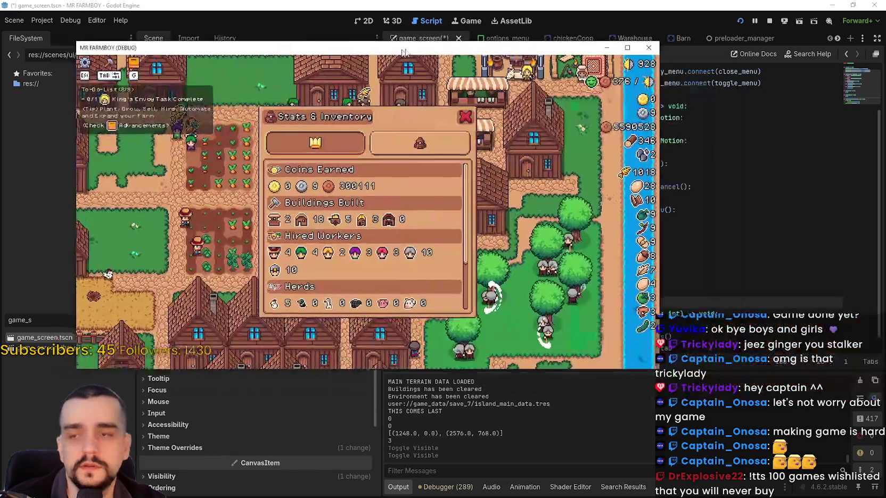
- Maximise the game and scroll the stats tab through Coins Earned, Herds, Totals and Animal Drops
key(super+Up)
scroll(473, 264, down, 2)
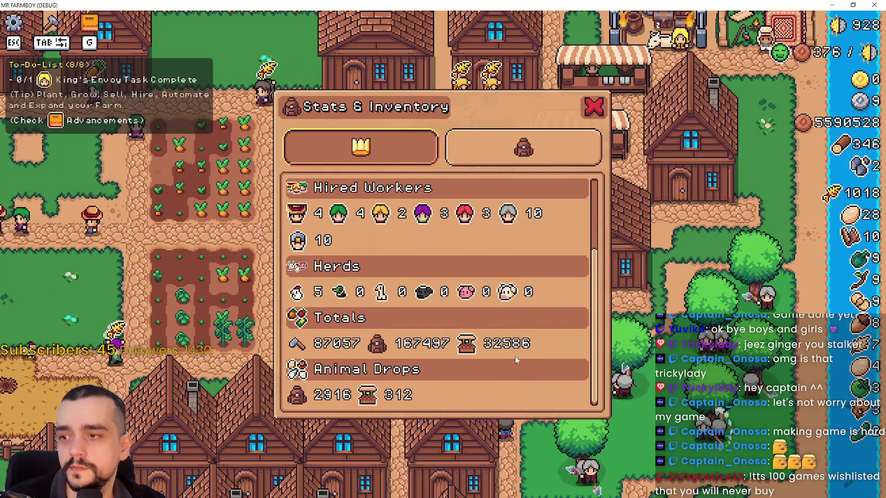
scroll(495, 277, up, 2)
click(479, 154)
click(361, 147)
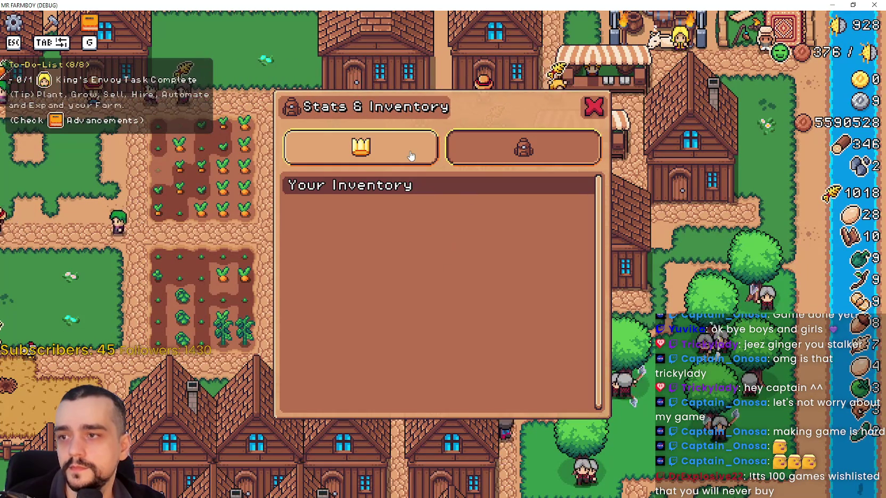
scroll(437, 311, down, 2)
scroll(438, 316, up, 2)
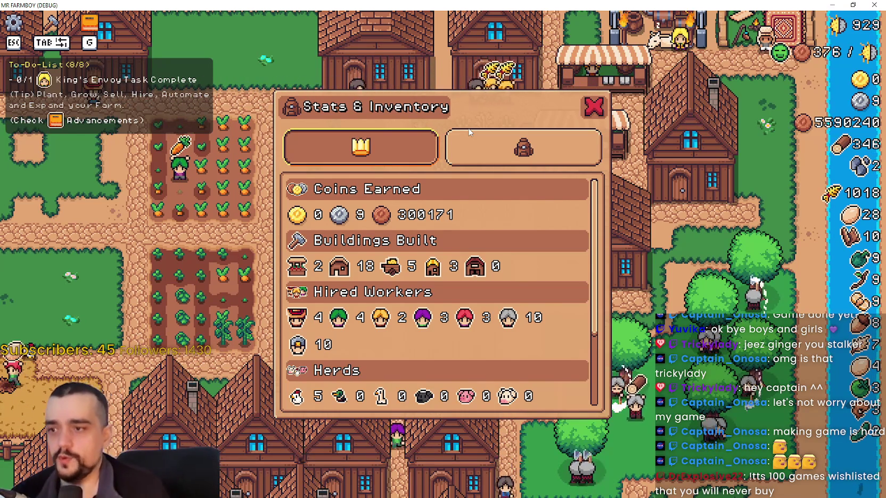
scroll(581, 280, down, 3)
scroll(581, 280, up, 3)
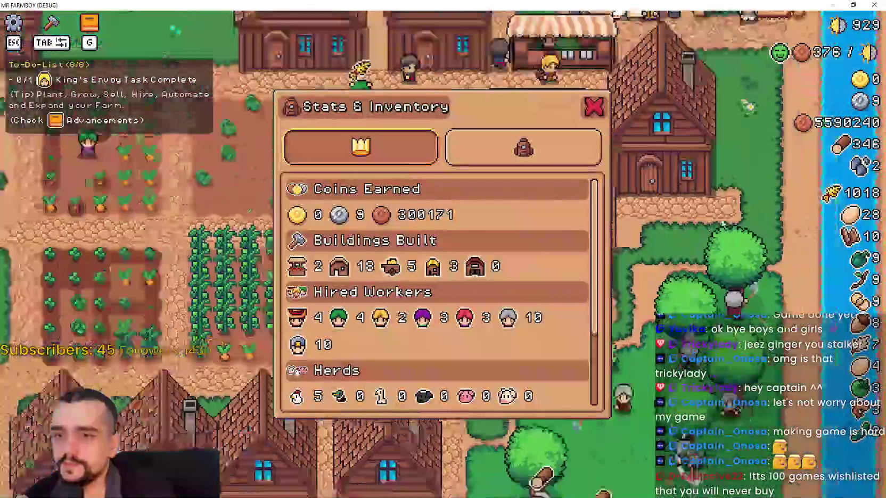
scroll(549, 330, down, 2)
scroll(459, 360, up, 2)
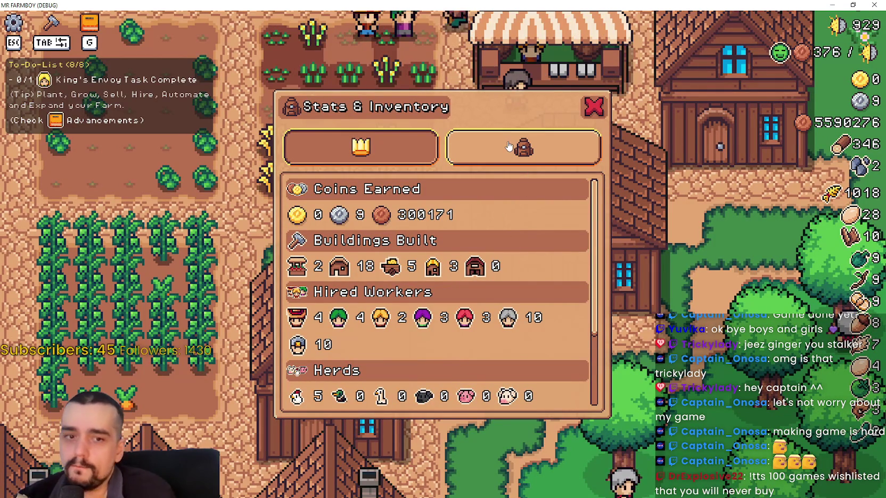
scroll(498, 261, down, 2)
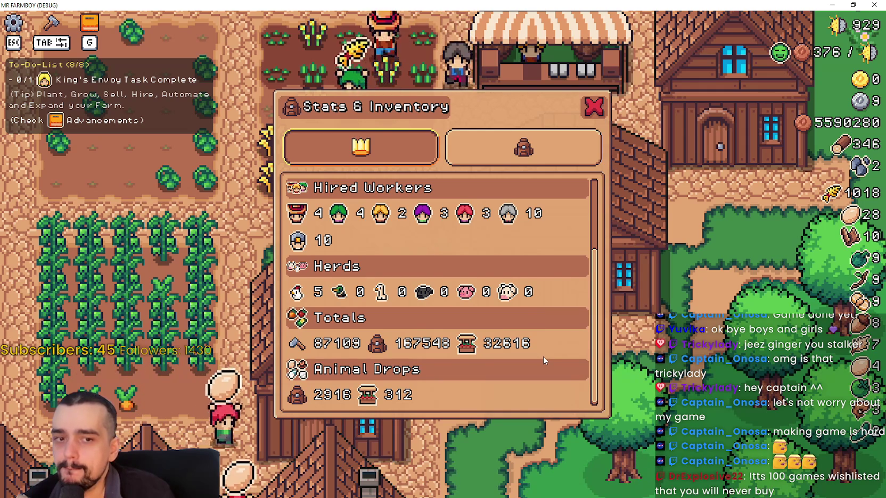
scroll(529, 344, up, 1)
scroll(530, 346, down, 1)
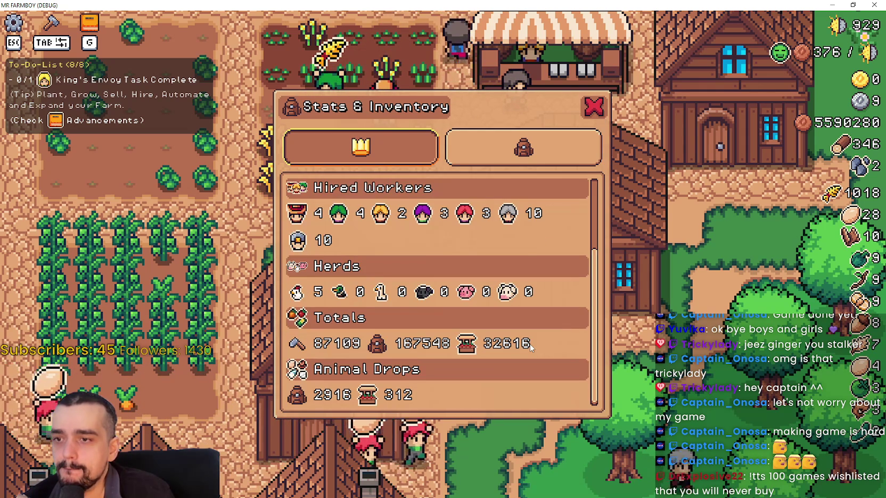
scroll(528, 346, up, 2)
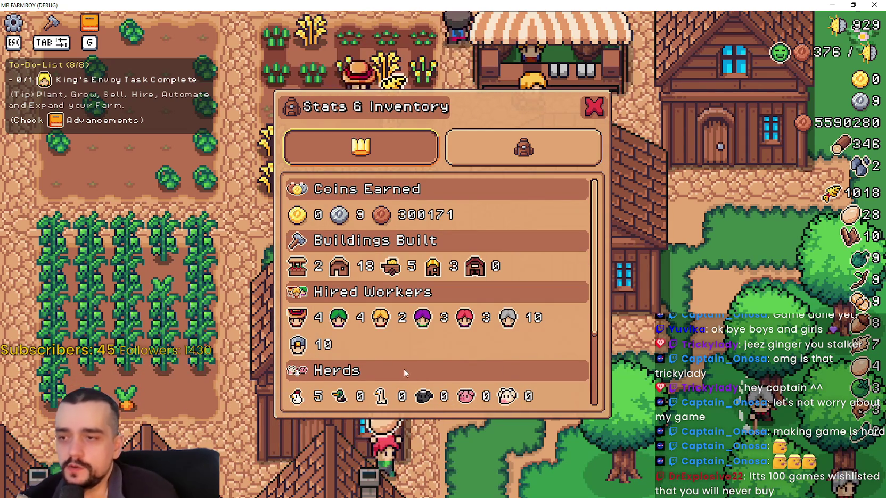
scroll(402, 327, down, 2)
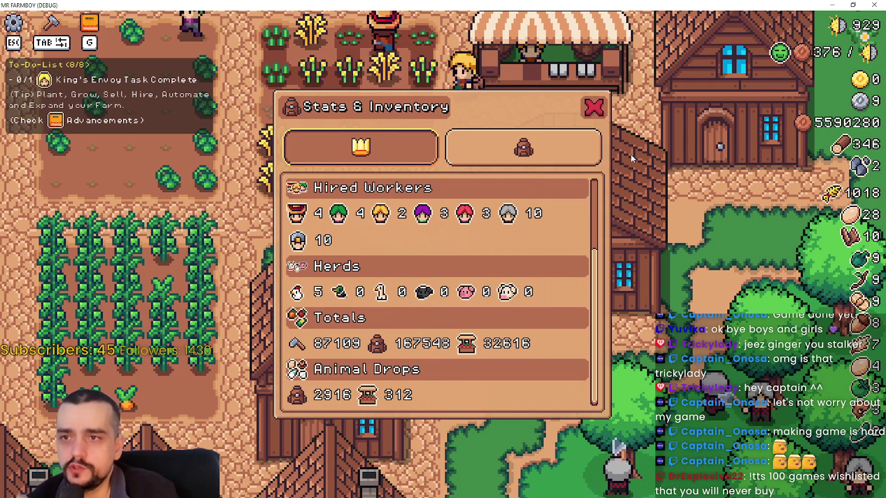
key(Escape)
key(Escape)
- Return from the pause menu to the Stats list and scroll through it
key(i)
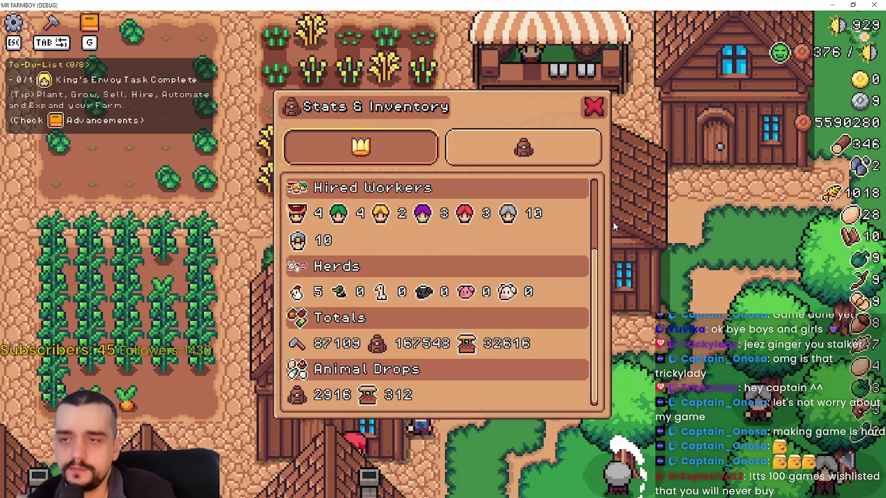
scroll(425, 311, up, 3)
scroll(429, 301, down, 3)
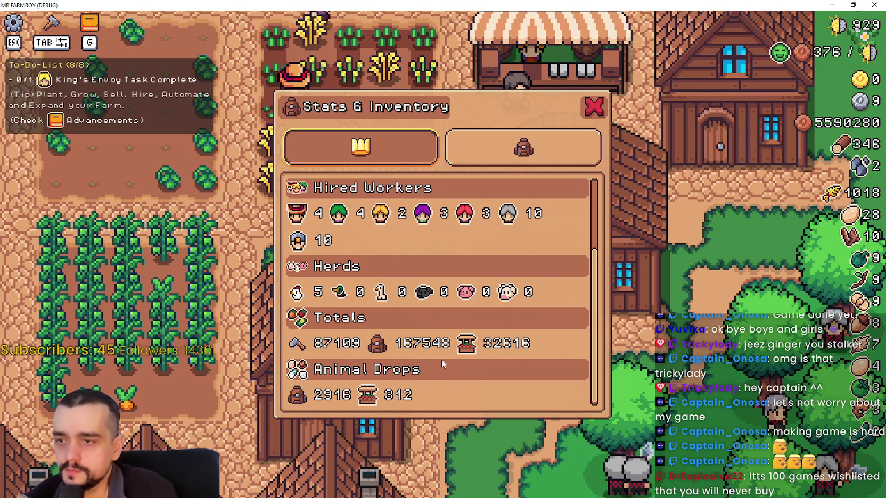
scroll(441, 360, up, 3)
scroll(436, 355, down, 3)
scroll(434, 349, up, 3)
scroll(433, 349, down, 3)
scroll(433, 349, up, 3)
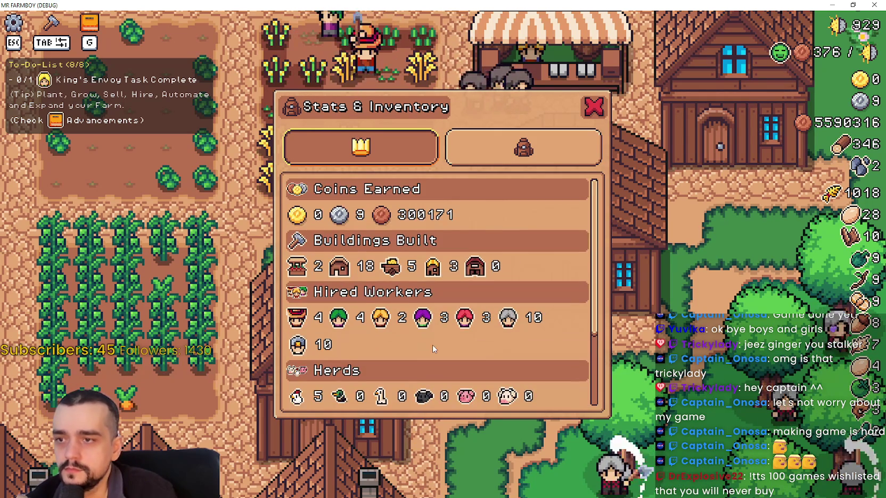
scroll(433, 346, down, 2)
scroll(429, 344, up, 2)
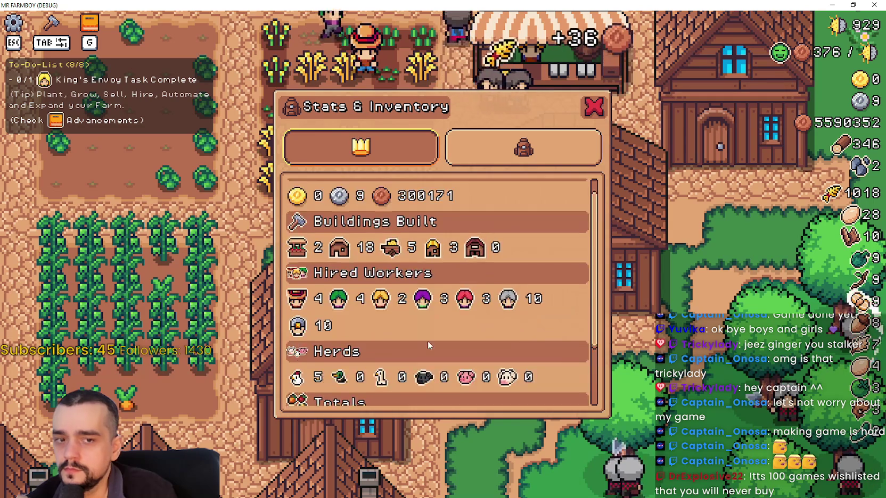
scroll(427, 341, down, 2)
scroll(429, 350, up, 3)
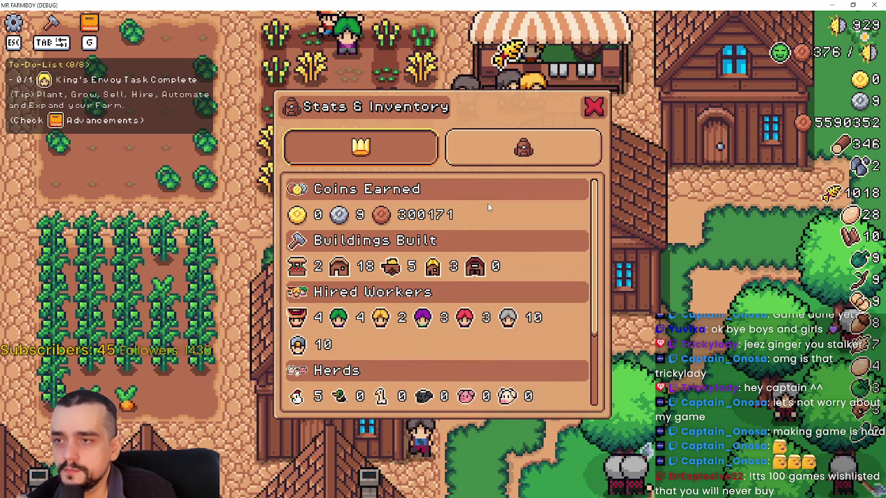
- Switch between the Stats and Your Inventory views, ending on the empty inventory
click(395, 157)
click(506, 160)
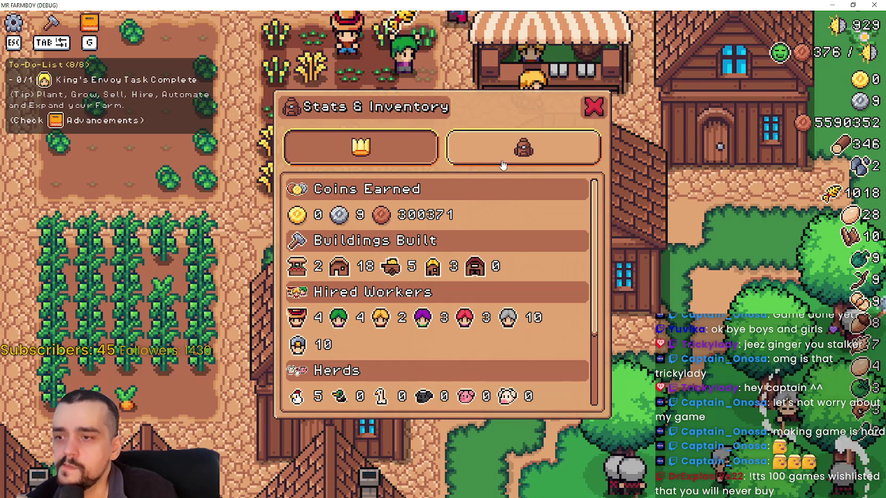
scroll(432, 269, down, 2)
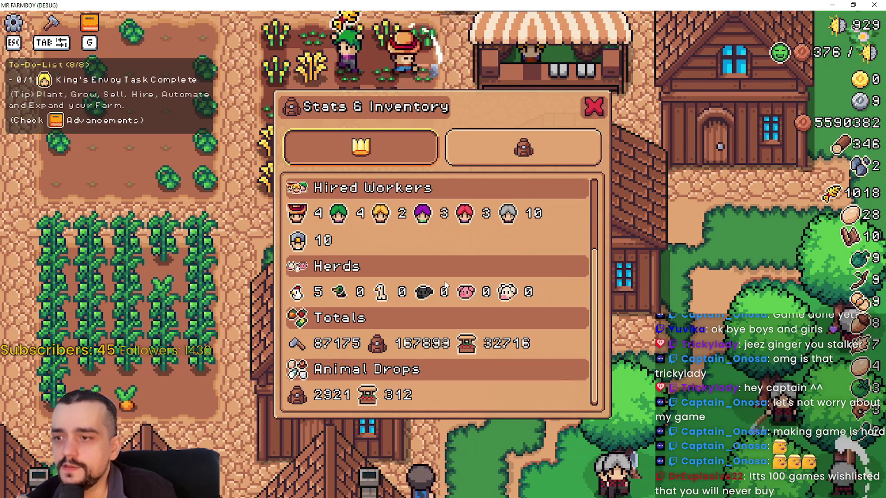
scroll(470, 323, up, 2)
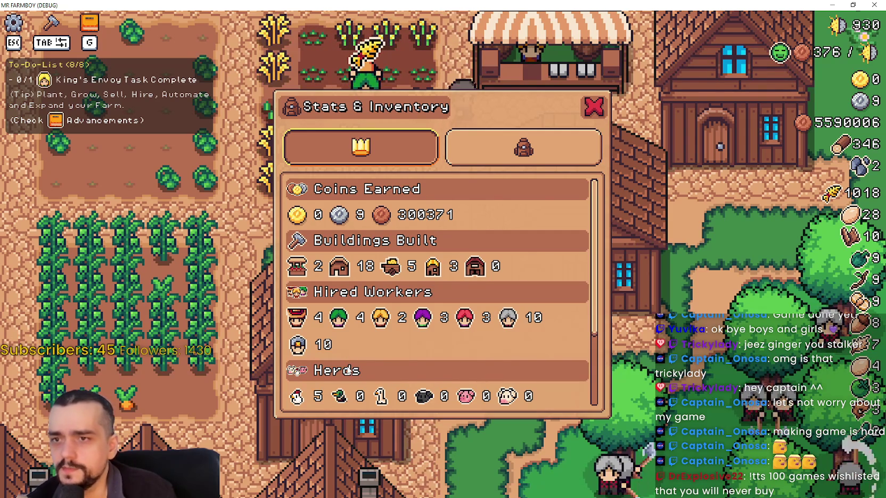
scroll(340, 344, down, 2)
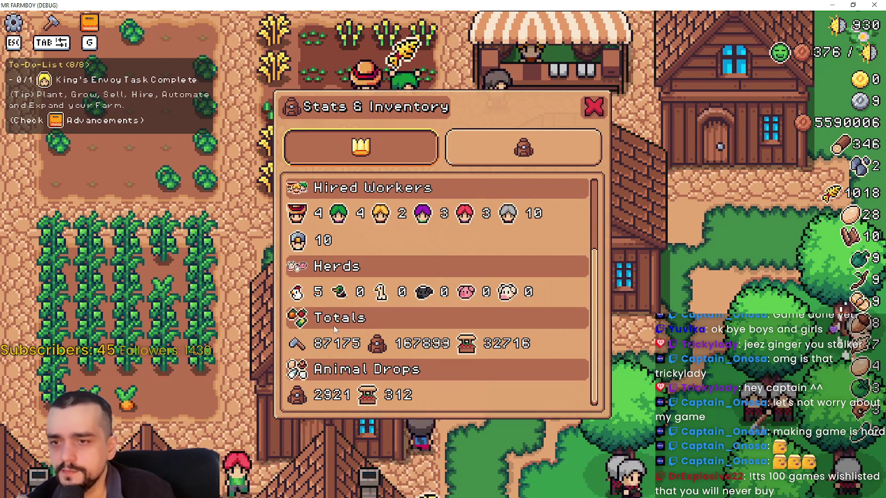
scroll(331, 311, up, 2)
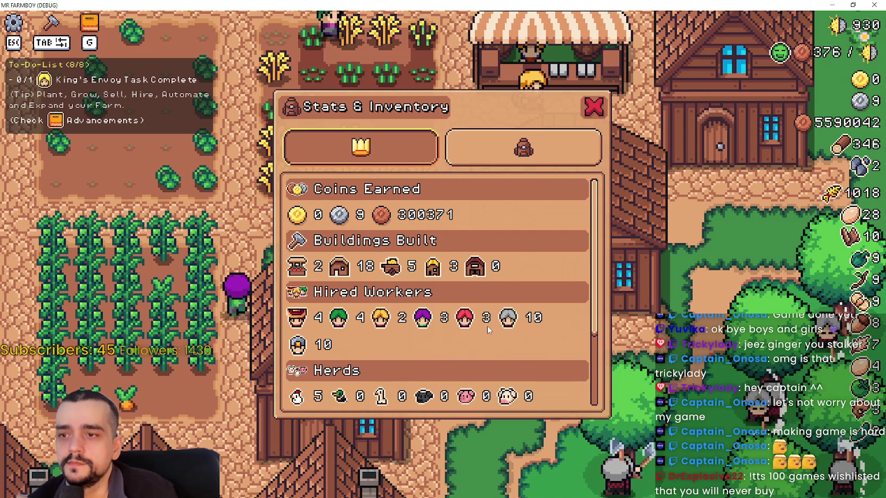
scroll(487, 326, down, 2)
click(502, 165)
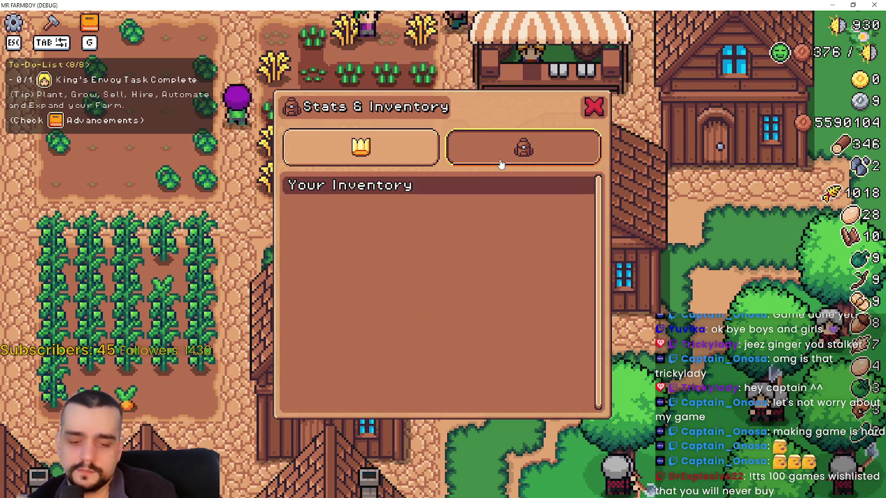
- Restore, nudge and re-maximize the game window, then pause the game with Esc
click(853, 5)
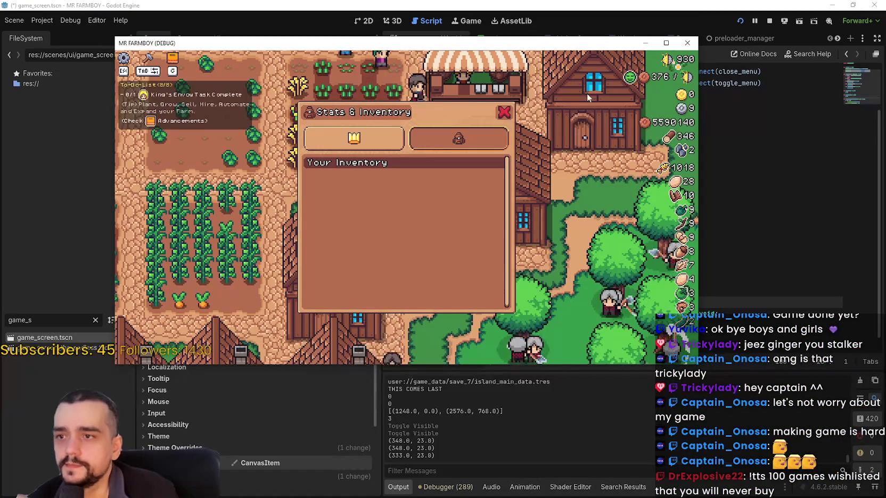
drag(573, 50, 646, 81)
double_click(646, 81)
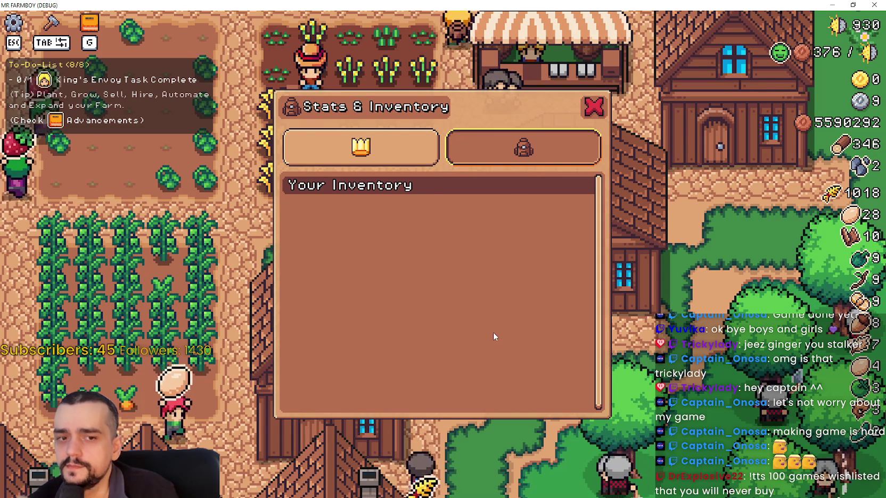
key(Escape)
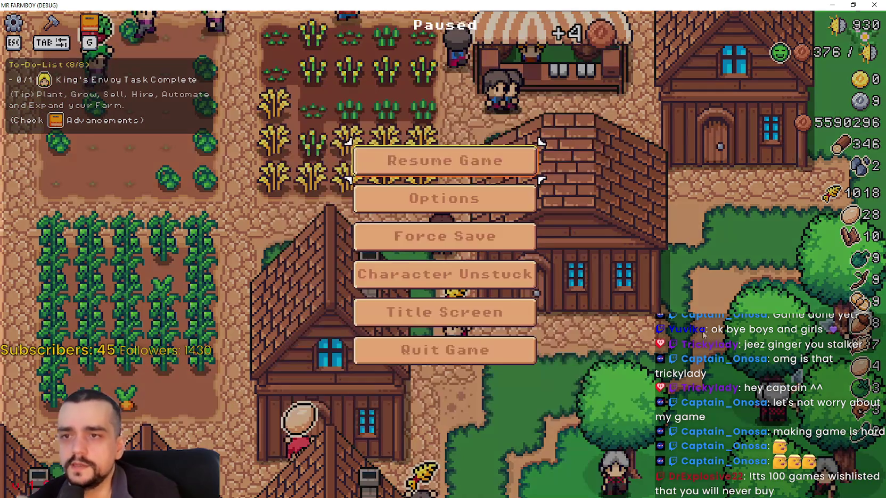
- Resume the game and look over the Warehouse building panel
key(Escape)
click(346, 362)
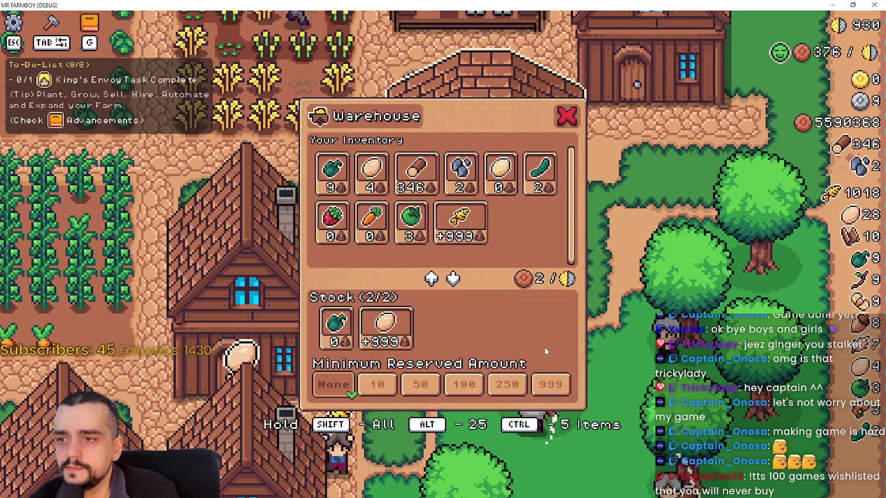
key(Escape)
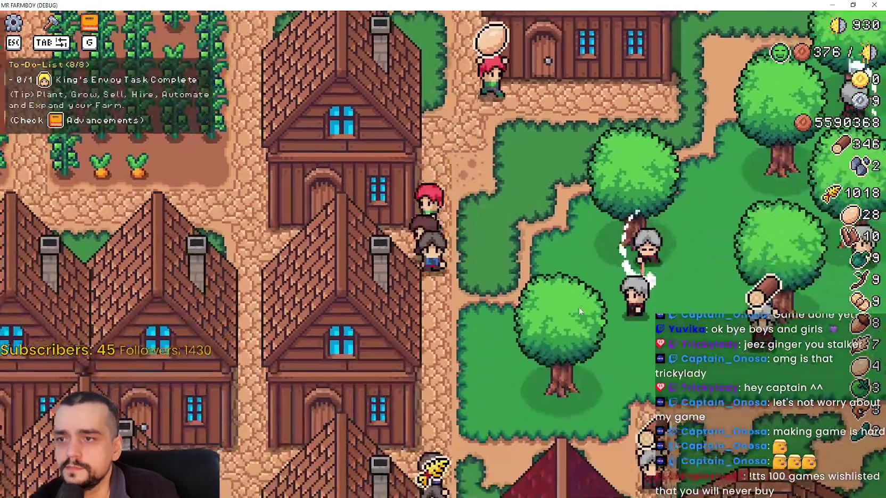
- Walk the farmer past the House and Horse Stable panels, back to the Warehouse, then reveal the editor
key(a)
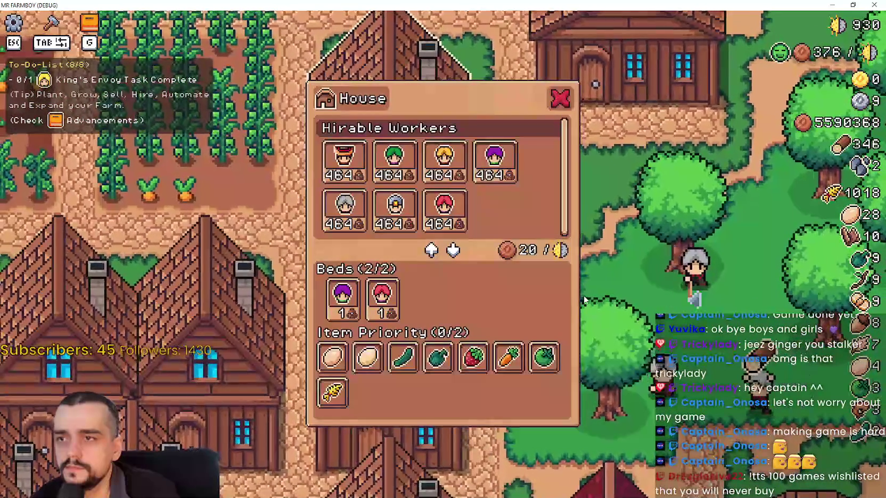
key(s)
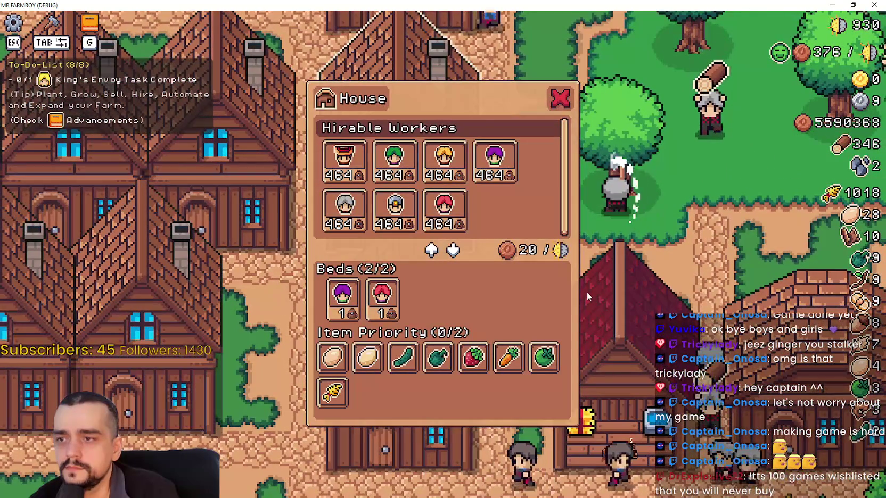
key(s)
key(s)
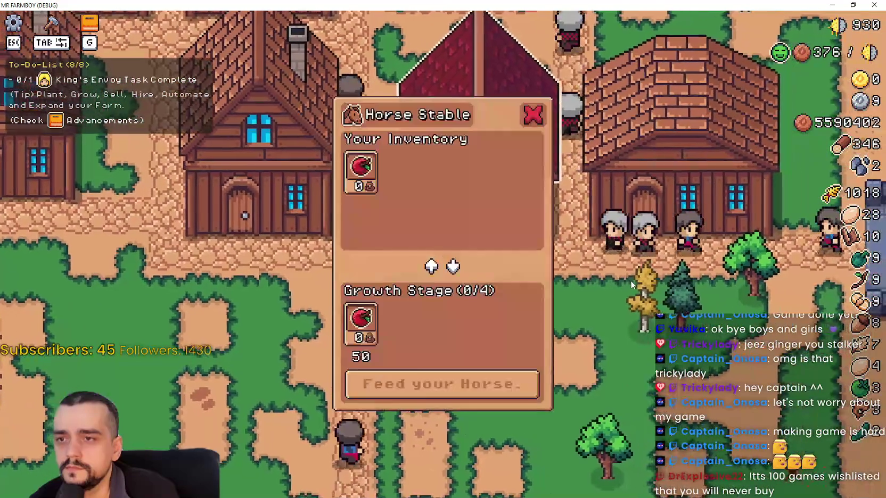
key(d)
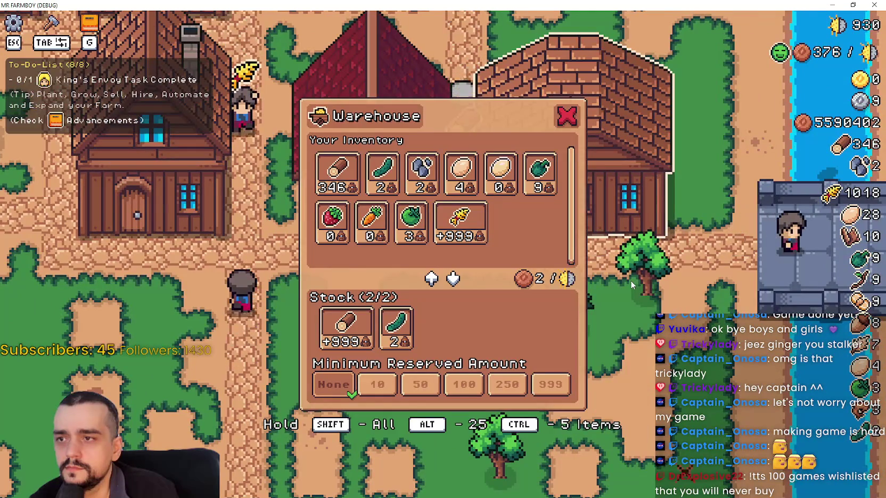
key(a)
key(w)
key(s)
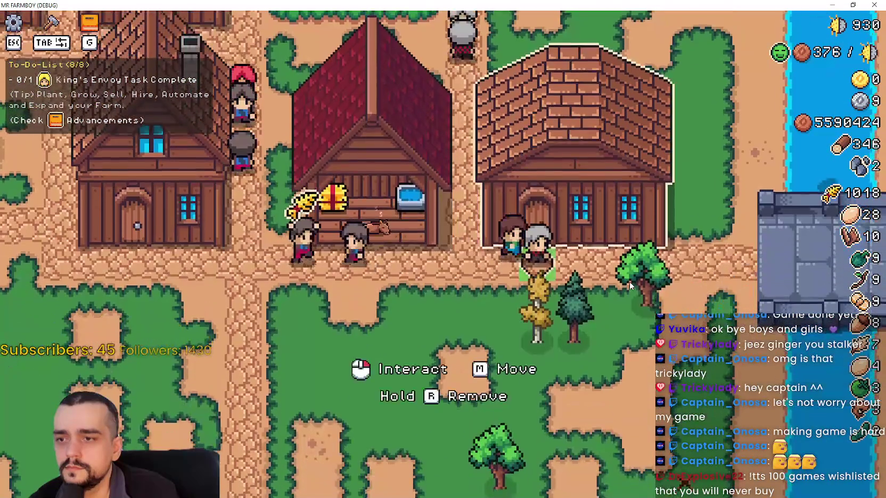
key(super+Down)
key(super+Down)
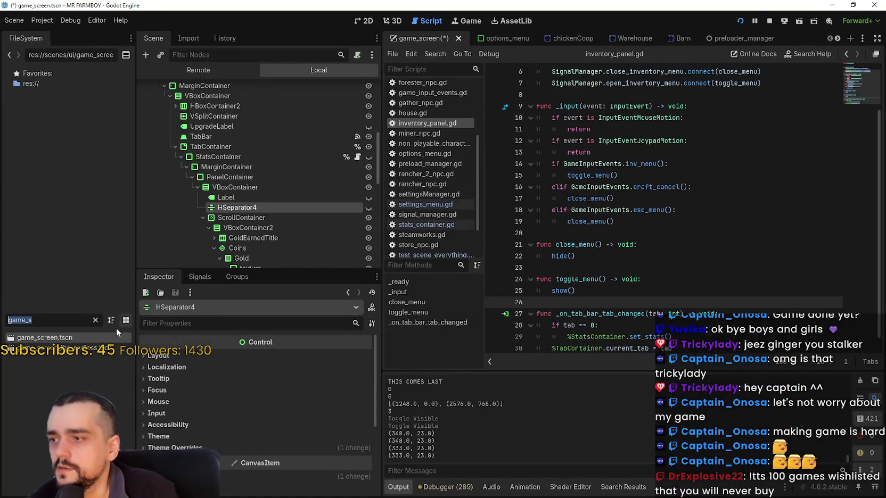
- Expand BuildingPanel and HBoxContainer2, inspecting the buildingIcon and buildingName nodes
scroll(254, 216, up, 5)
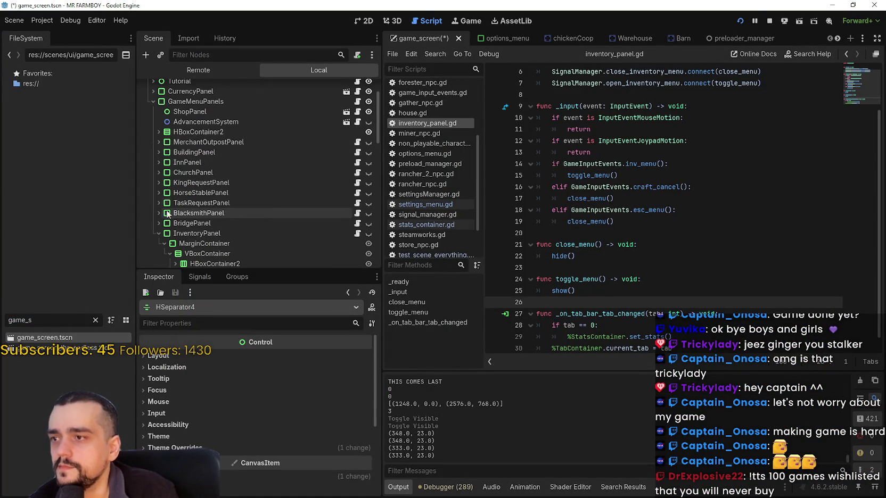
click(159, 152)
scroll(212, 220, down, 3)
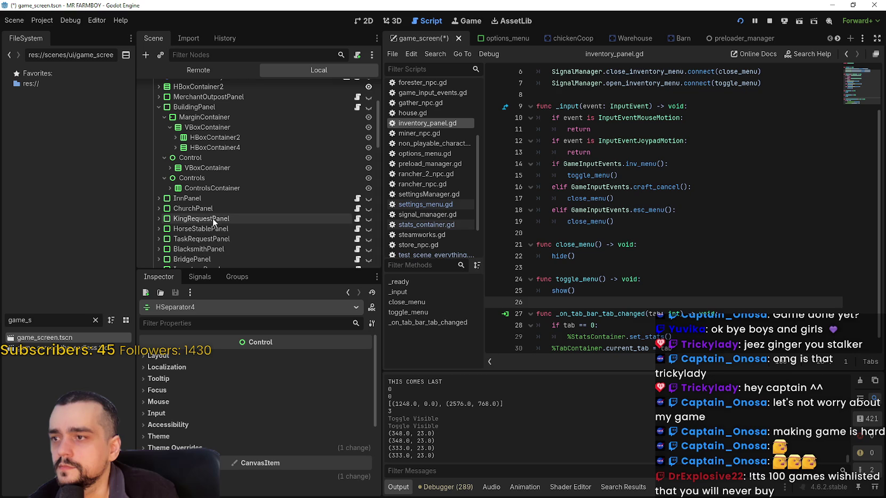
click(174, 137)
click(216, 158)
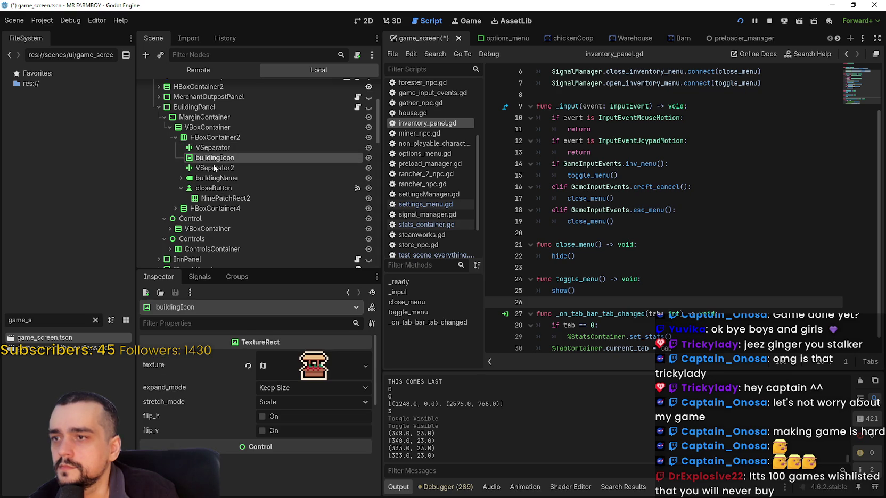
click(221, 179)
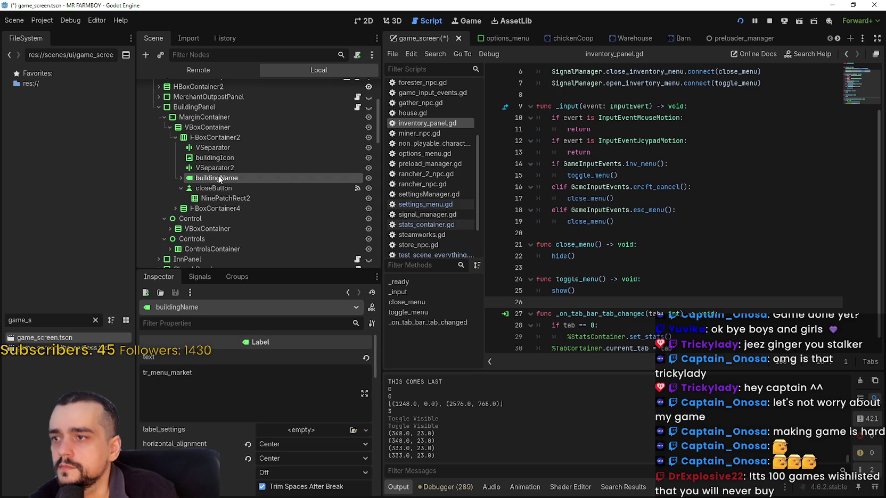
scroll(221, 424, down, 5)
scroll(224, 438, down, 5)
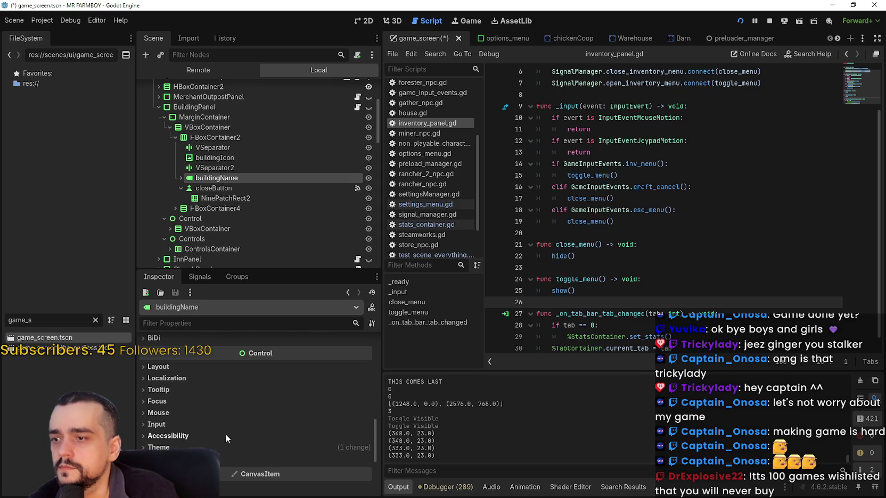
- Review buildingName's theme overrides and briefly toggle its visibility off and on
click(236, 440)
scroll(236, 447, down, 1)
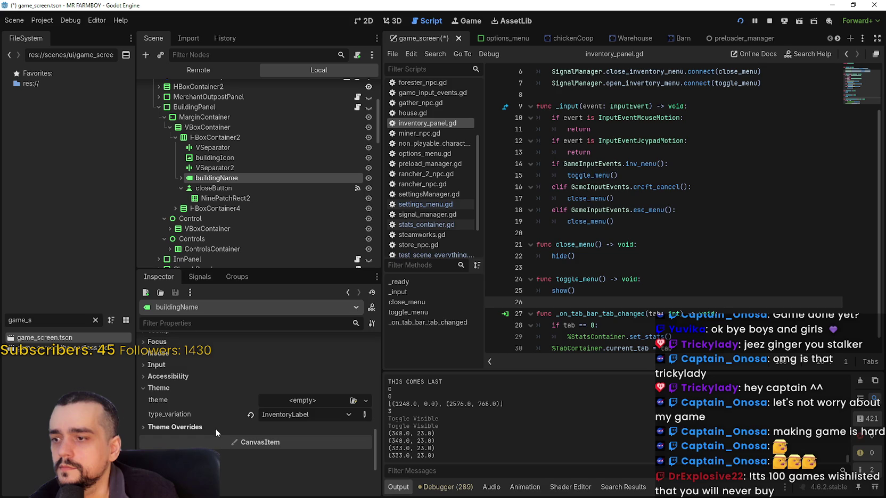
click(215, 428)
scroll(214, 428, down, 2)
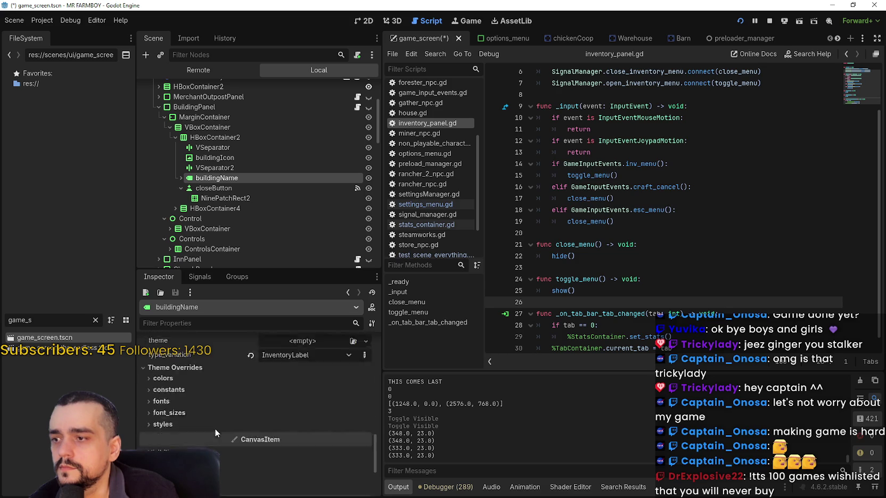
scroll(213, 426, up, 8)
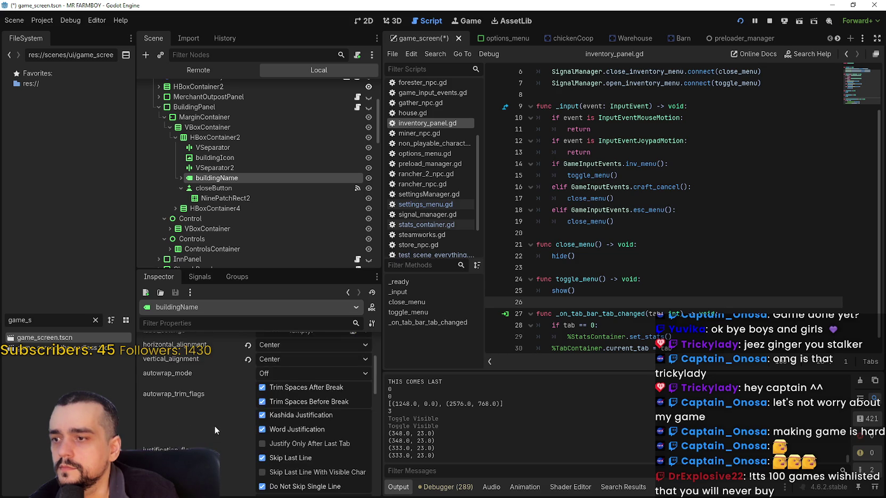
scroll(215, 426, down, 8)
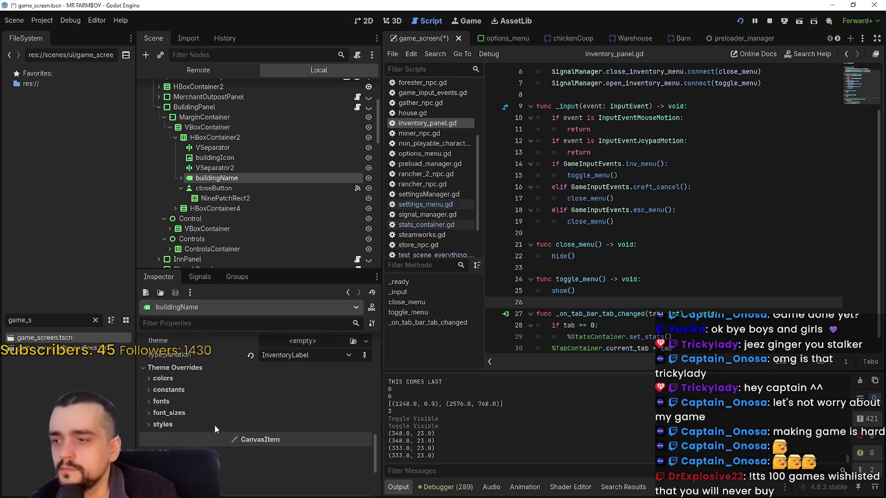
click(368, 178)
click(368, 178)
scroll(268, 187, down, 1)
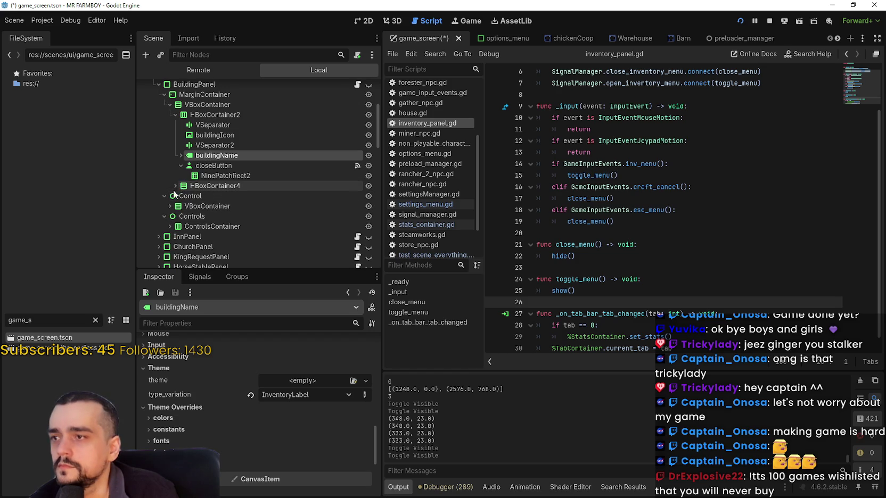
scroll(268, 211, down, 3)
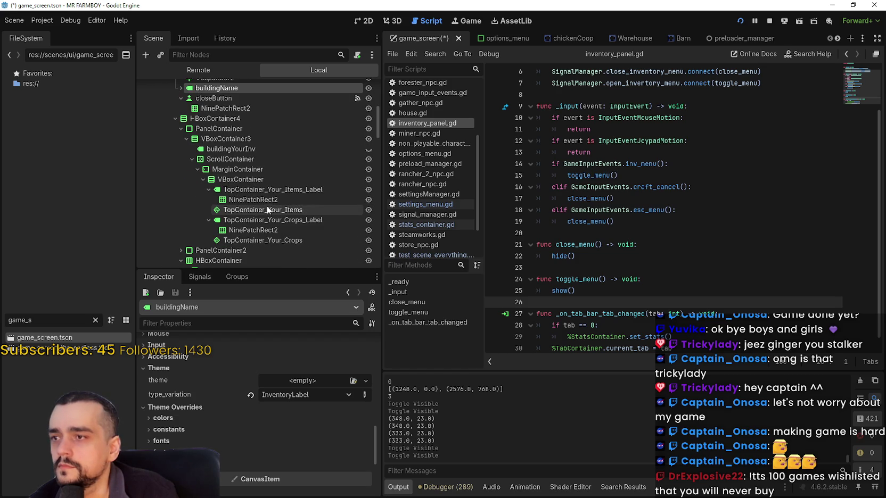
- Adjust the buildingYourInv label's font size override and save the game screen scene
click(256, 149)
scroll(217, 438, down, 10)
scroll(230, 429, down, 4)
click(249, 436)
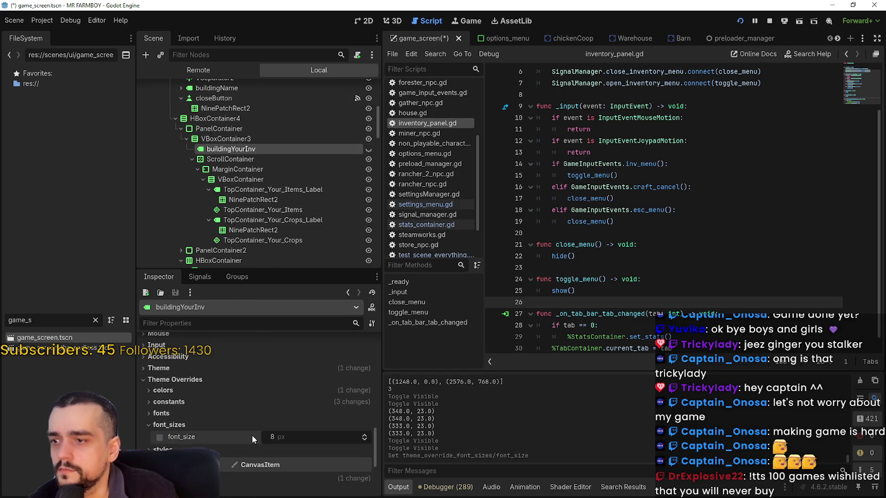
key(ctrl+s)
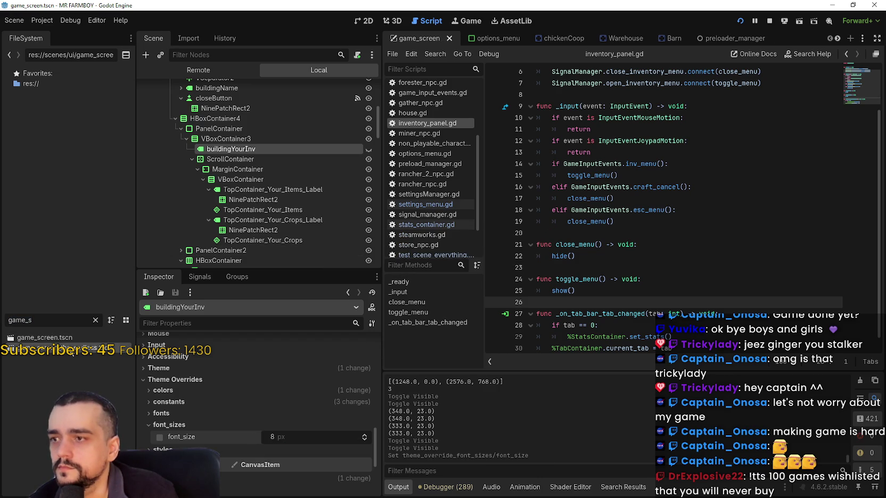
- In the game_screen_the_endless scene, expand the building panel header and inspect buildingName
click(252, 187)
scroll(261, 204, down, 5)
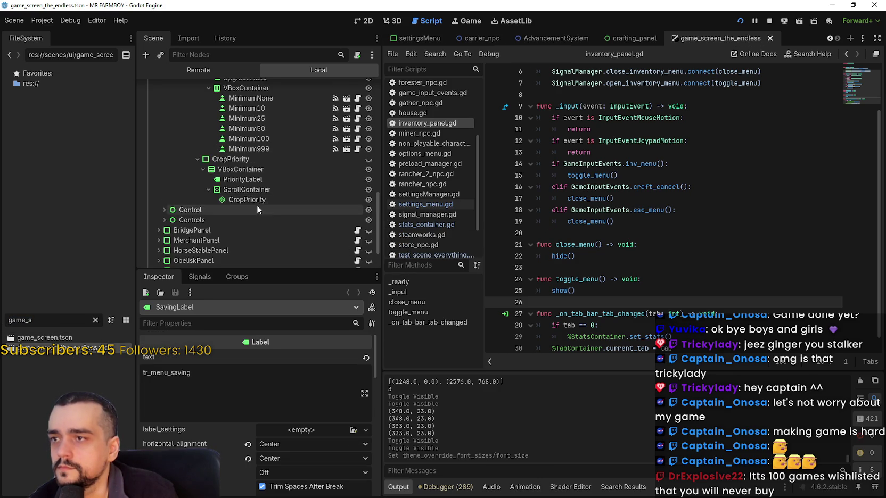
scroll(188, 195, up, 5)
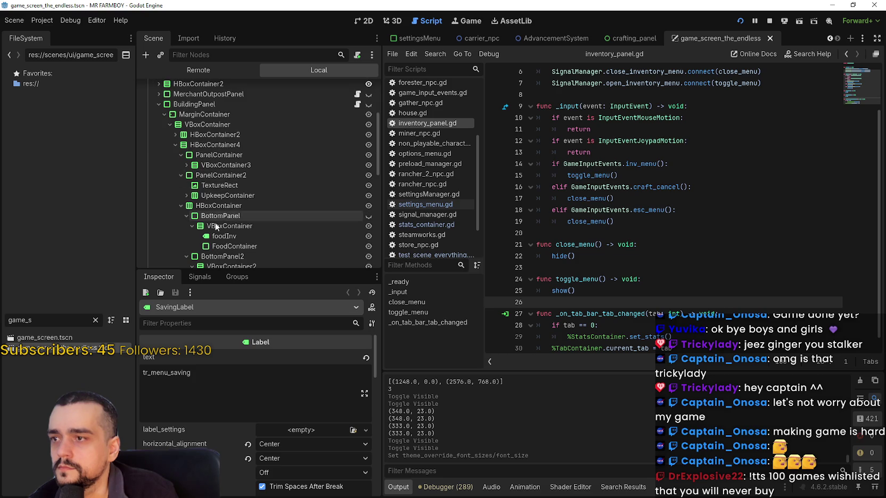
scroll(234, 192, down, 1)
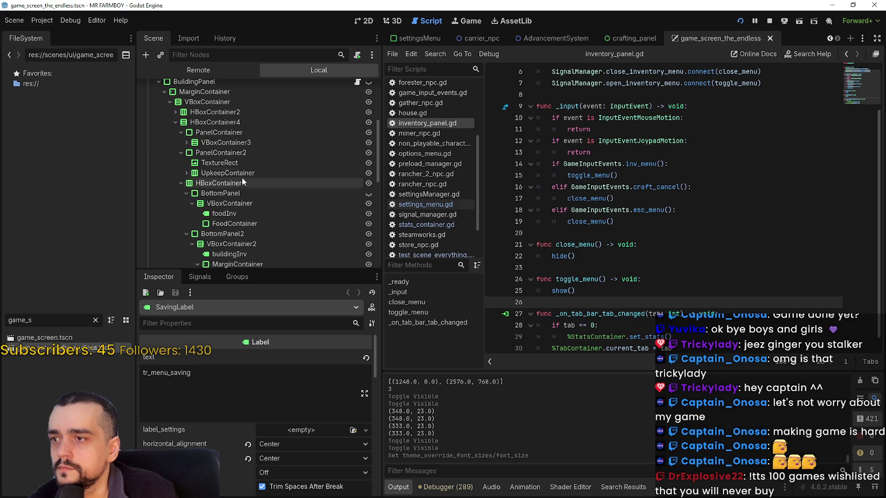
click(176, 112)
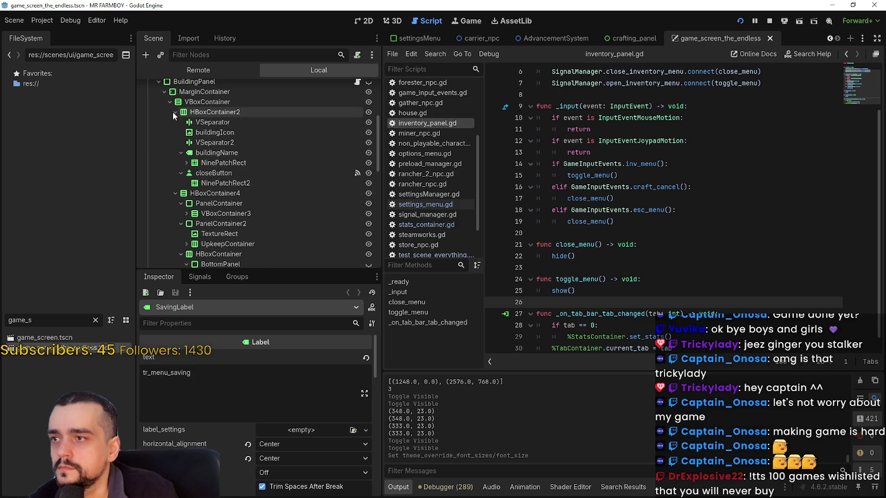
click(212, 153)
scroll(213, 393, down, 10)
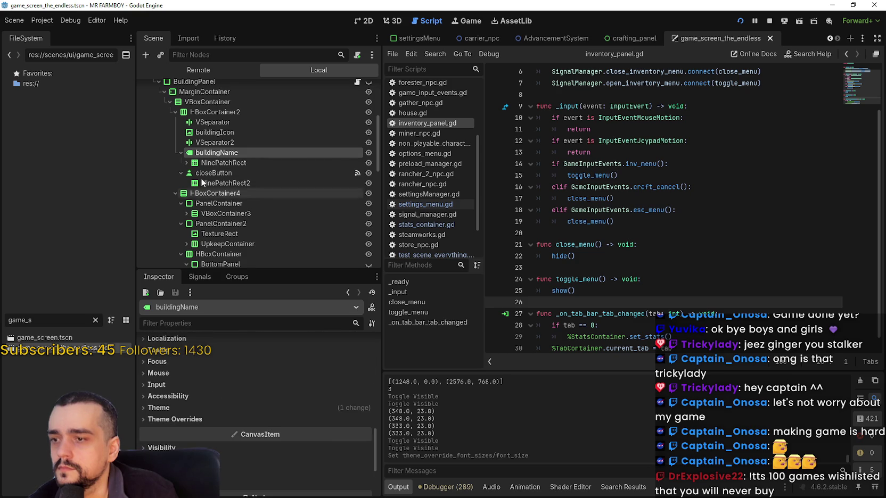
scroll(202, 179, down, 2)
- Expand the inventory section and inspect the endless scene's buildingYourInv label settings
click(187, 168)
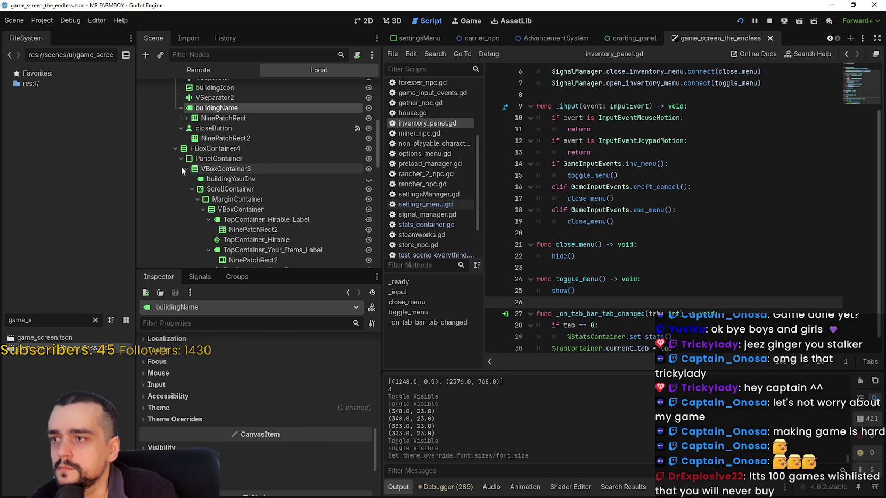
click(240, 179)
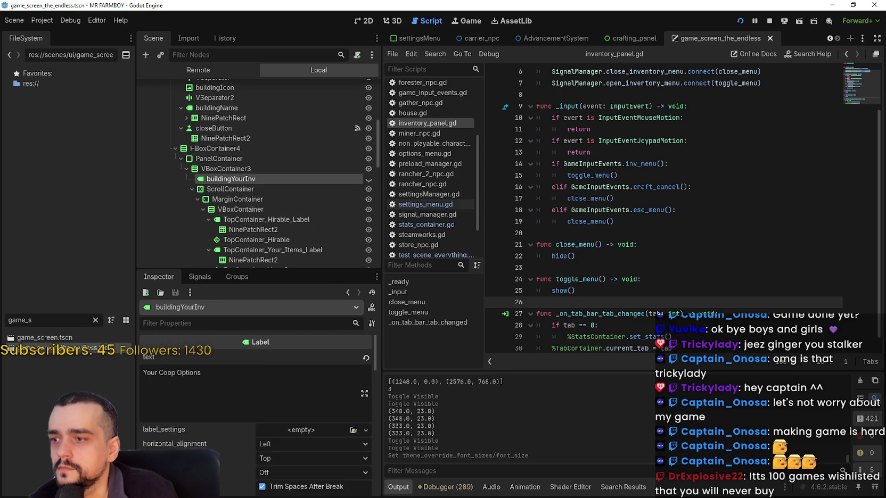
scroll(256, 394, down, 5)
scroll(215, 430, down, 8)
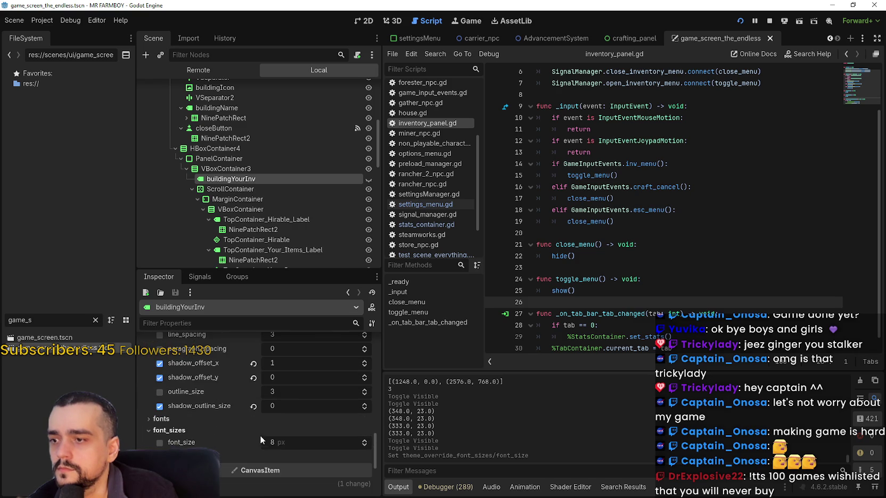
scroll(260, 420, up, 5)
click(708, 186)
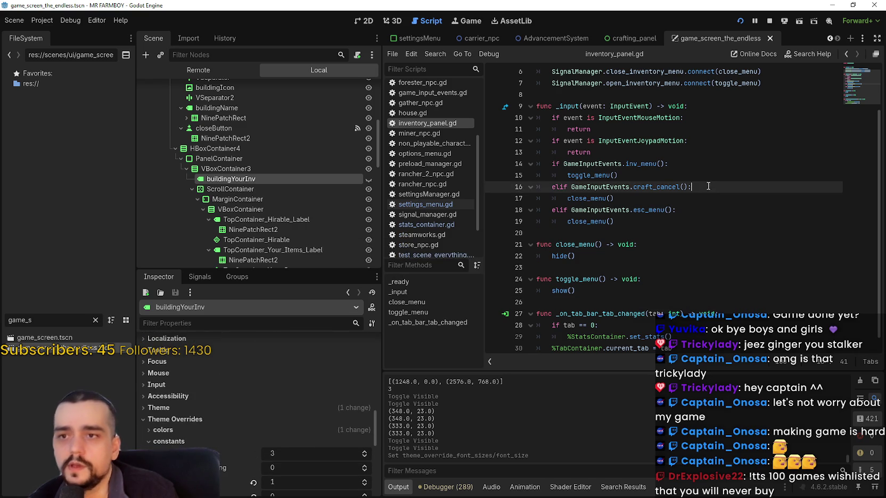
- Run the game, close the Warehouse window, walk and open Stats & Inventory, then stop the run
key(alt+Tab)
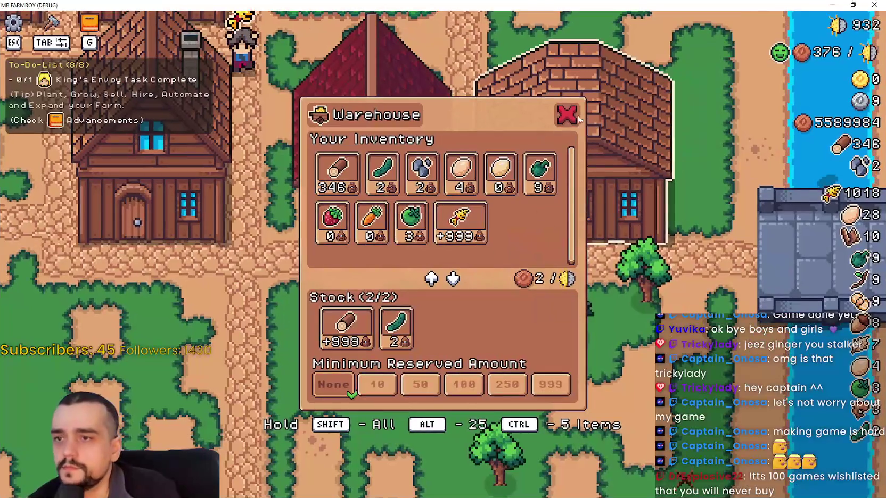
click(576, 116)
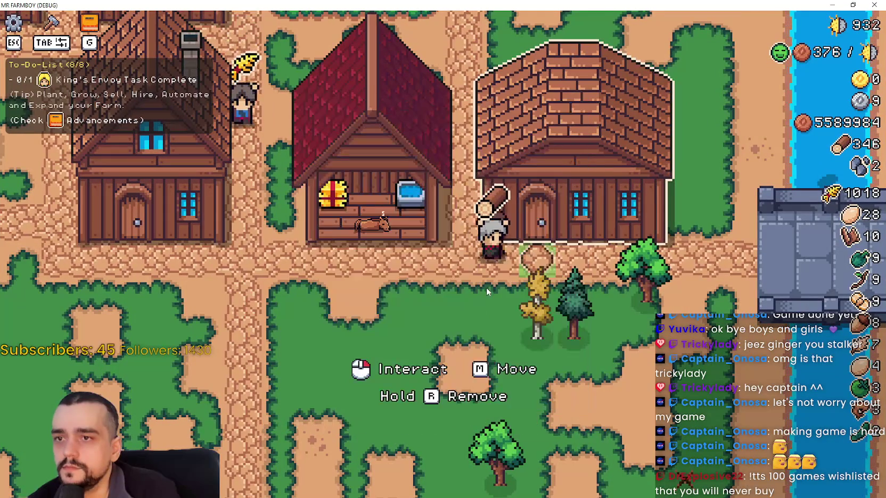
key(a)
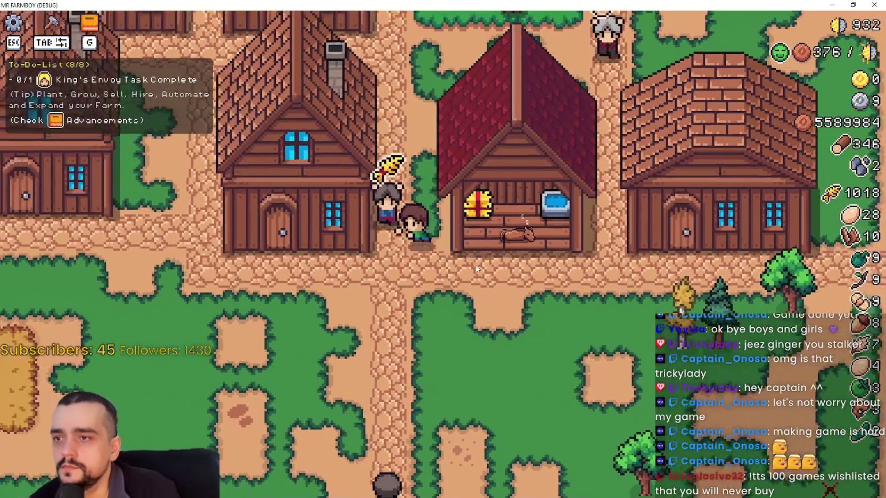
key(w)
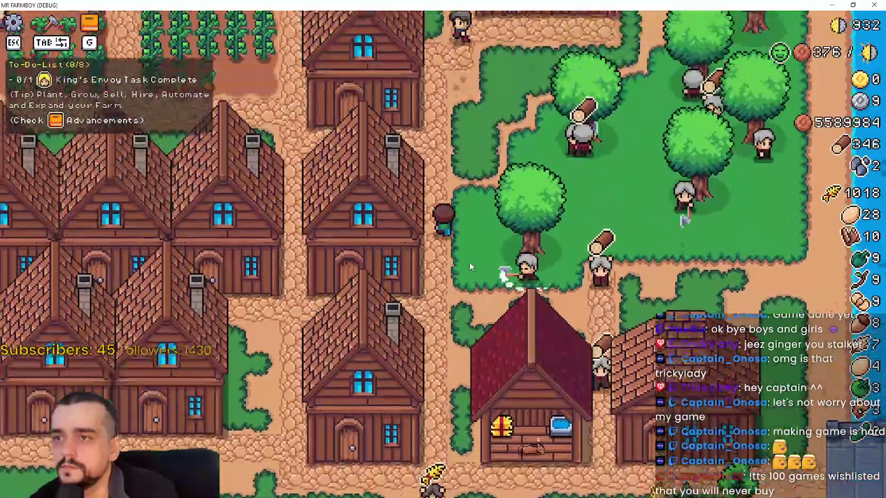
key(Tab)
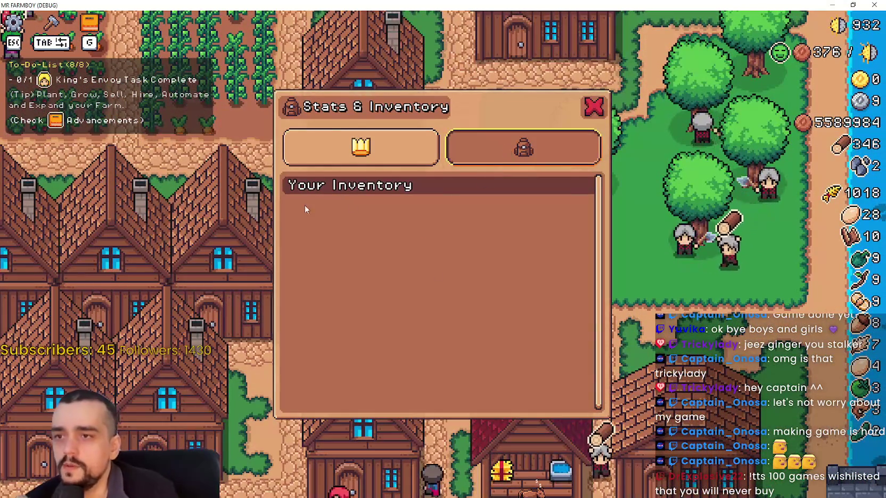
click(853, 5)
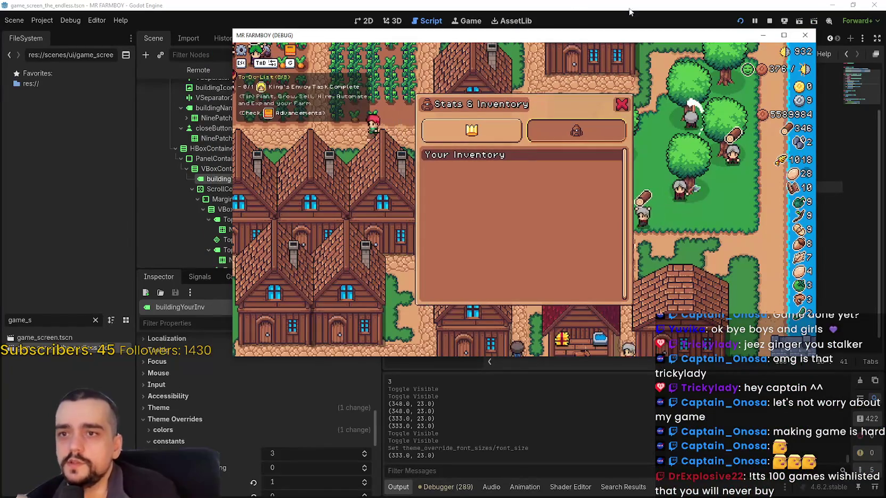
click(789, 31)
- Open building_panel.gd, close the endless scene tab and widen the code area
click(692, 244)
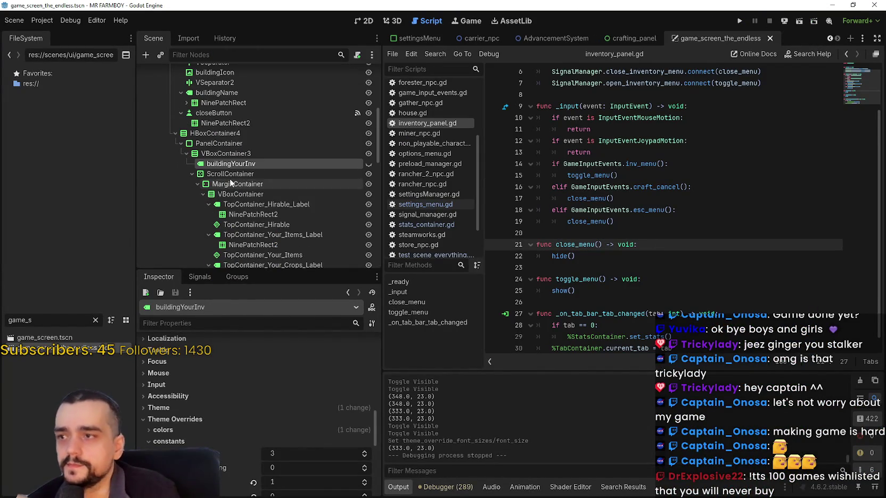
scroll(280, 183, up, 5)
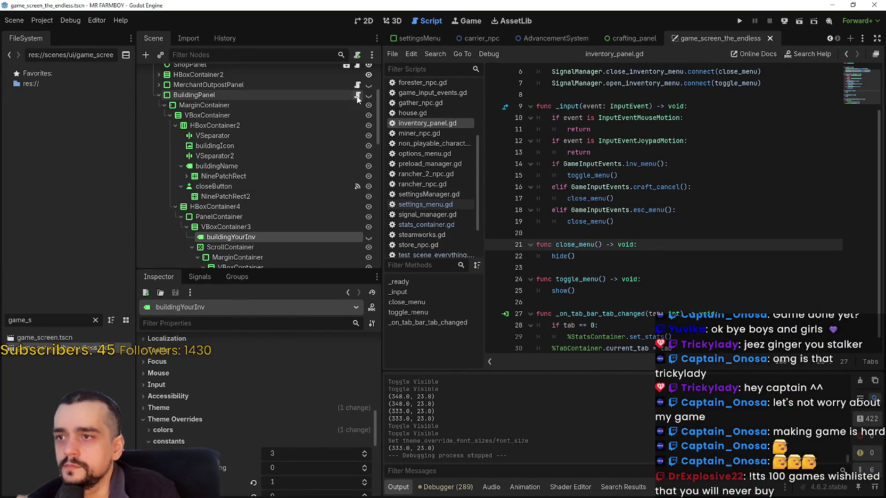
click(355, 94)
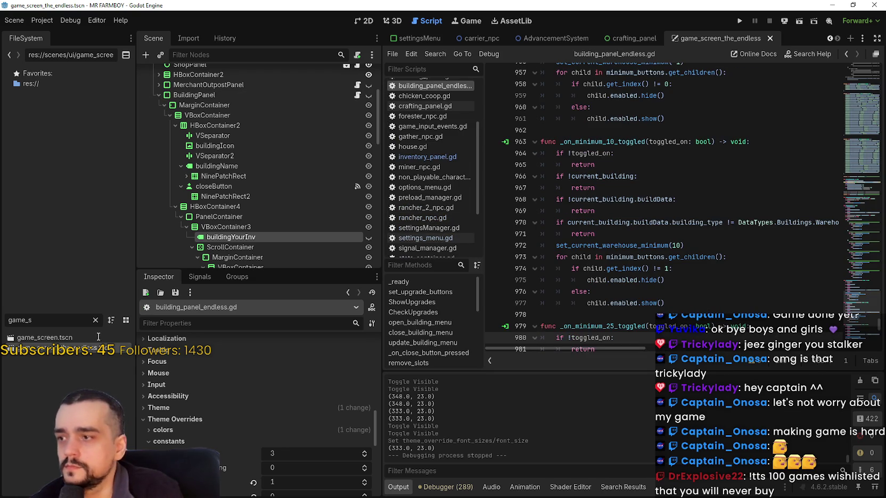
click(770, 38)
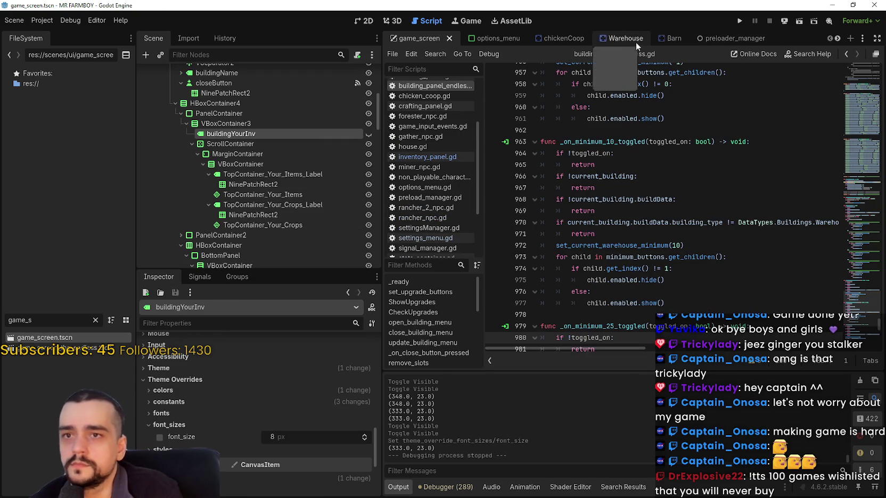
scroll(329, 131, up, 5)
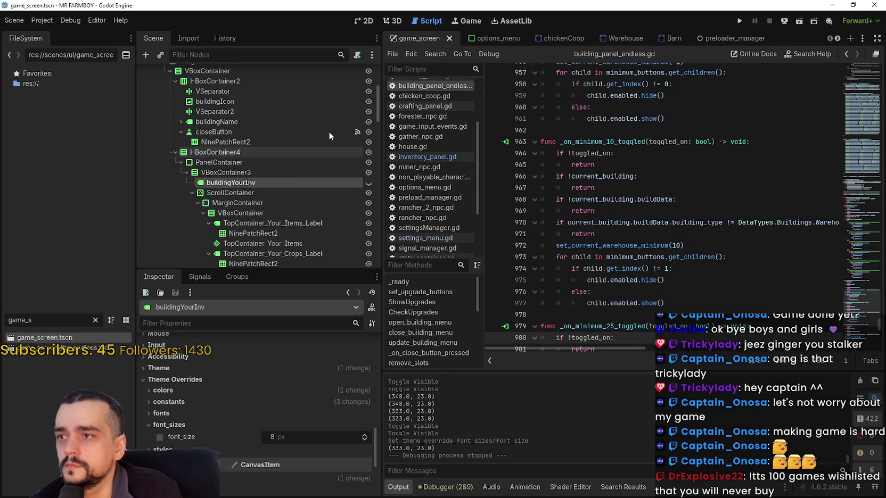
click(357, 148)
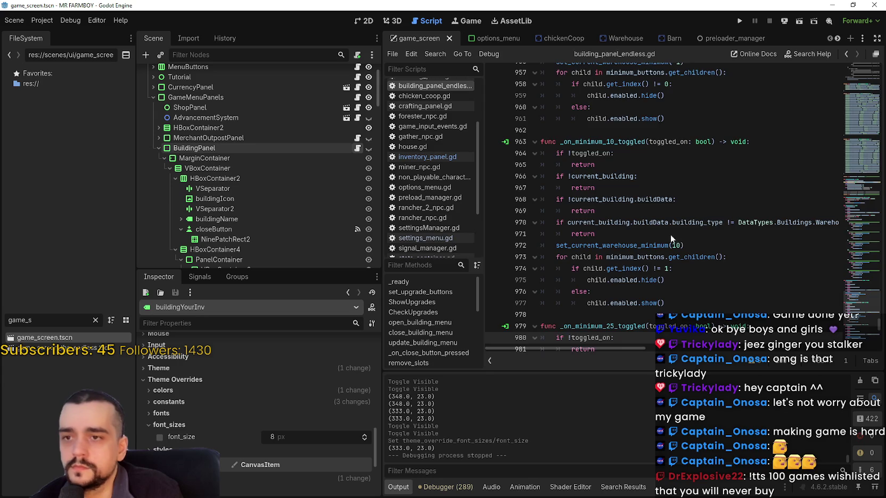
drag(381, 285, 297, 288)
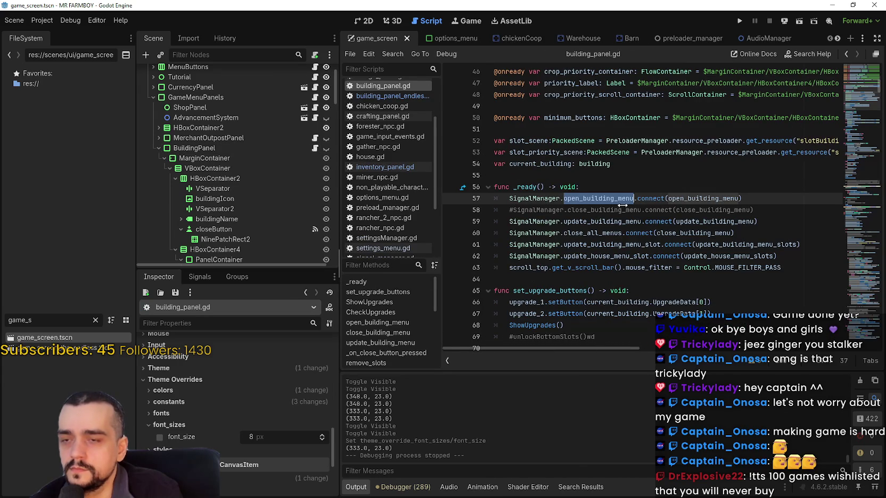
click(613, 174)
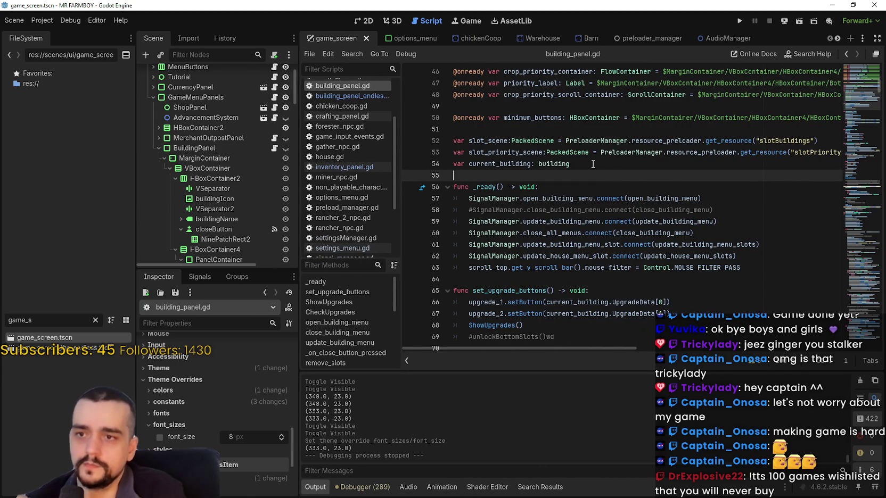
- Jump from the update_building_menu call on line 119 to its definition via Lookup Symbol
scroll(592, 197, down, 7)
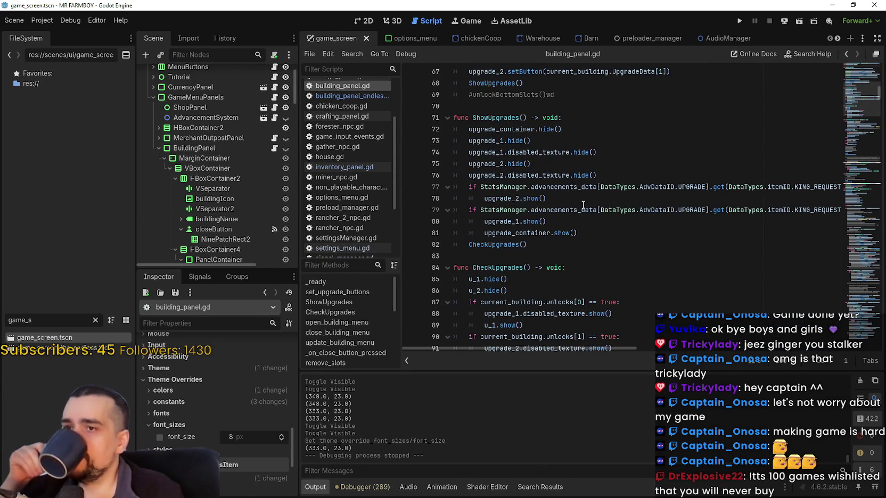
scroll(583, 205, down, 7)
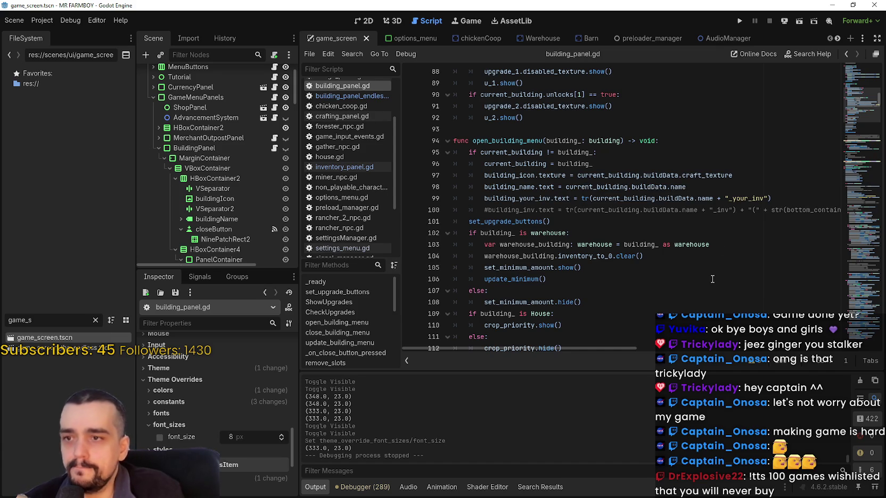
scroll(710, 277, down, 2)
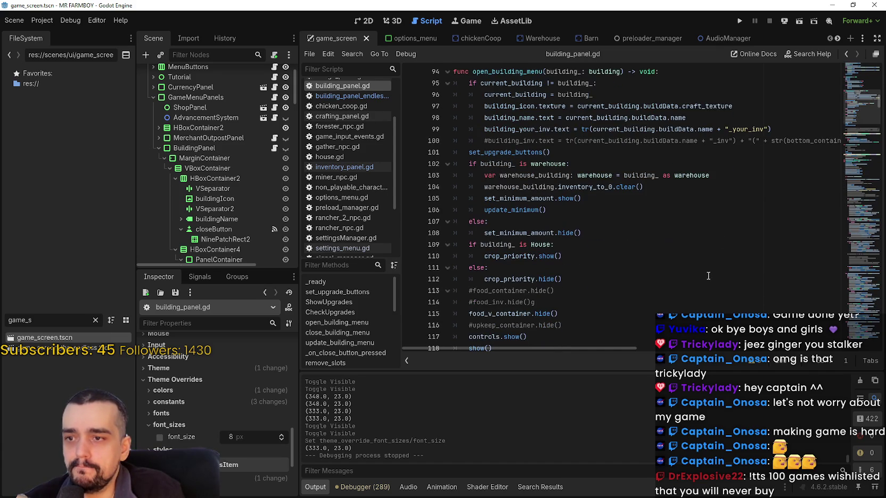
scroll(657, 228, down, 2)
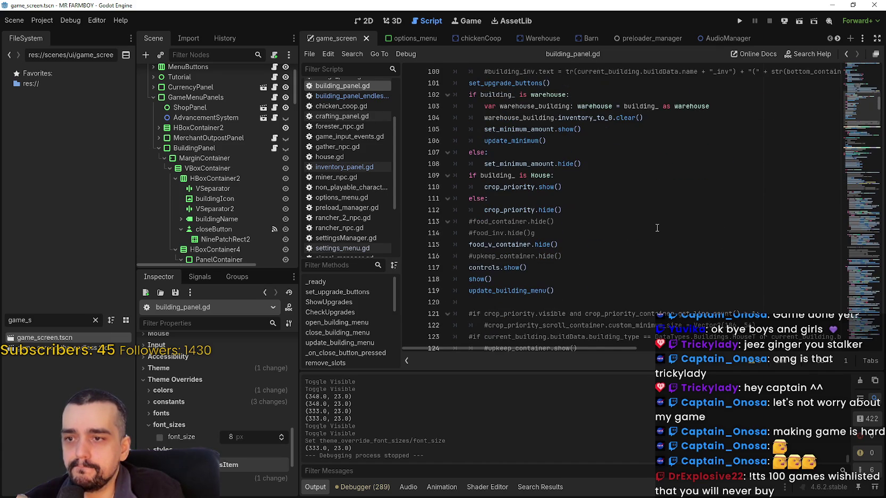
scroll(658, 228, down, 1)
scroll(661, 224, down, 1)
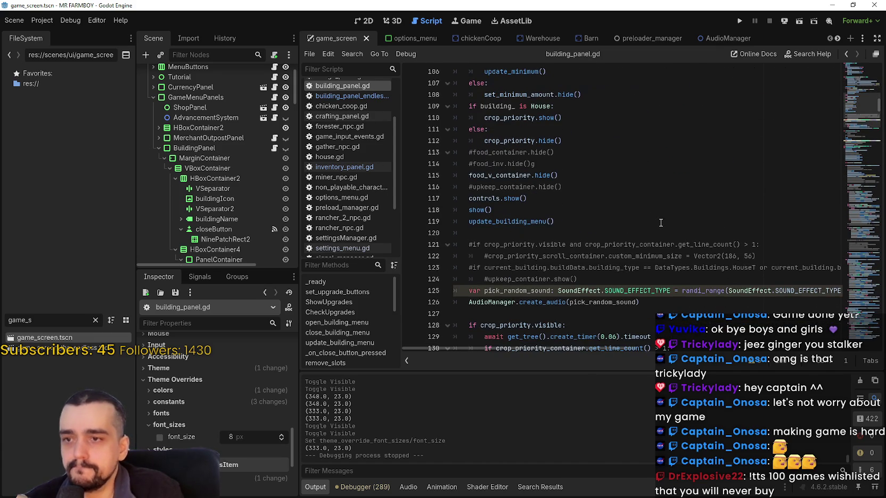
double_click(536, 223)
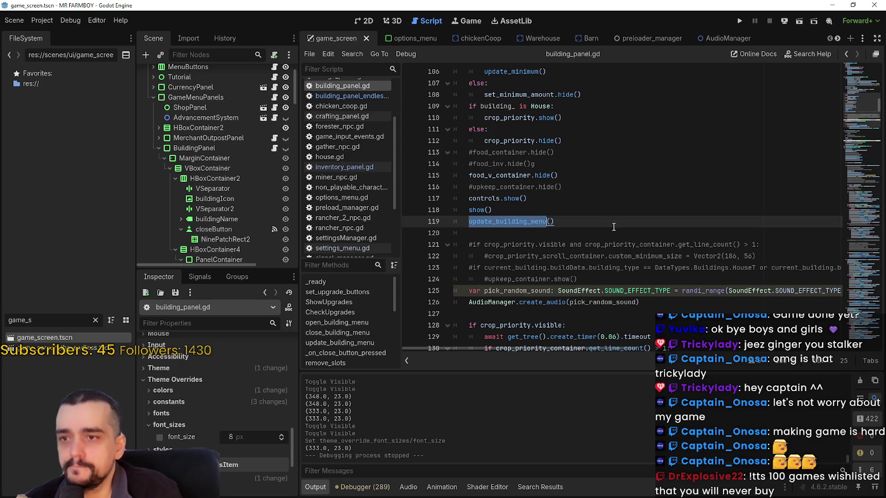
click(545, 222)
right_click(539, 220)
click(593, 365)
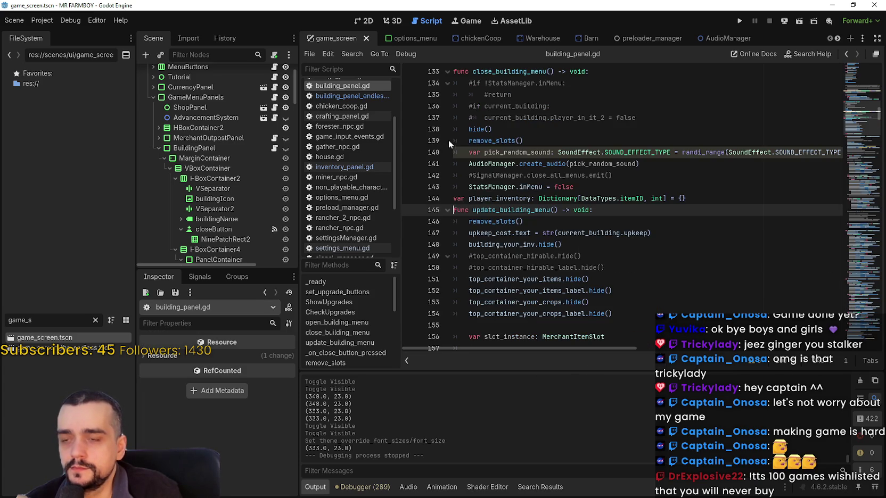
- Highlight remove_slots and the code around it inside update_building_menu
scroll(583, 206, down, 5)
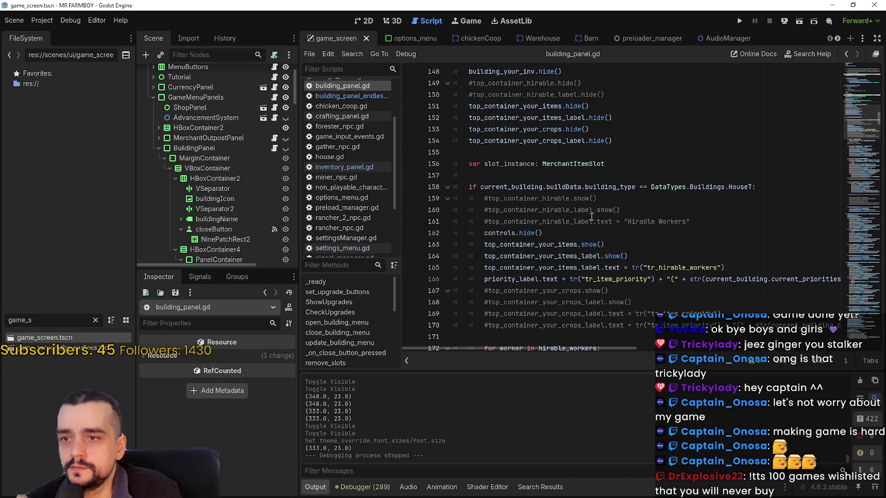
scroll(592, 217, up, 3)
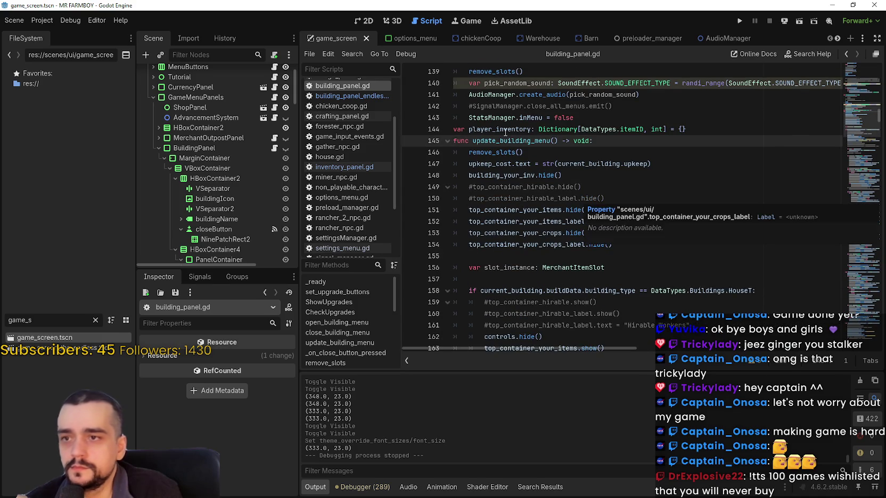
drag(469, 153, 533, 150)
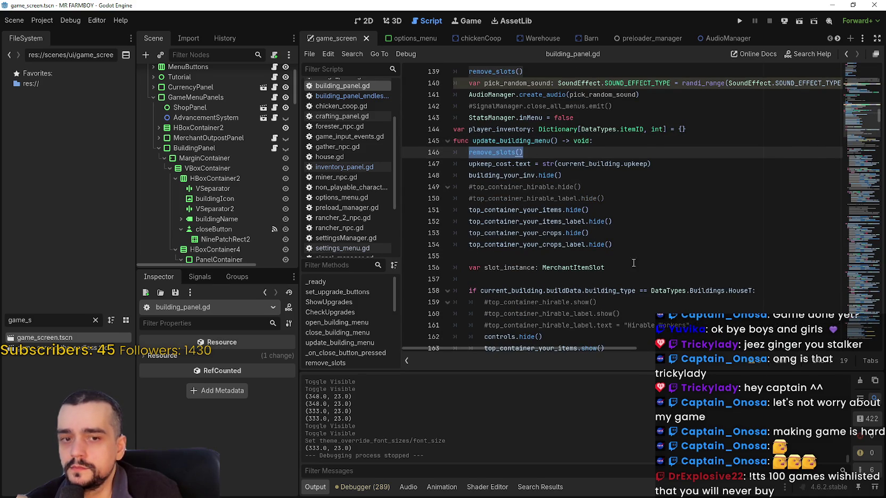
scroll(619, 248, down, 5)
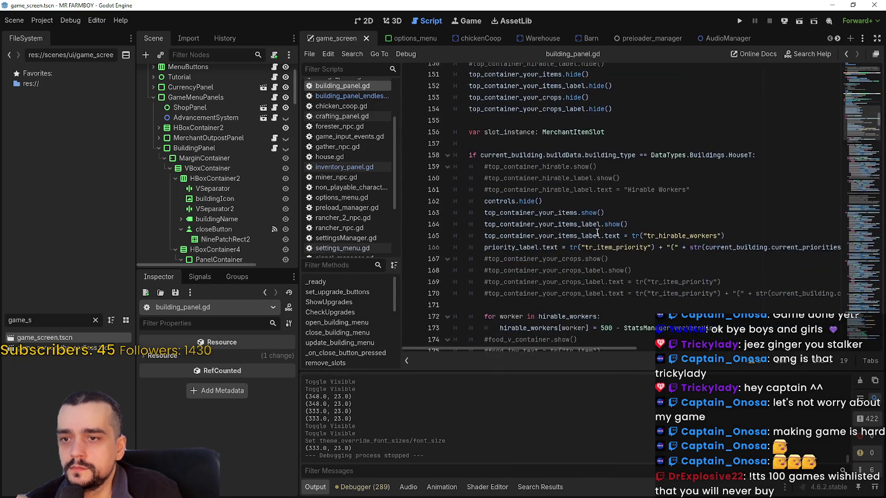
scroll(595, 224, down, 4)
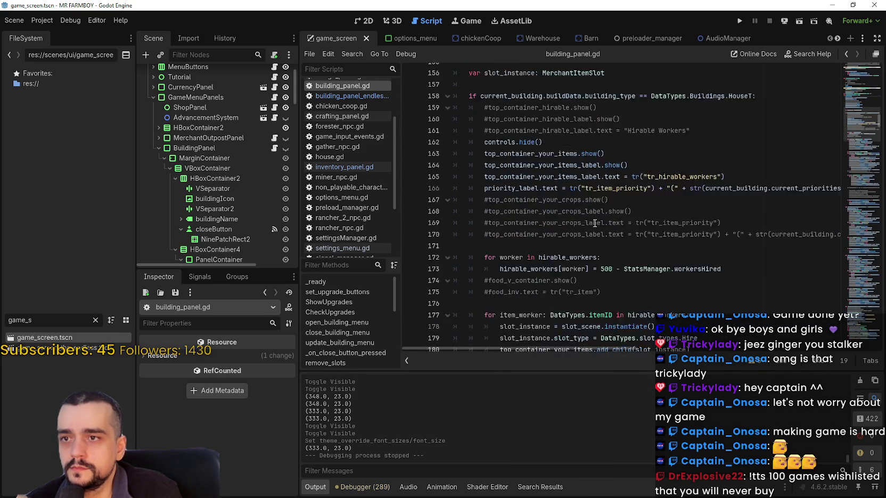
scroll(547, 218, down, 3)
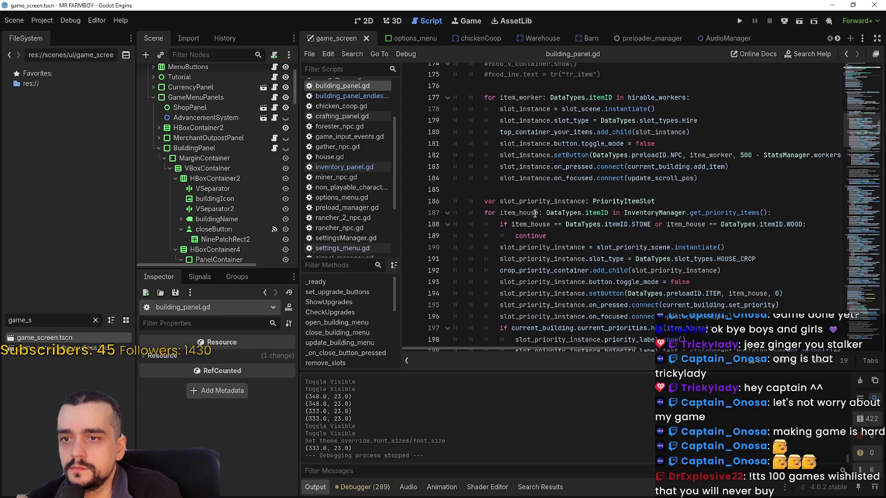
mouse_move(492, 99)
mouse_down()
mouse_move(536, 150)
mouse_move(729, 174)
mouse_up()
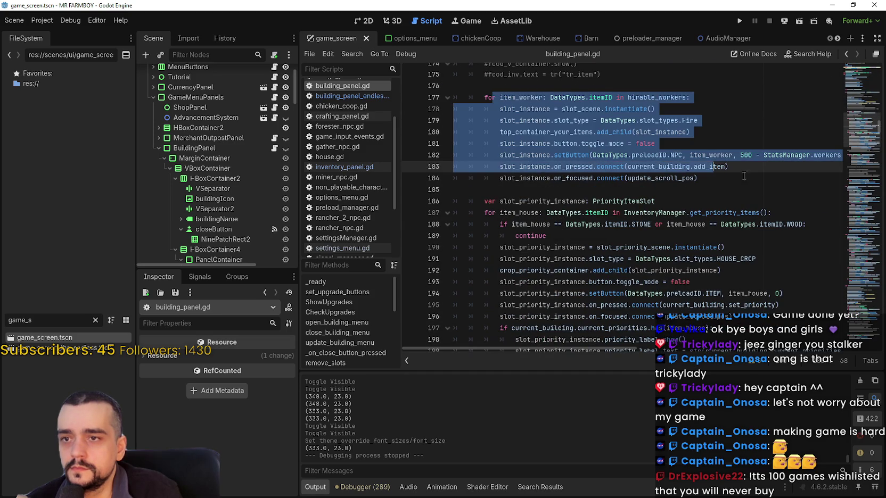
- Scroll down to the Warehouse branch that adds building inventory and warehouse item slots
scroll(594, 202, down, 4)
scroll(596, 266, down, 2)
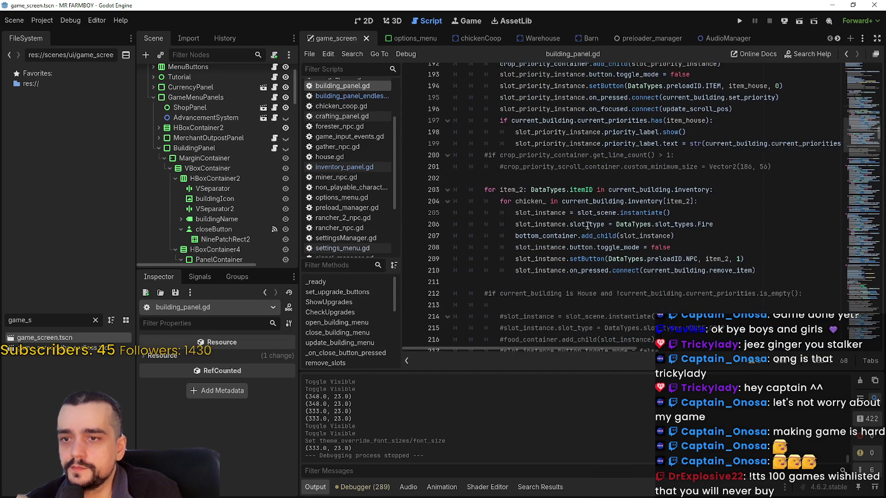
click(567, 180)
scroll(554, 208, up, 6)
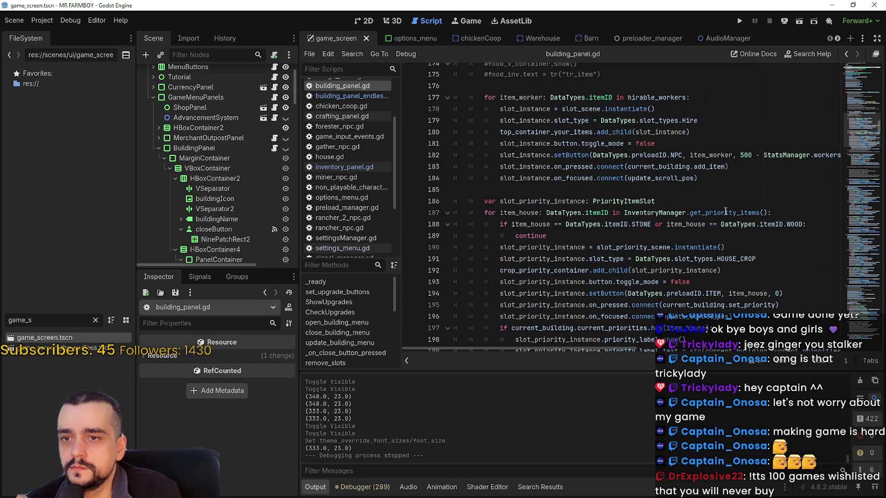
scroll(765, 259, down, 10)
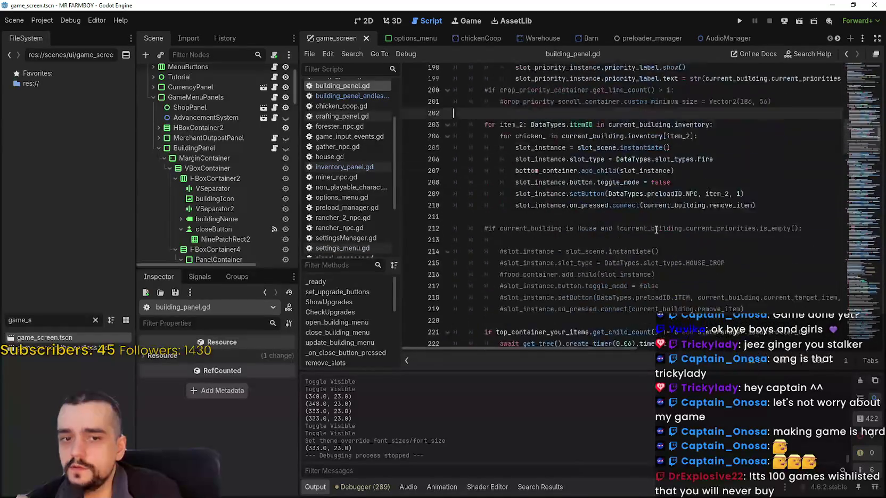
scroll(649, 230, down, 3)
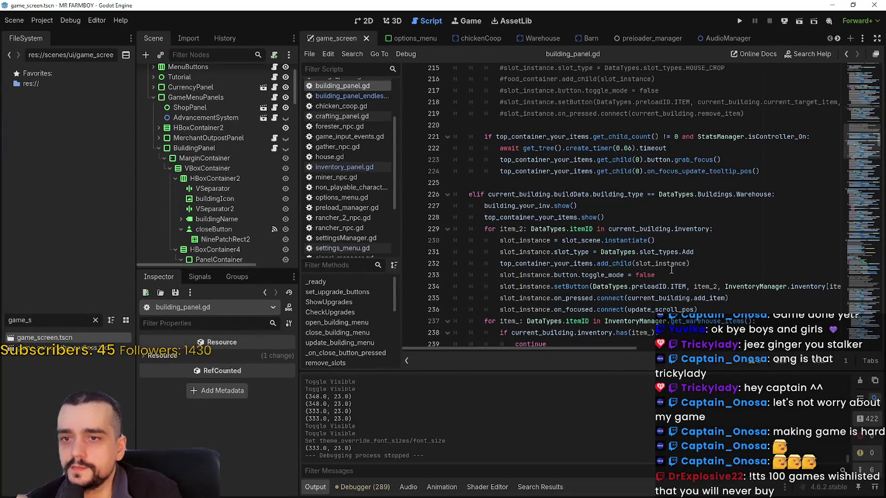
mouse_move(668, 264)
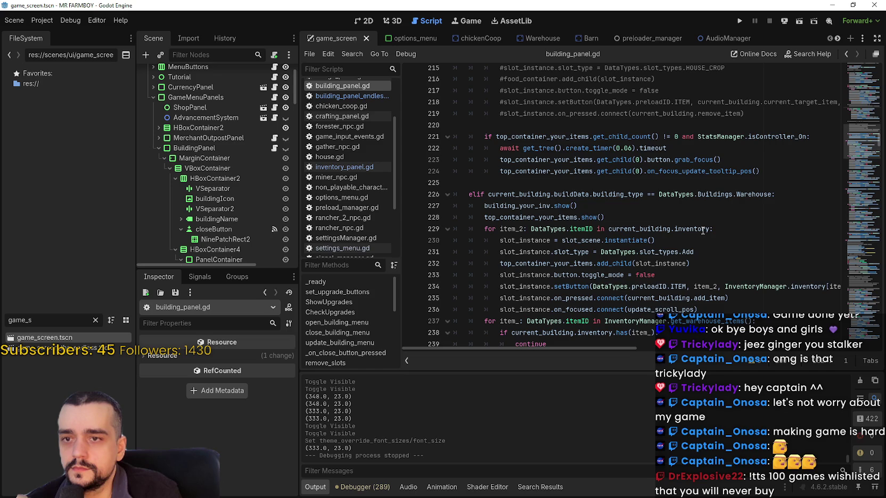
scroll(697, 228, down, 3)
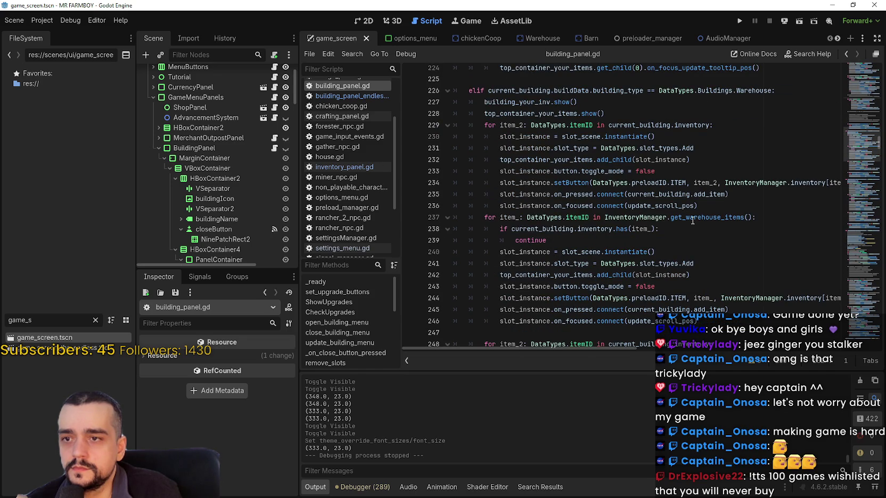
- Select the start of the warehouse-items loop at line 237 and copy it
mouse_move(692, 221)
mouse_move(484, 218)
mouse_down()
mouse_move(639, 237)
mouse_move(622, 281)
mouse_move(770, 324)
mouse_move(406, 214)
mouse_up()
right_click(544, 268)
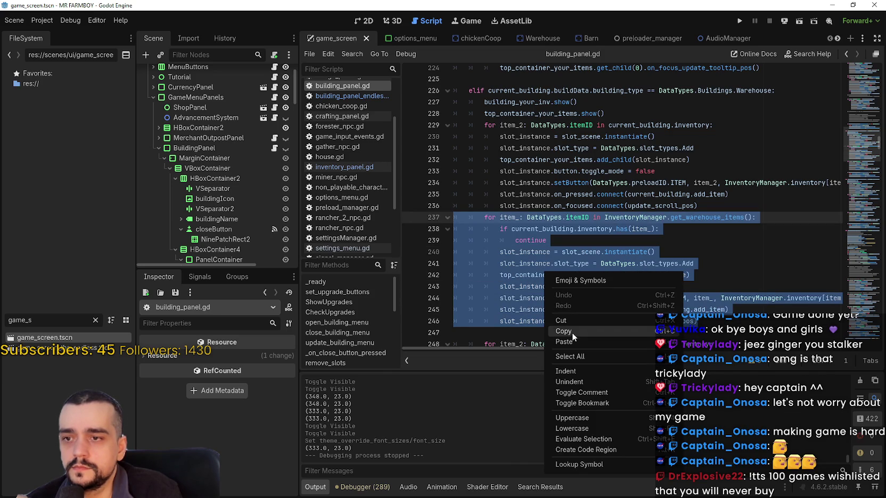
click(573, 331)
click(571, 310)
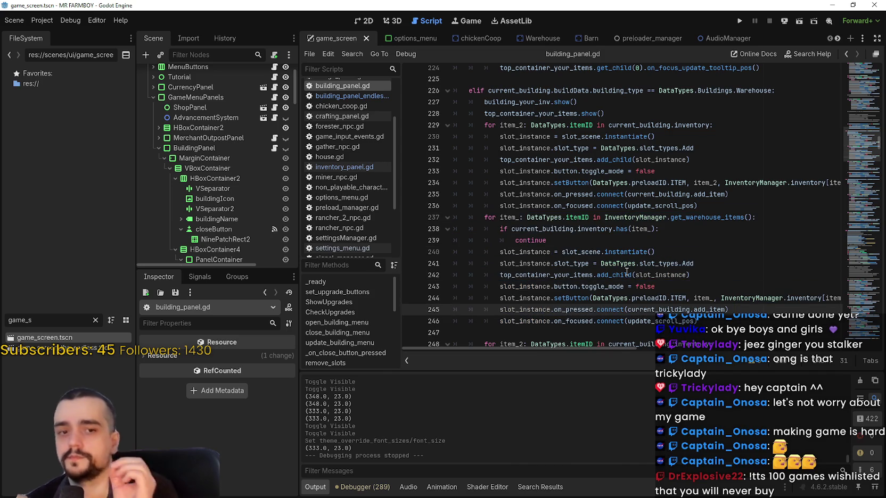
mouse_move(627, 272)
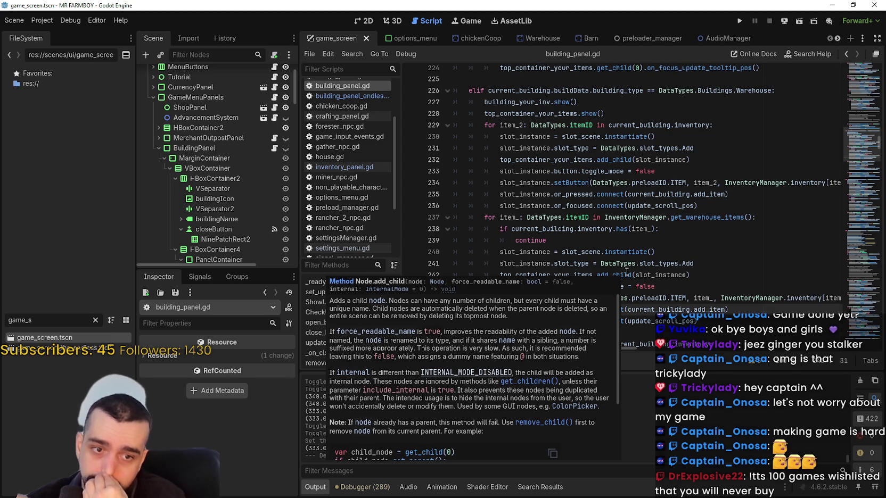
click(699, 321)
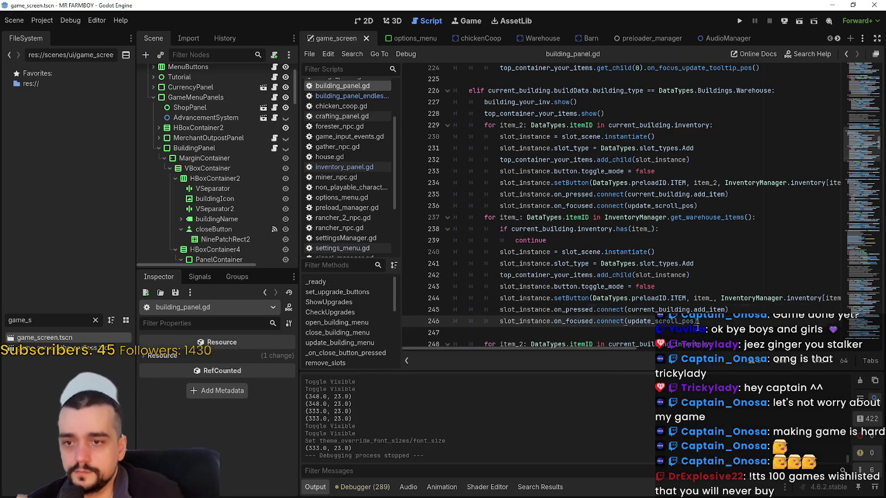
- Reselect the full loop, lines 237–246, and copy it to the clipboard
drag(699, 321, 455, 217)
right_click(492, 246)
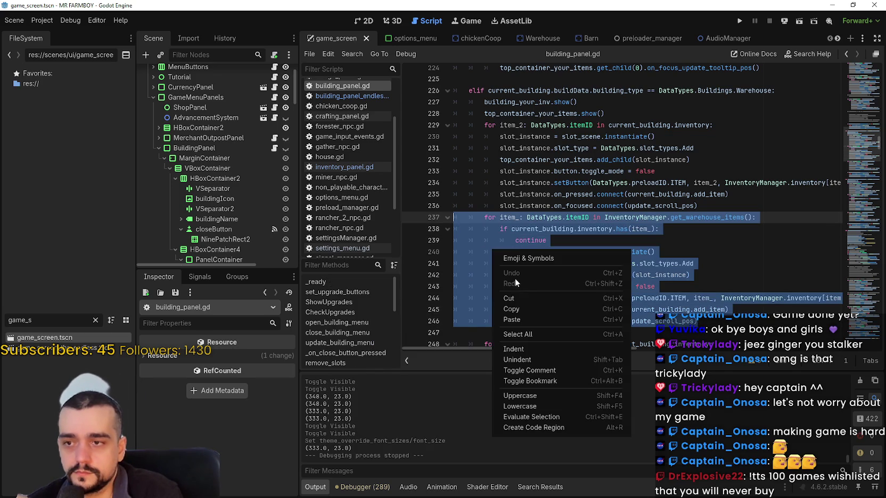
click(528, 309)
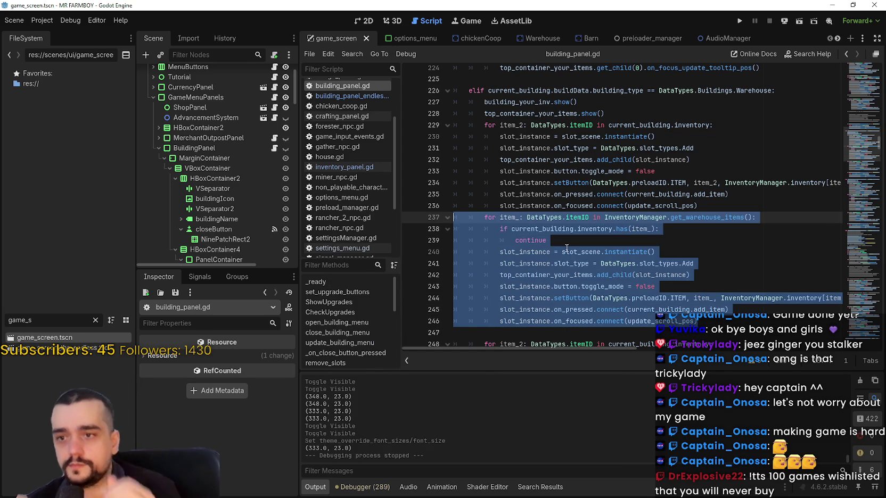
mouse_move(566, 249)
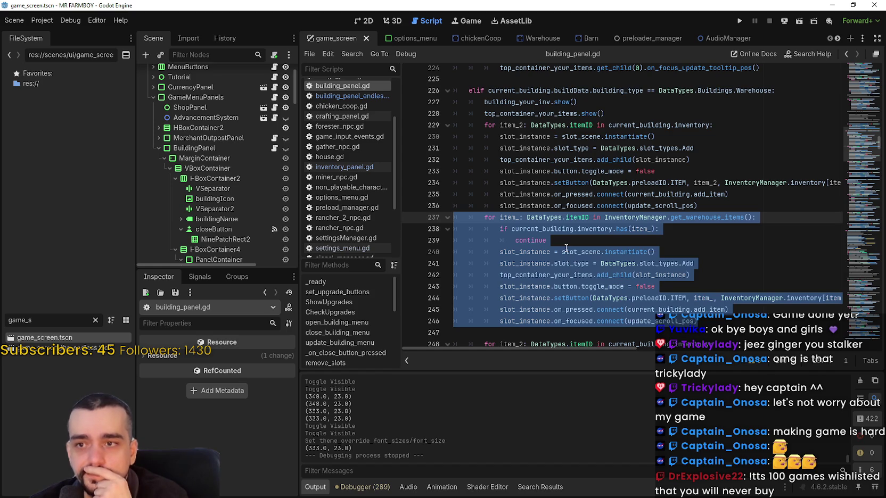
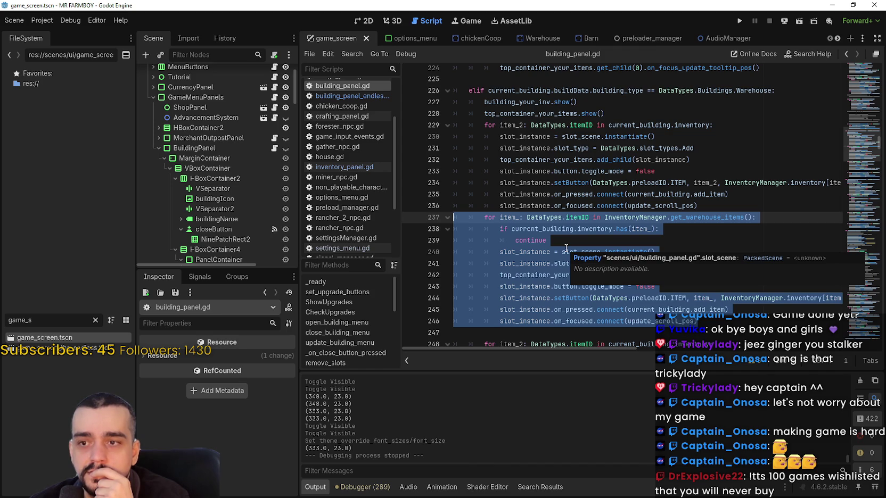
- Copy the selected warehouse-items loop from building_panel.gd
right_click(517, 269)
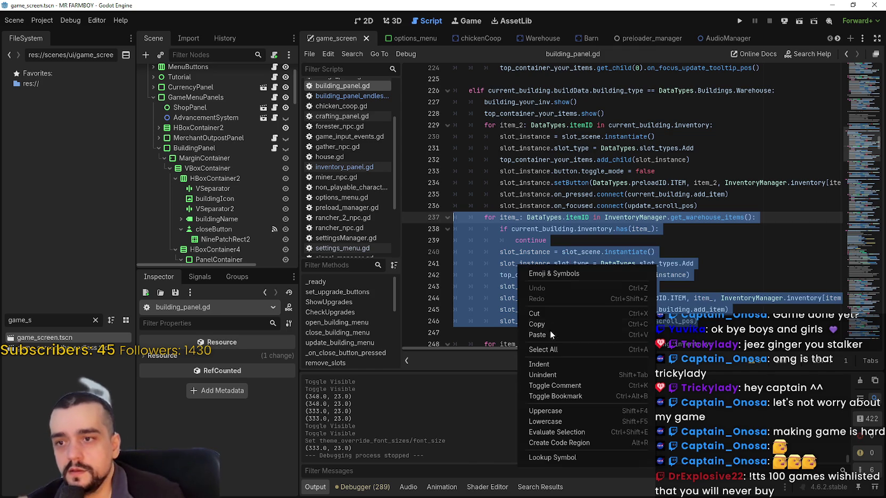
click(538, 324)
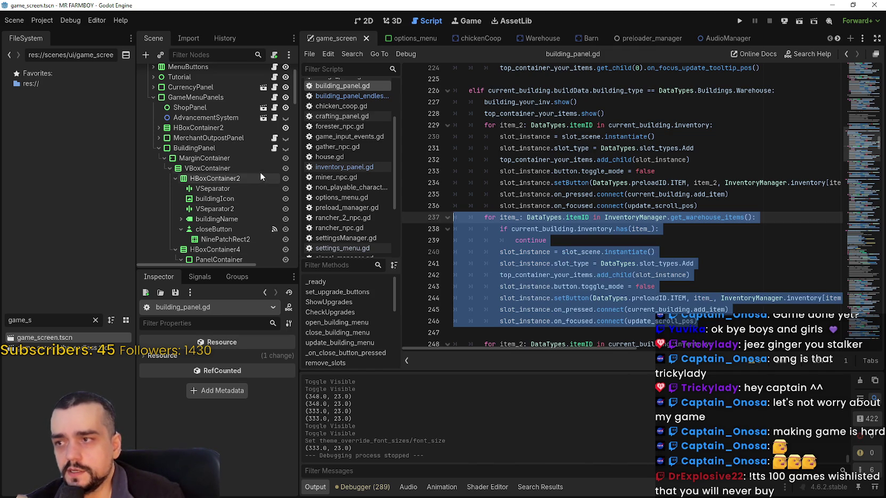
scroll(269, 147, down, 3)
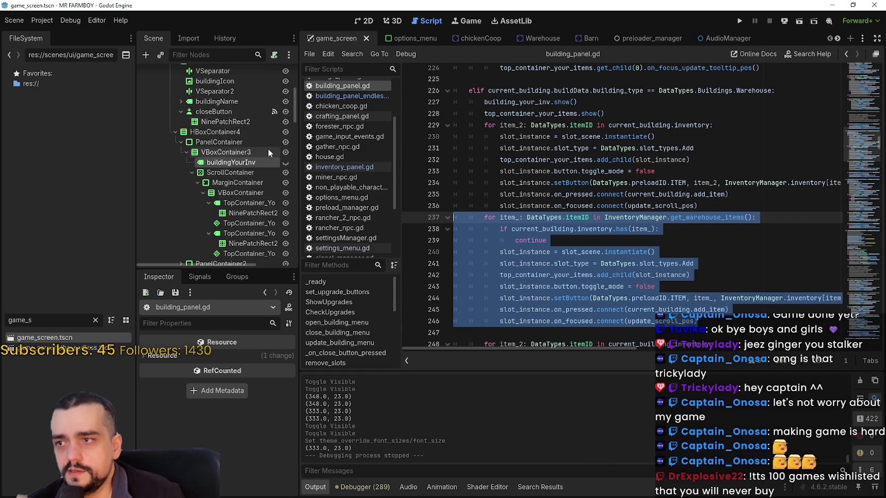
scroll(258, 156, up, 3)
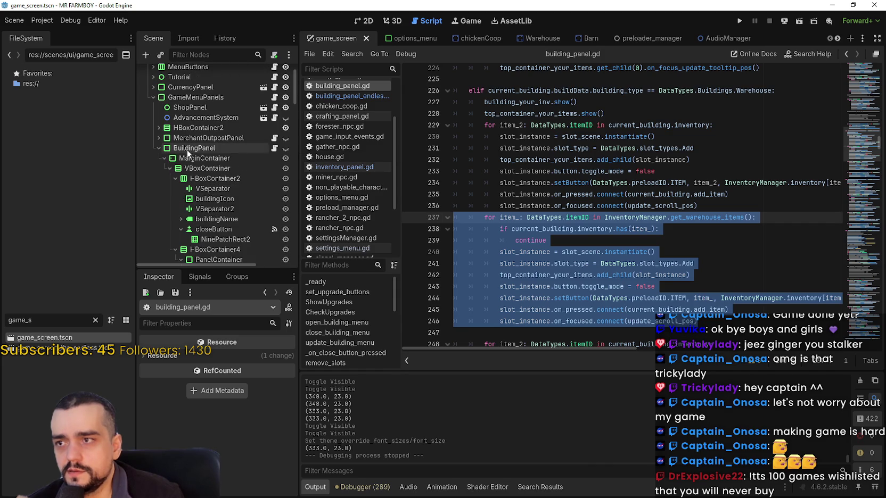
- Collapse the BuildingPanel branch and open InventoryPanel's script, inventory_panel.gd
click(159, 148)
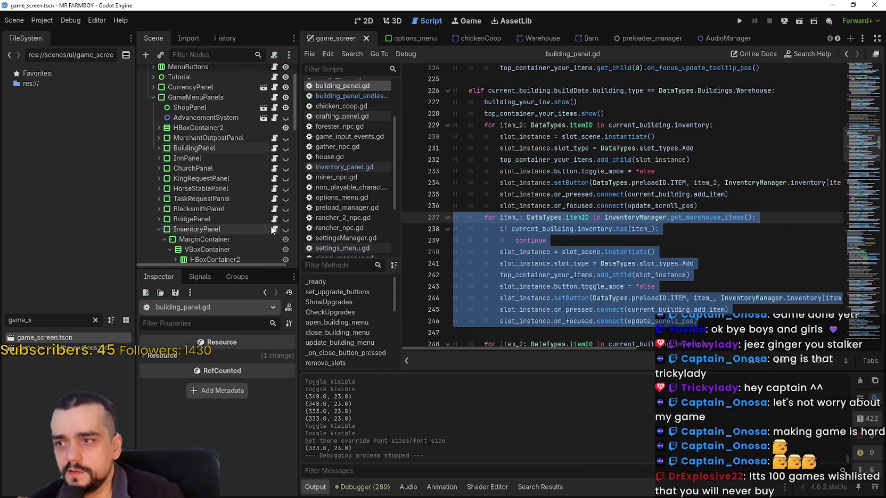
click(274, 229)
click(586, 263)
scroll(584, 266, down, 1)
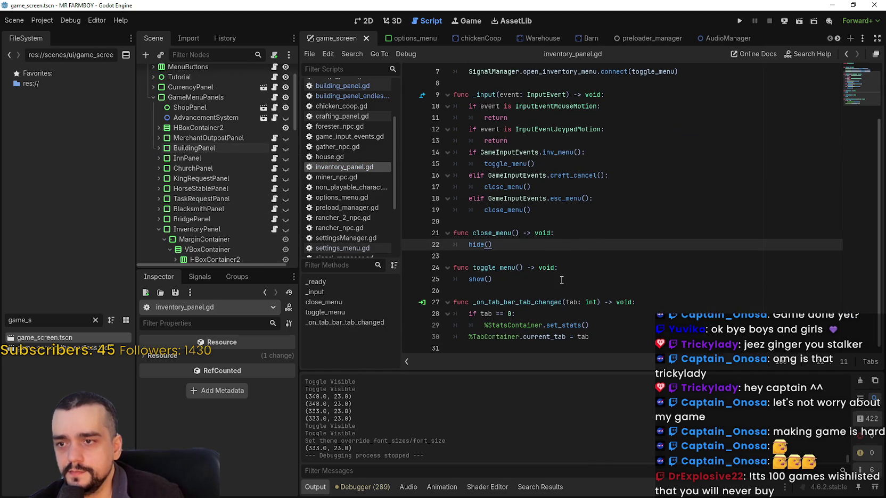
- Paste the warehouse-items loop on a new line after show() in toggle_menu
click(566, 279)
double_click(494, 165)
scroll(511, 191, up, 2)
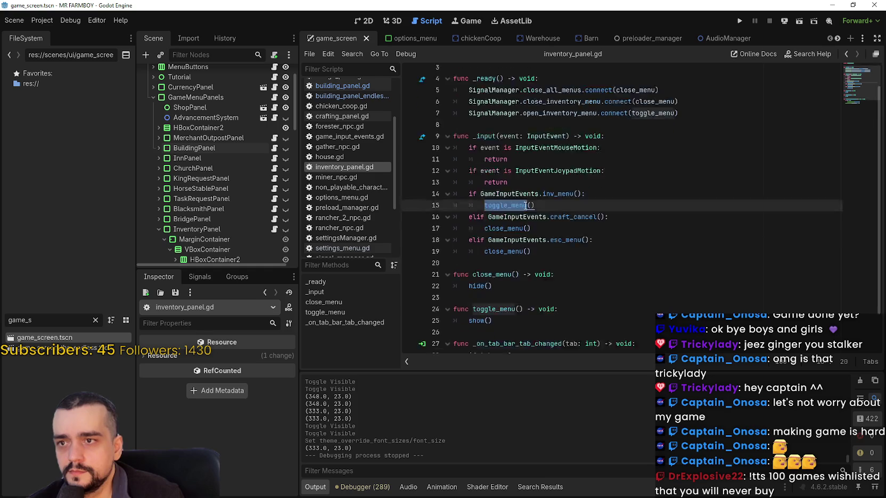
scroll(652, 245, down, 2)
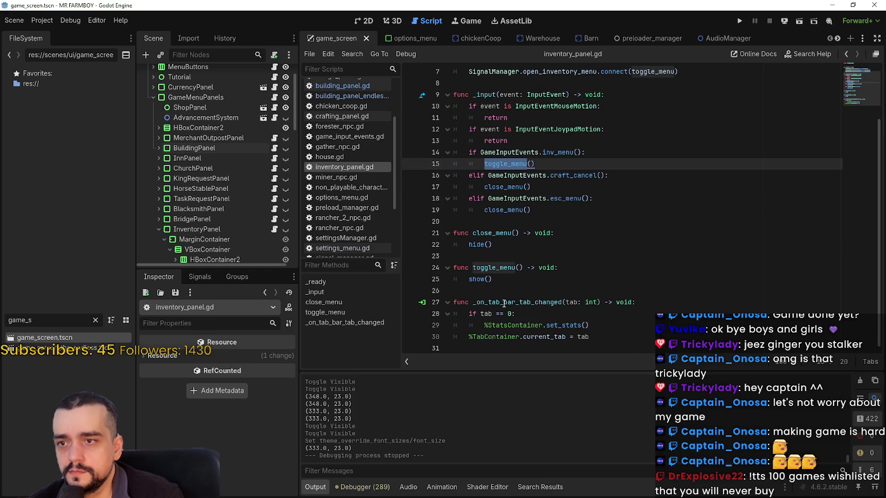
click(501, 281)
key(Return)
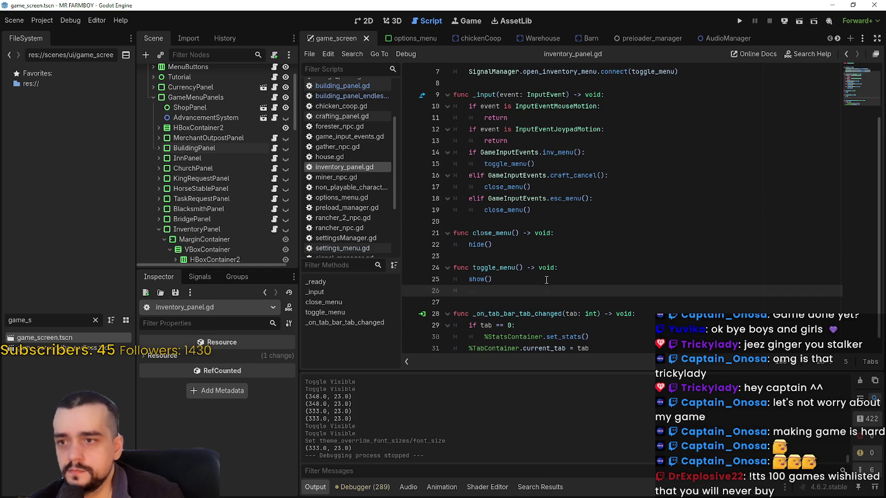
key(ctrl+v)
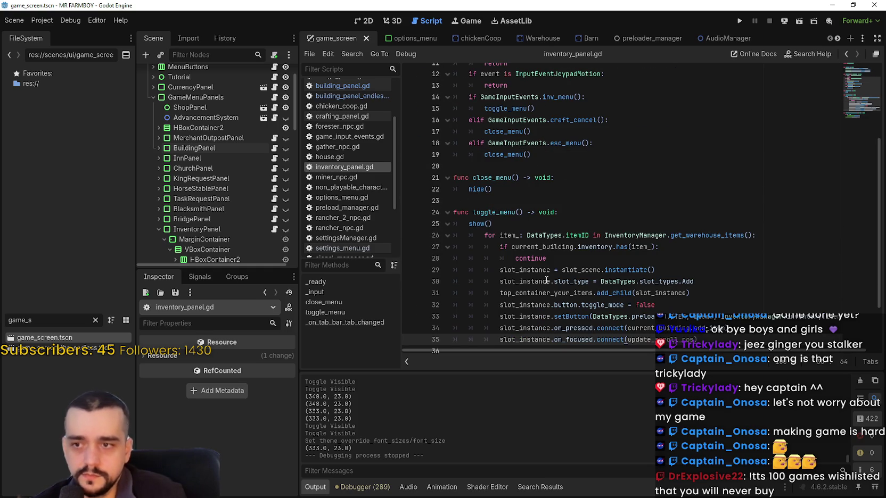
- Unindent the pasted loop one level and delete its inventory check and continue lines
scroll(558, 274, down, 2)
mouse_move(703, 279)
mouse_down()
mouse_move(422, 155)
mouse_move(427, 173)
mouse_up()
key(shift+Tab)
click(643, 187)
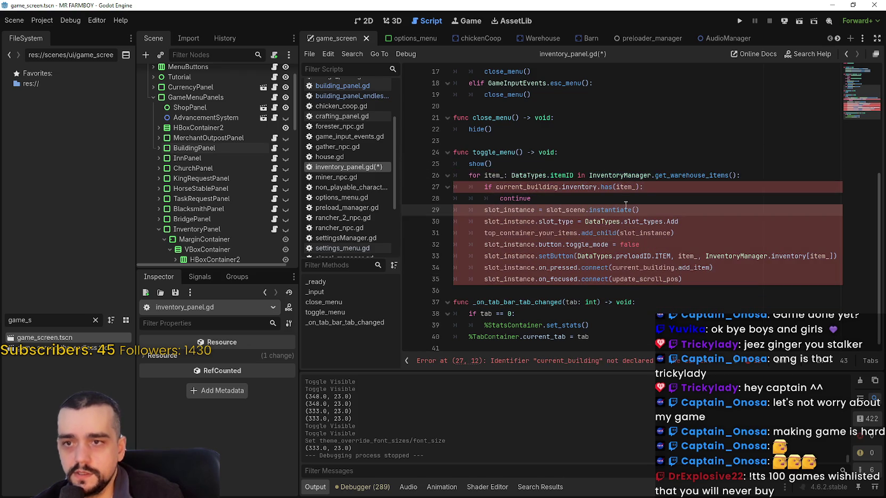
double_click(643, 176)
drag(547, 194, 416, 188)
key(BackSpace)
key(BackSpace)
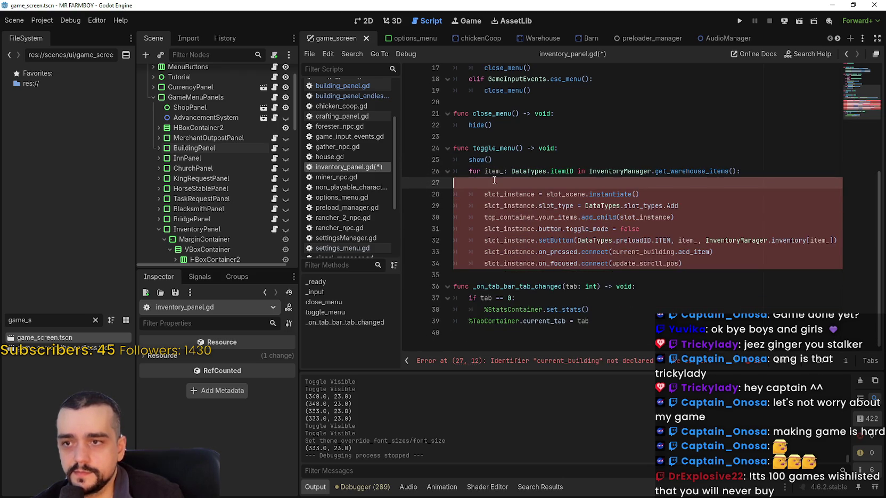
- Delete the on_pressed connect line from the loop body
click(589, 264)
click(719, 257)
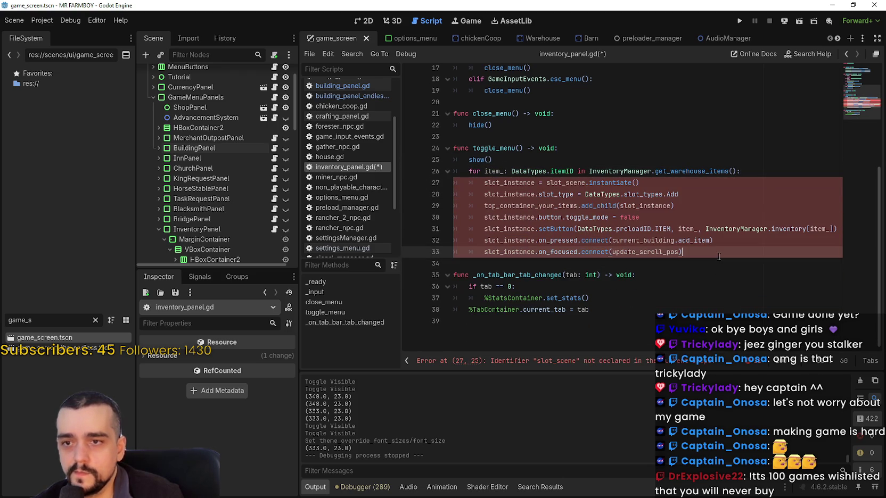
shift+click(448, 185)
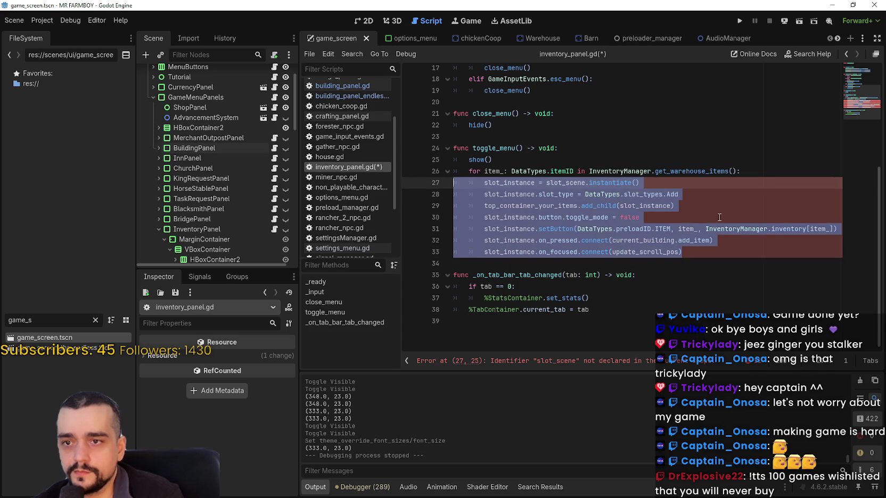
key(Left)
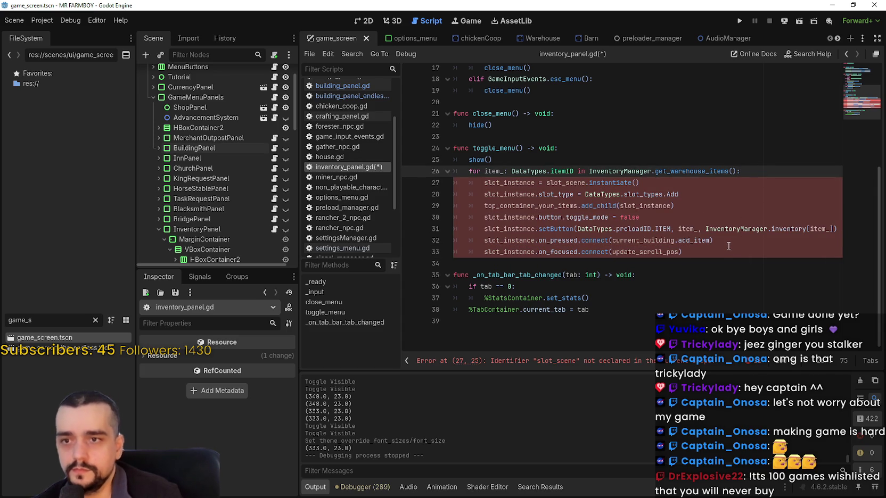
click(679, 194)
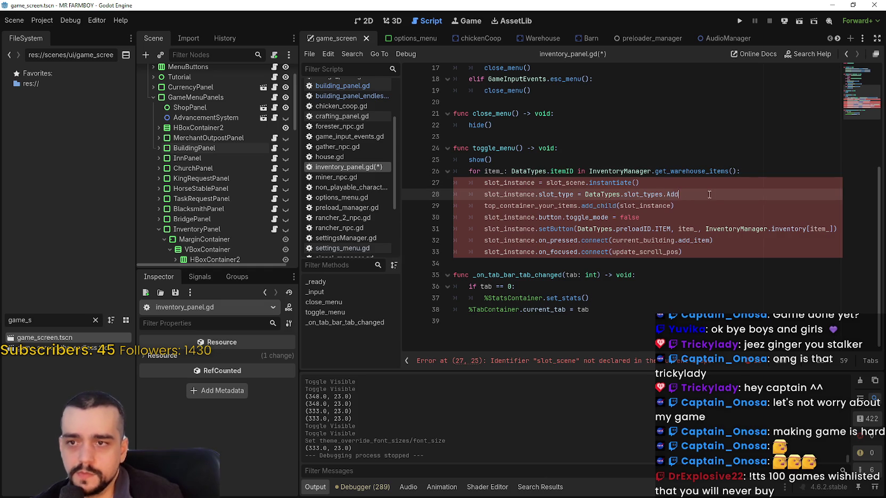
drag(709, 195, 547, 195)
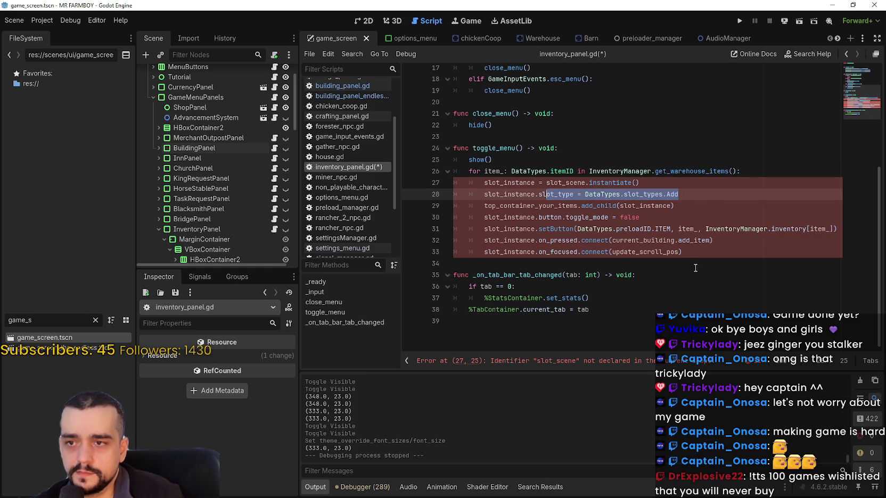
click(711, 251)
drag(713, 254, 497, 243)
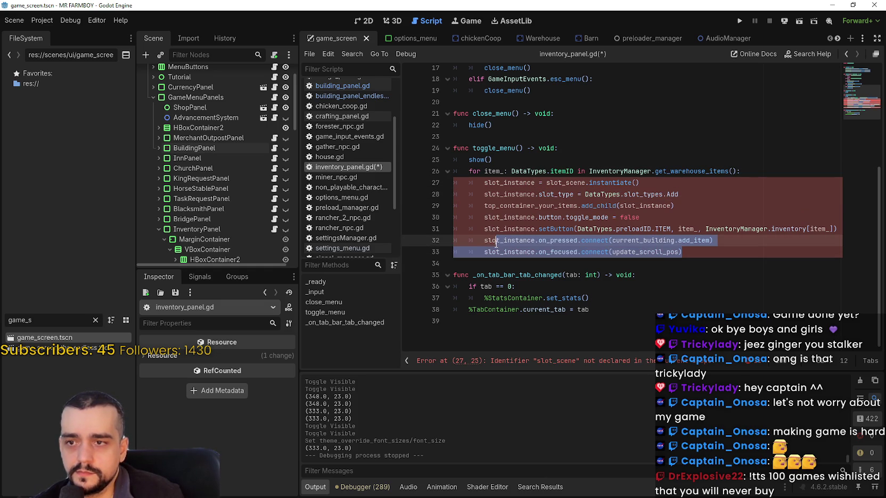
click(717, 240)
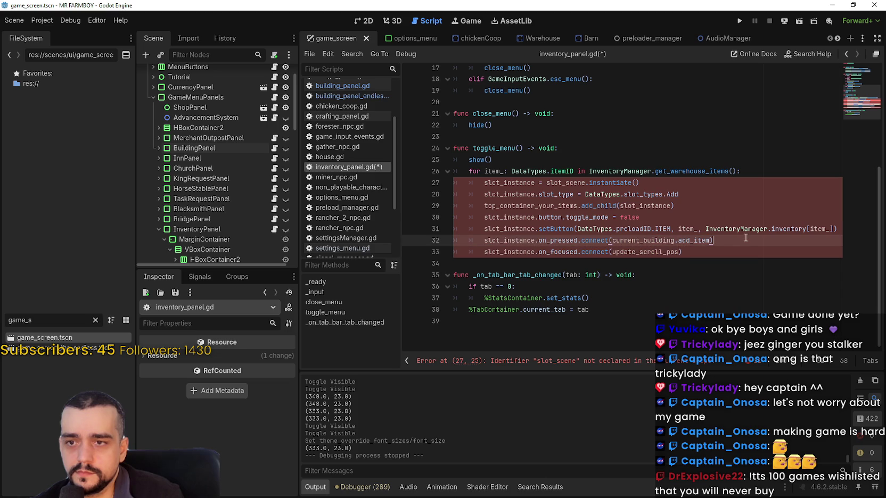
drag(745, 238, 457, 237)
key(BackSpace)
key(BackSpace)
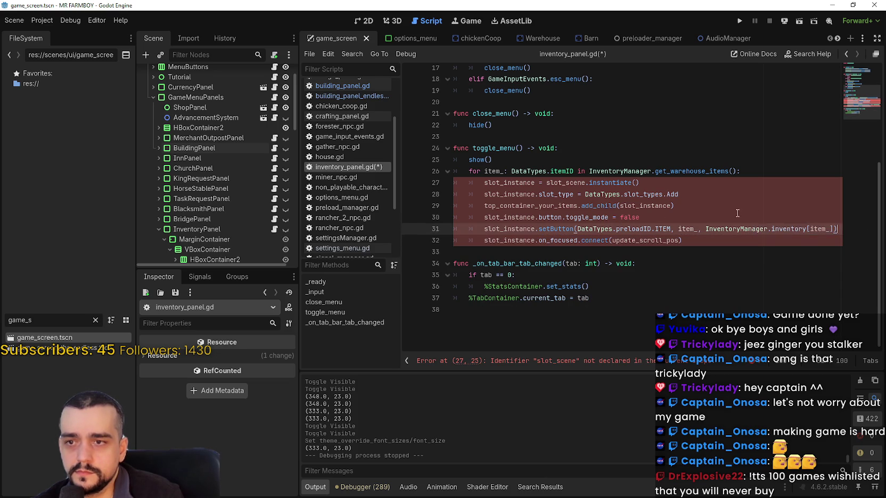
- Comment out the slot_type line with #
click(702, 213)
click(613, 241)
click(716, 253)
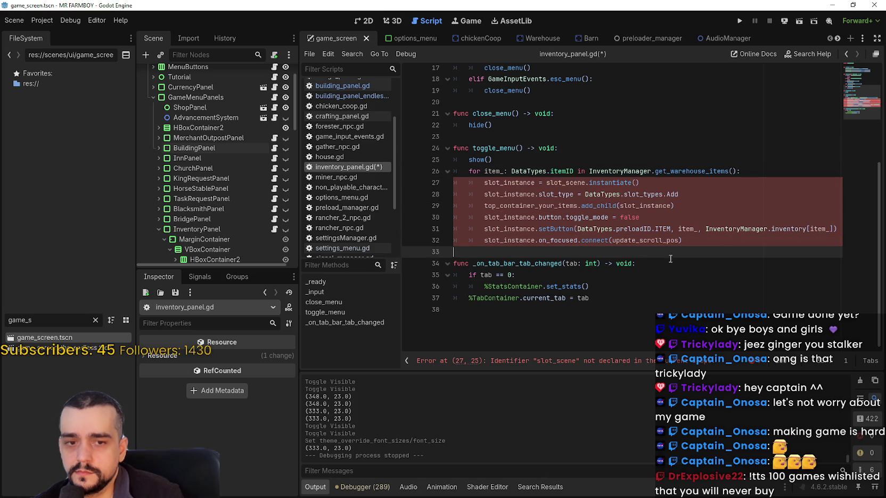
click(716, 242)
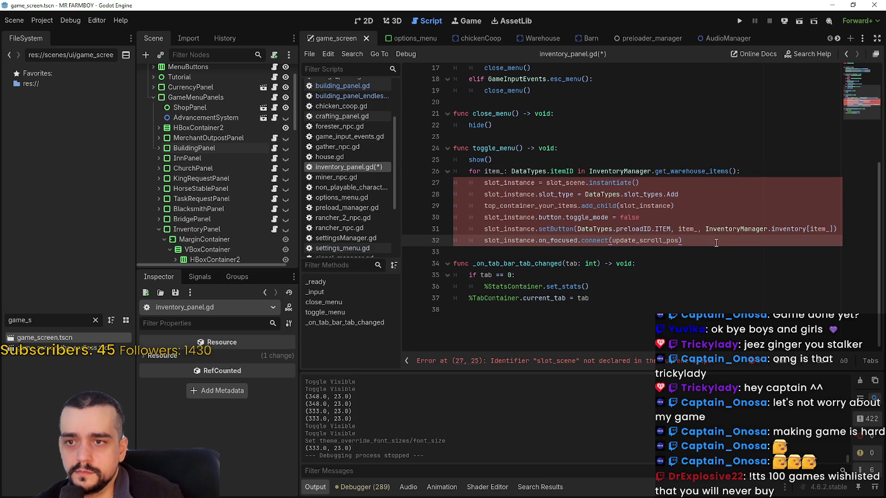
mouse_move(682, 240)
mouse_down()
mouse_move(469, 183)
mouse_move(435, 184)
mouse_up()
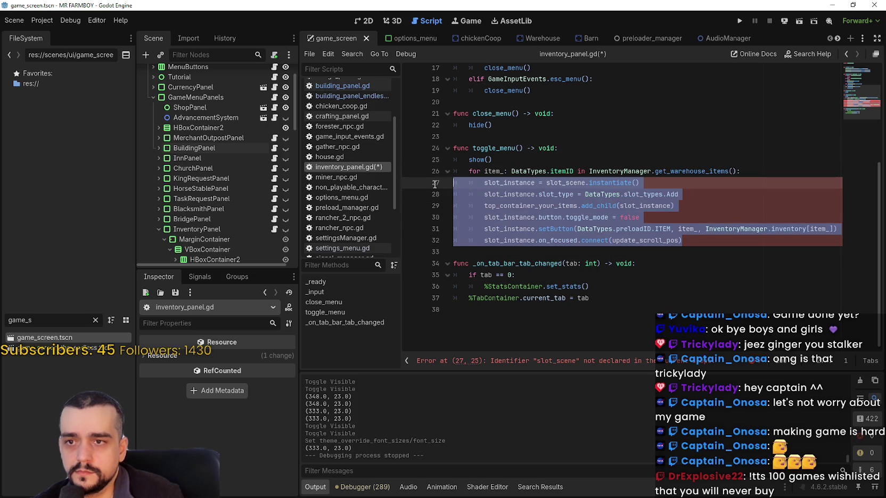
click(698, 196)
key(Home)
text(#)
- Select the undeclared slot_scene and move to the empty line after _ready
double_click(565, 183)
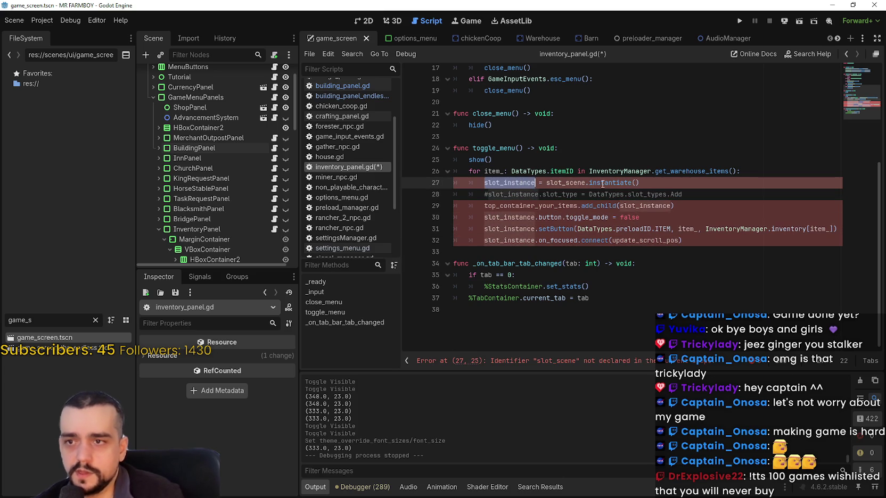
scroll(582, 201, up, 5)
scroll(581, 201, up, 1)
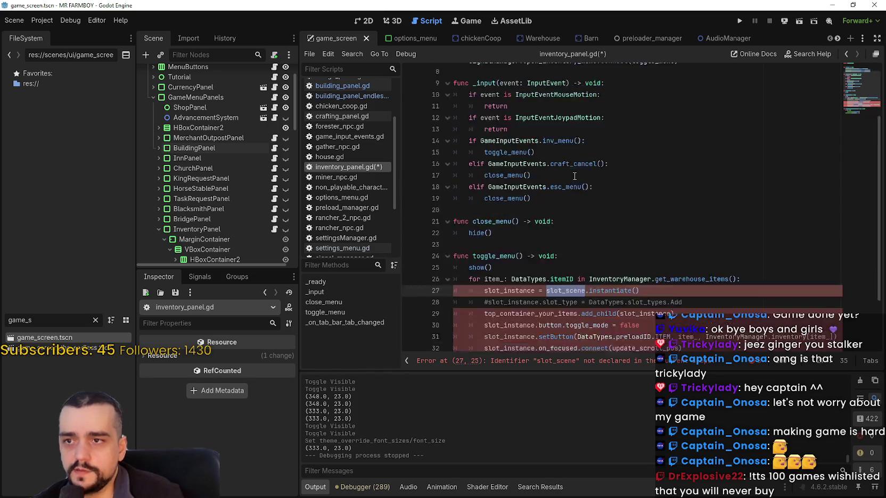
click(511, 156)
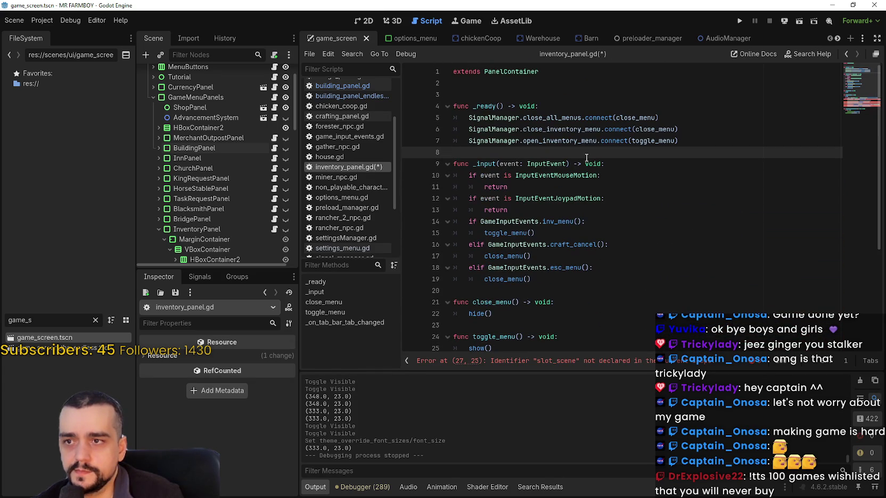
- Filter FileSystem for merchant files and drag MerchantItemSlot.tscn onto line 3 as MERCHANT_ITEM_SLOT
click(499, 85)
click(501, 94)
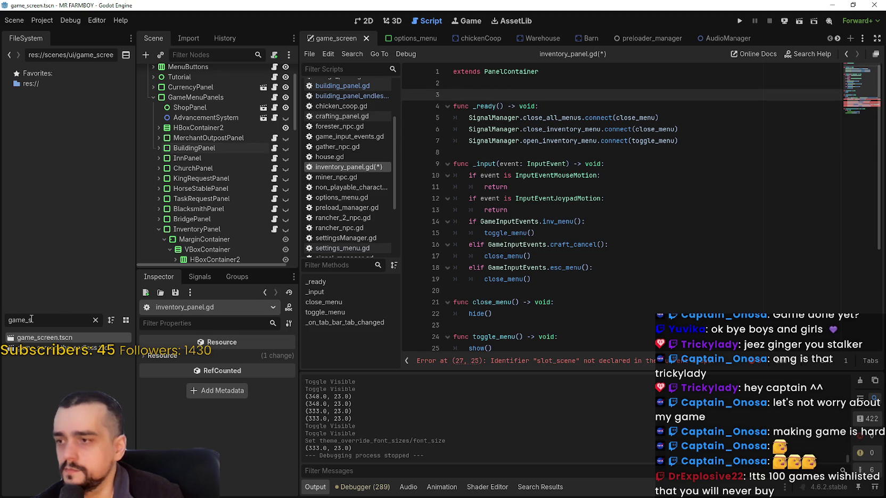
key(BackSpace)
key(BackSpace)
key(BackSpace)
text(slot)
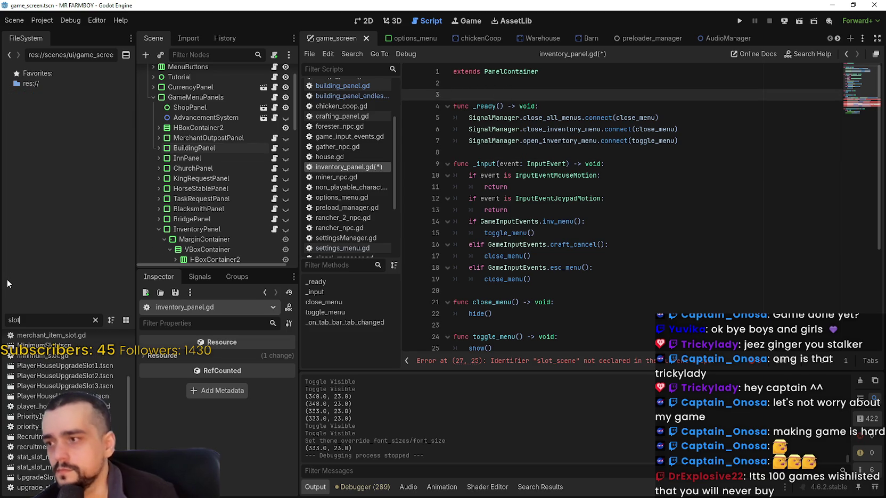
key(BackSpace)
key(BackSpace)
text(merchan)
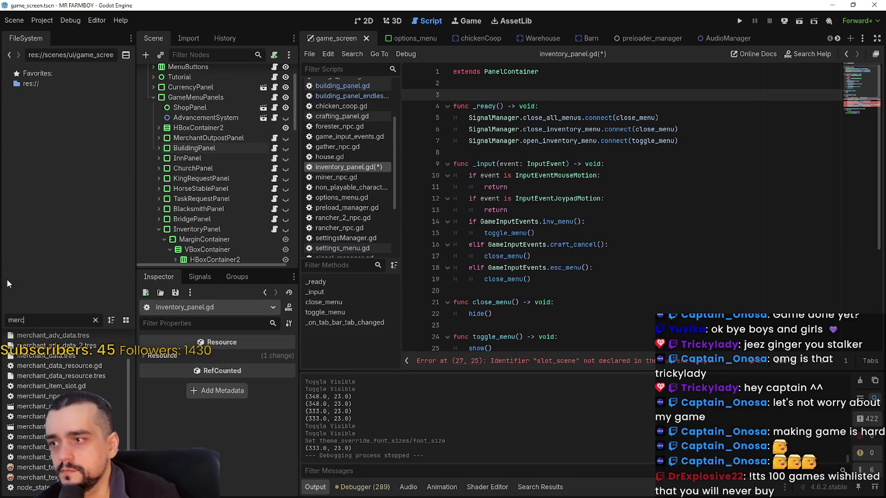
text(t)
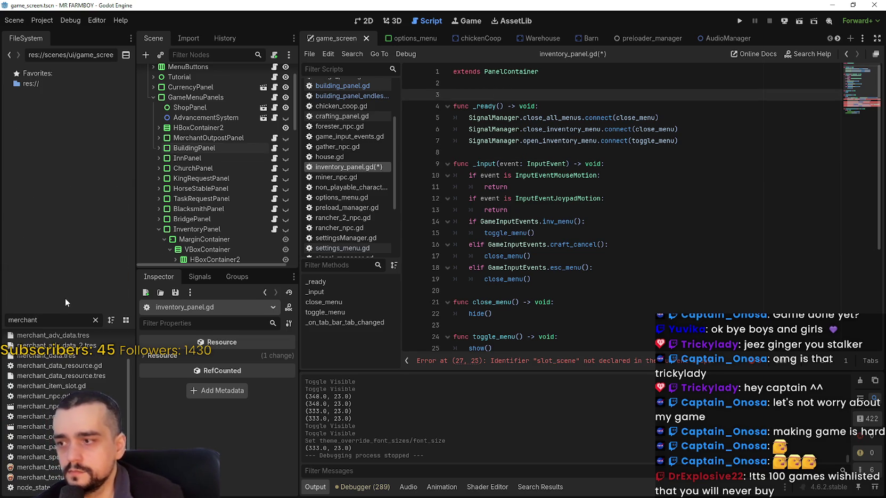
text(_)
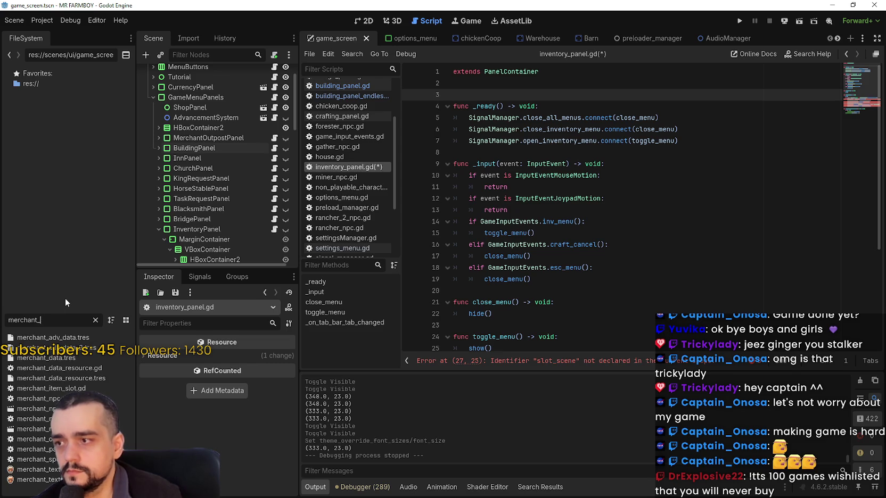
key(BackSpace)
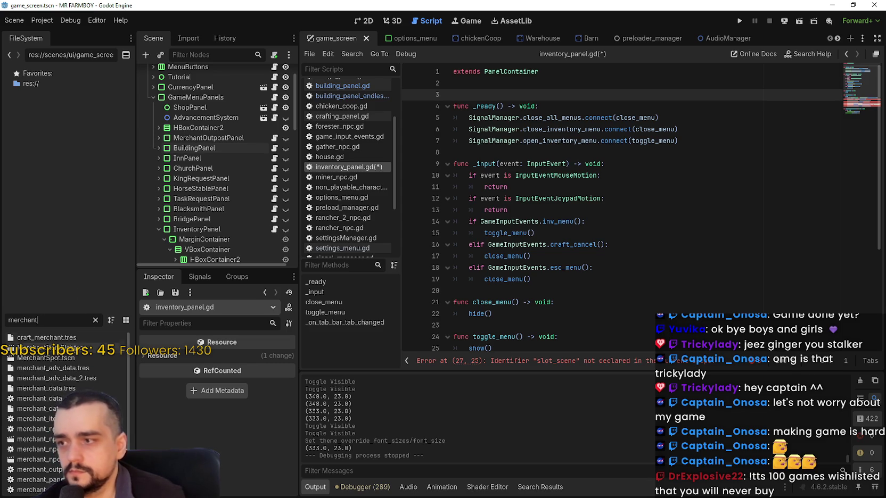
mouse_move(22, 367)
mouse_down()
mouse_move(543, 94)
mouse_move(489, 95)
mouse_up()
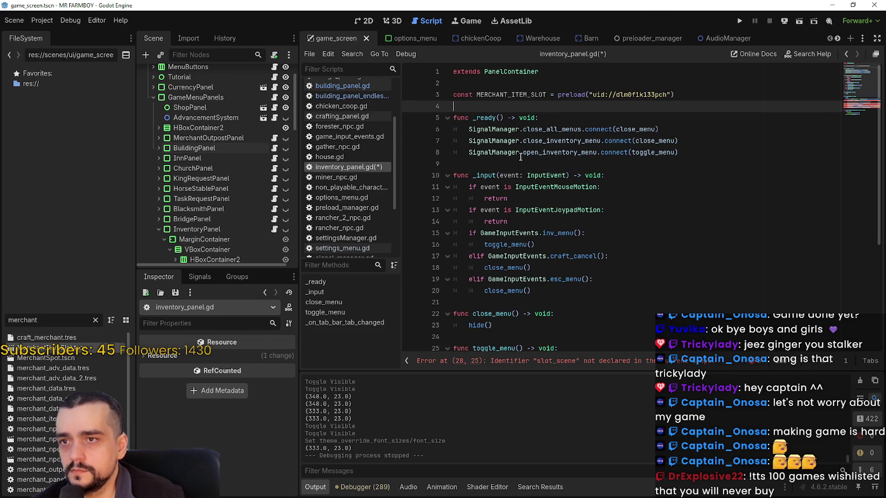
- Replace slot_scene on line 28 with MERCHANT_ITEM_SLOT
double_click(520, 96)
scroll(612, 265, down, 5)
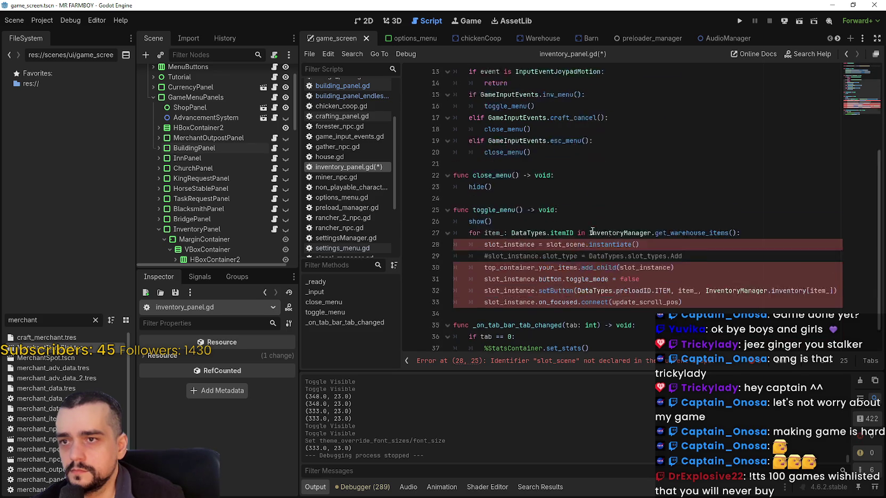
double_click(515, 222)
text(MERCHANT_ITEM_SLOT)
key(ctrl+z)
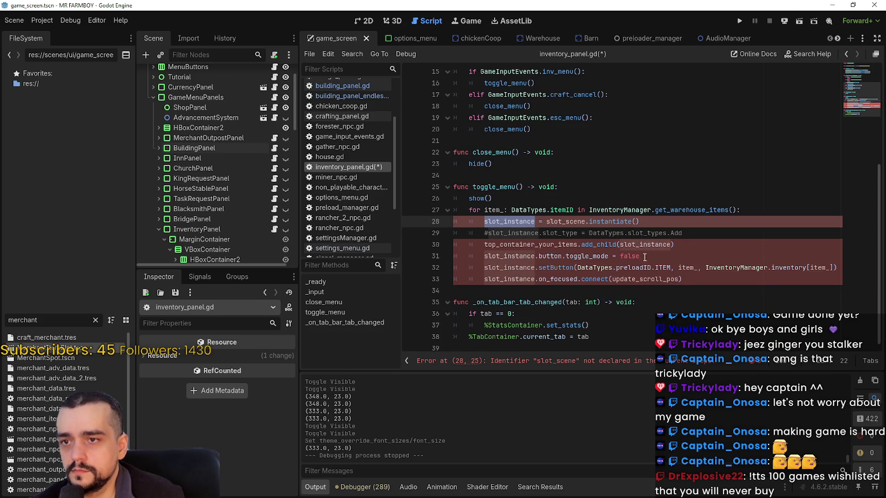
double_click(583, 222)
text(MERCHANT_ITEM_SLOT)
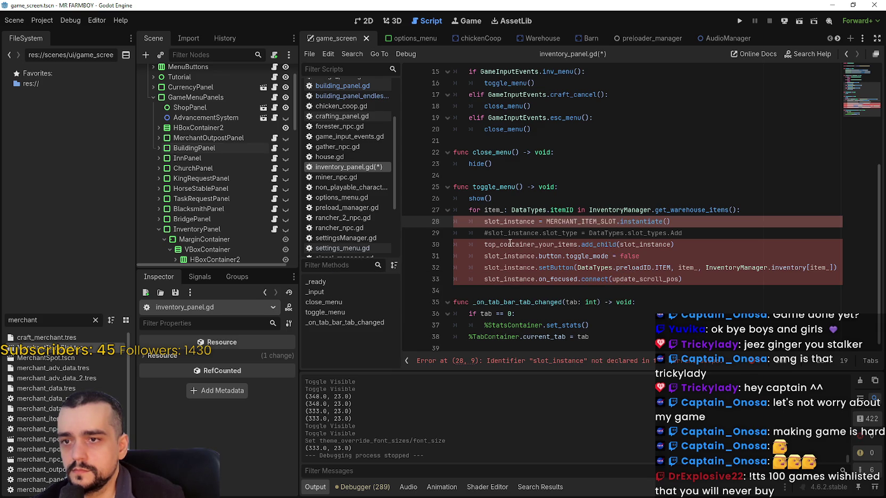
- Check the uses of slot_instance, then switch to building_panel.gd
key(Up)
key(End)
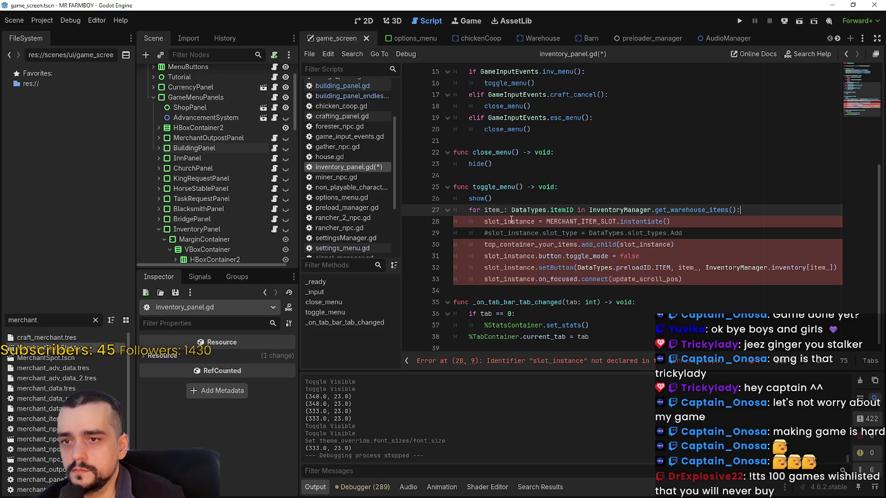
double_click(495, 221)
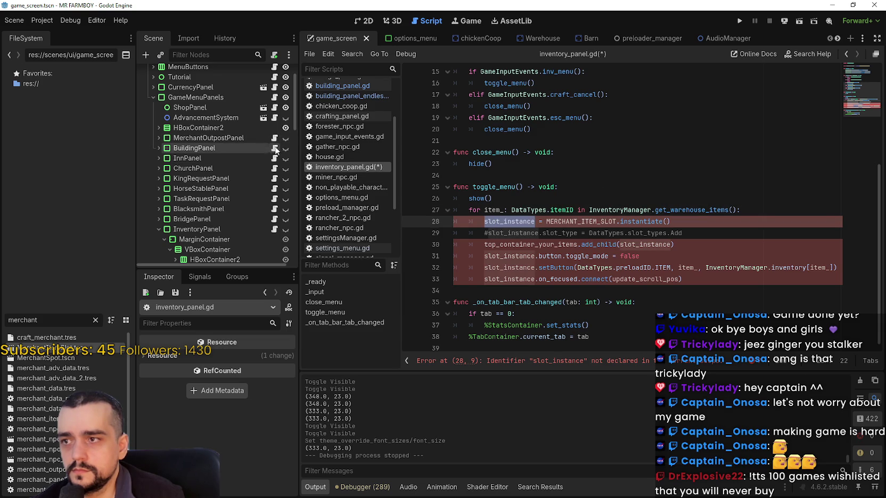
click(274, 149)
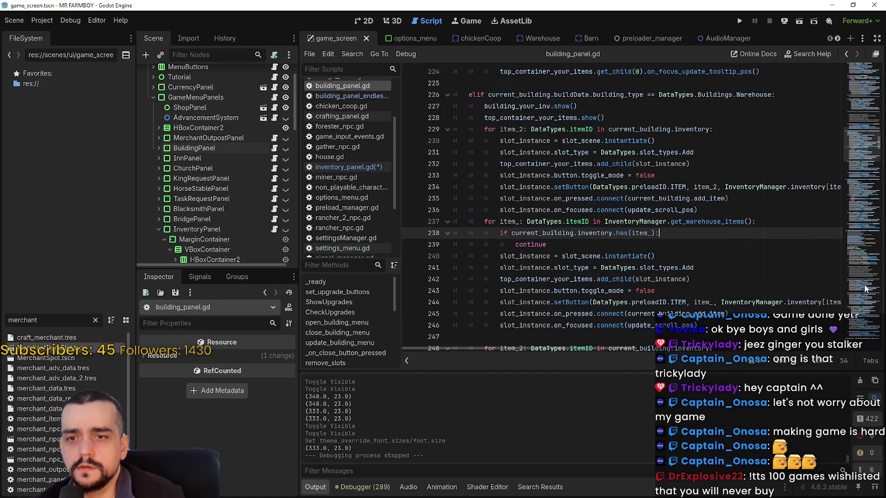
- Copy the slot_scene declaration on line 52 of building_panel.gd
scroll(865, 287, up, 15)
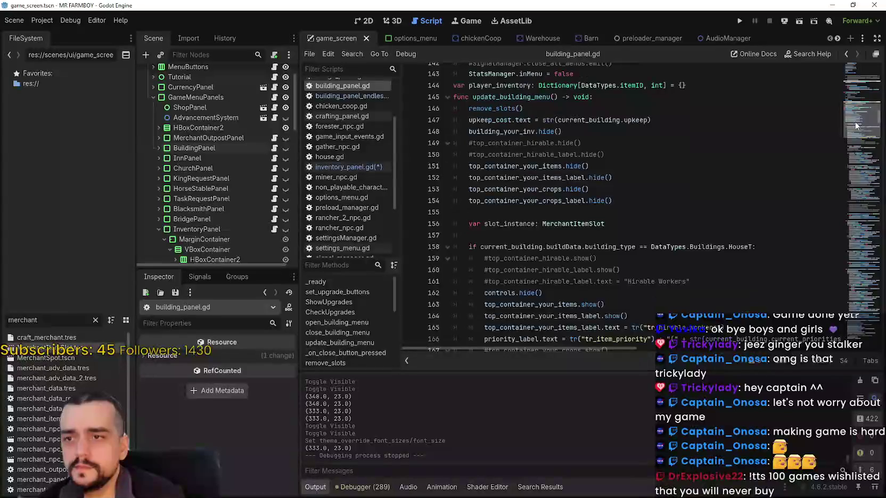
scroll(856, 123, up, 4)
scroll(856, 121, up, 20)
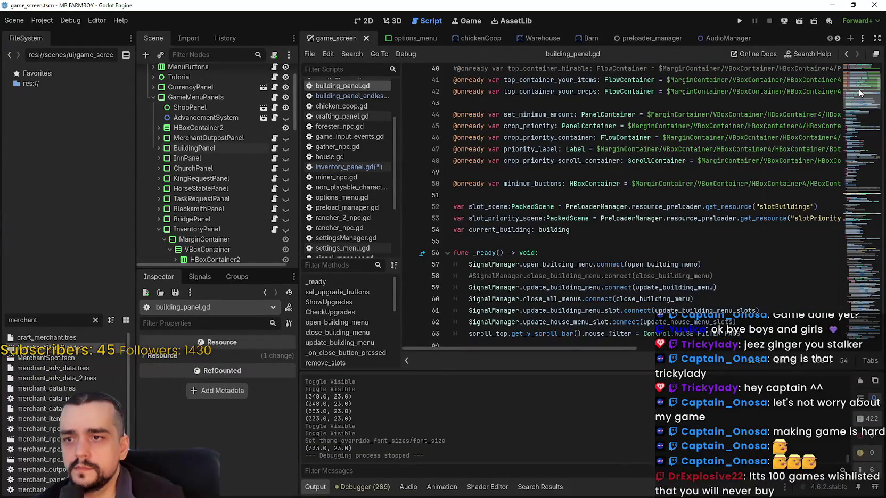
scroll(860, 94, up, 8)
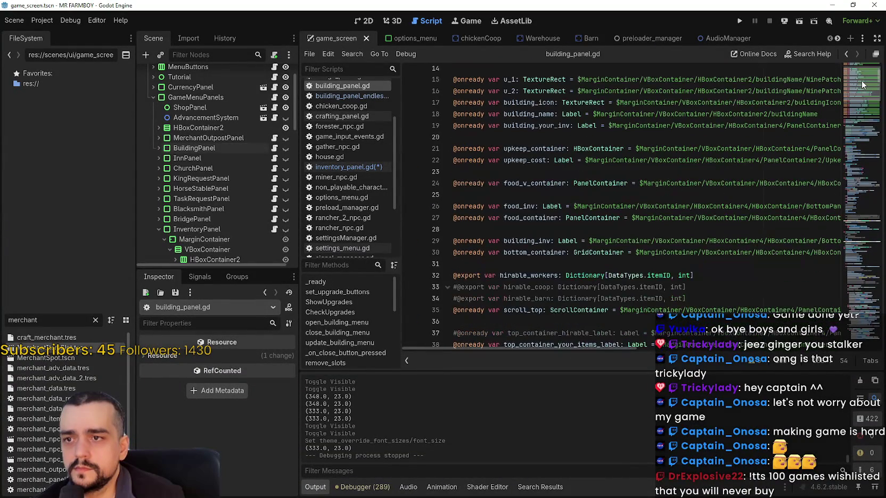
scroll(862, 81, up, 4)
scroll(863, 90, down, 12)
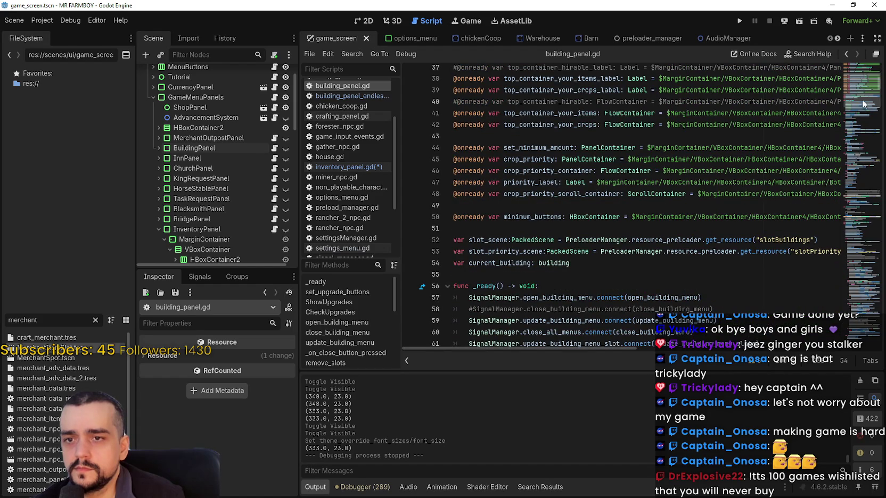
drag(819, 240, 446, 243)
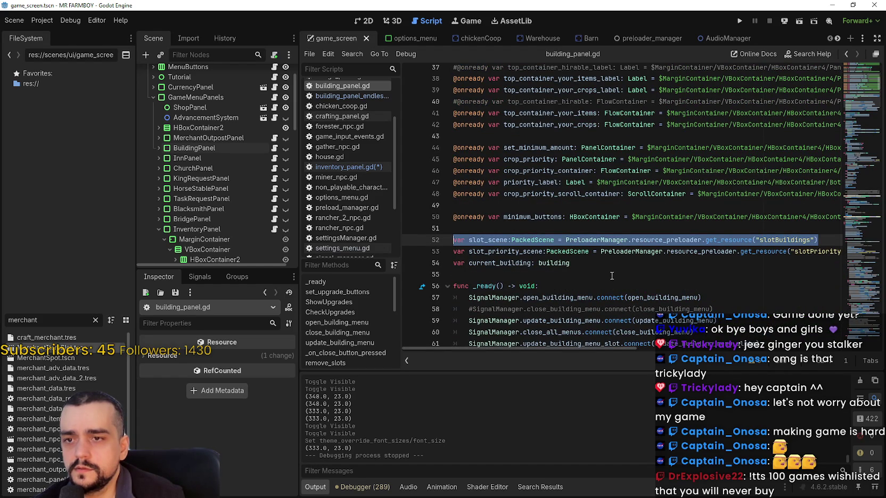
scroll(613, 274, down, 4)
scroll(607, 242, up, 2)
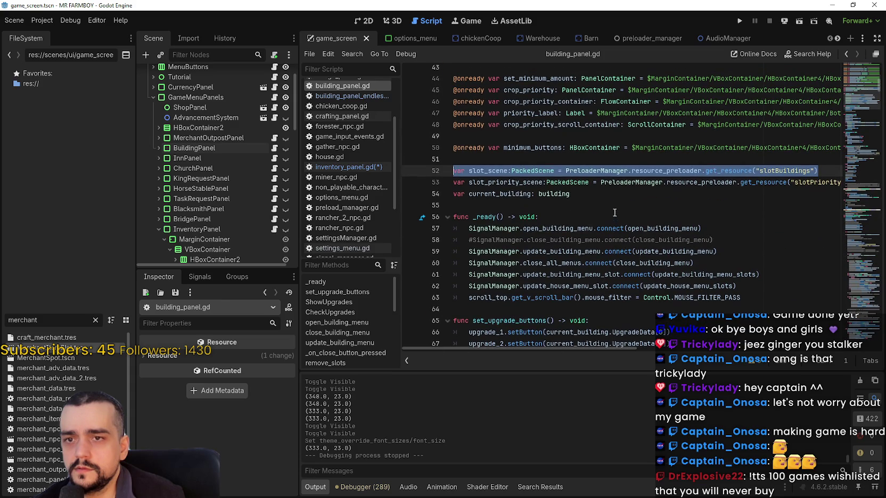
click(609, 197)
click(822, 169)
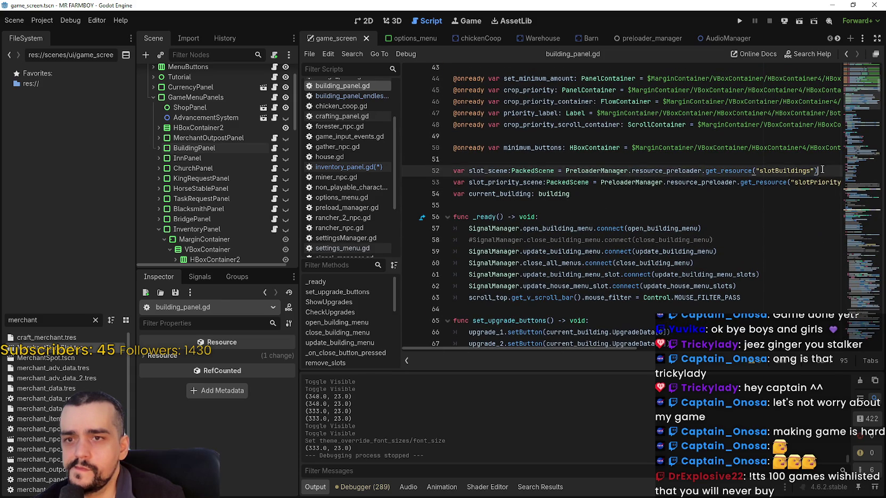
drag(822, 169, 441, 170)
key(ctrl+c)
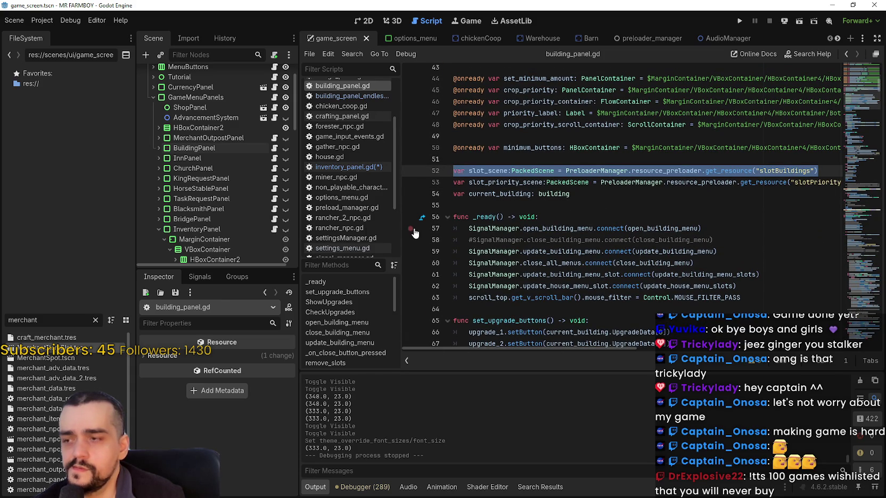
scroll(275, 140, down, 5)
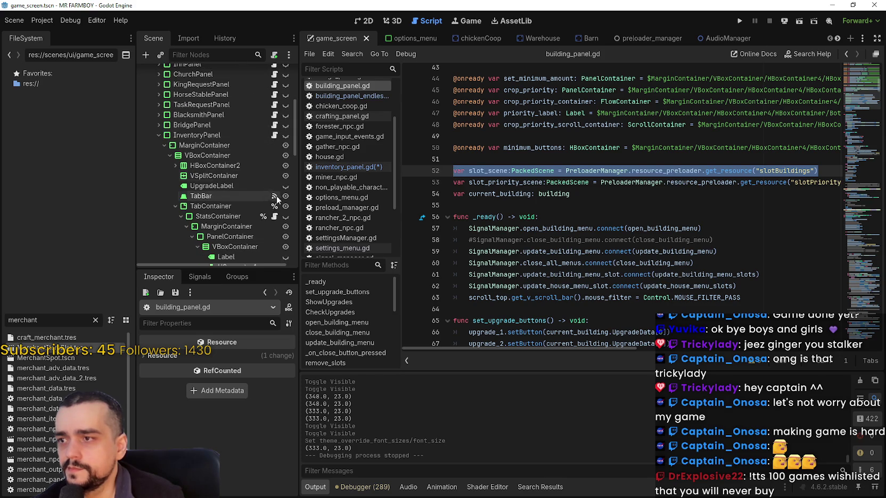
- Paste it over the MERCHANT_ITEM_SLOT const in inventory_panel.gd, then return to building_panel.gd
click(275, 136)
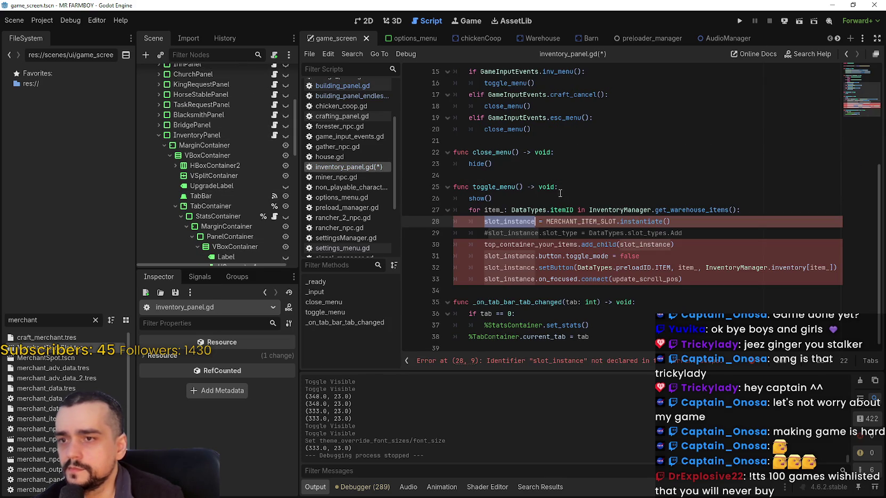
scroll(558, 182, up, 5)
drag(675, 102, 452, 95)
key(ctrl+v)
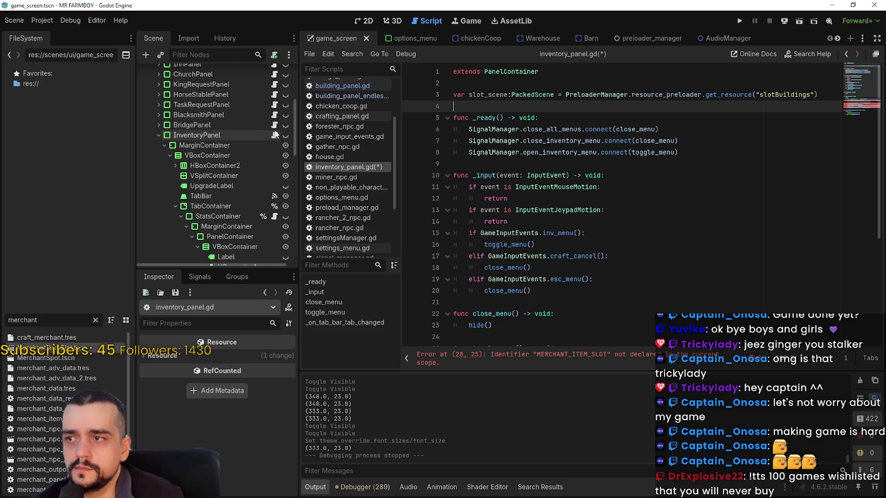
scroll(277, 135, up, 4)
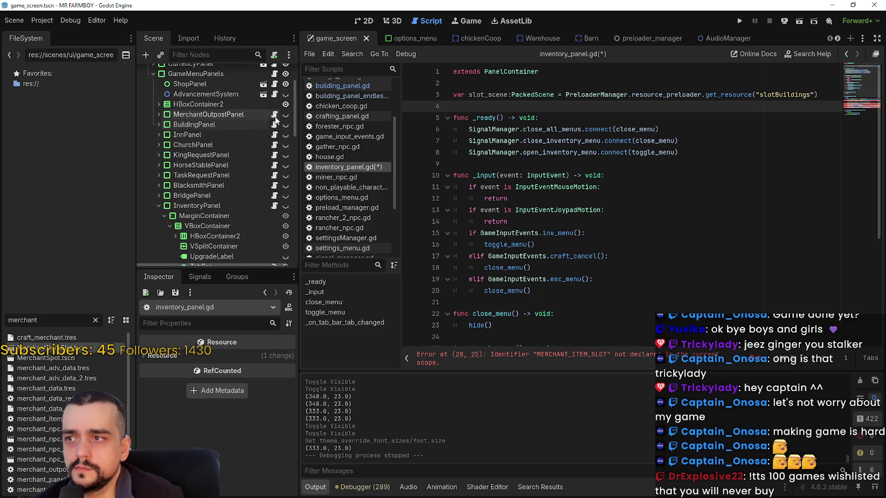
click(343, 85)
scroll(807, 207, down, 5)
mouse_move(870, 163)
mouse_down()
mouse_move(855, 154)
mouse_move(867, 113)
mouse_move(859, 130)
mouse_up()
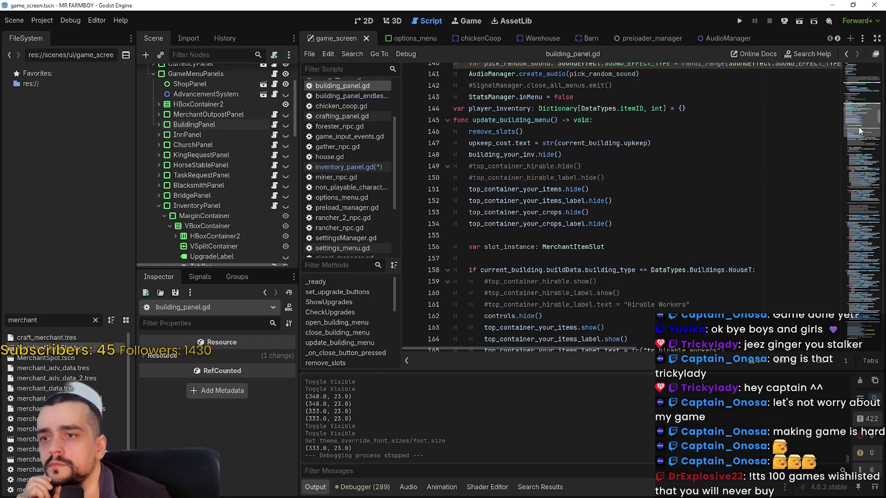
drag(471, 246, 624, 245)
right_click(588, 247)
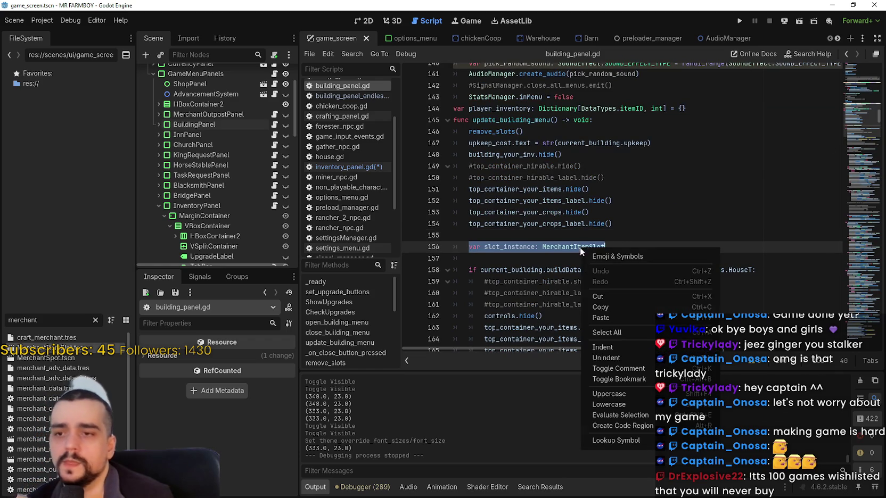
click(602, 258)
scroll(508, 272, down, 2)
double_click(519, 210)
scroll(591, 228, down, 3)
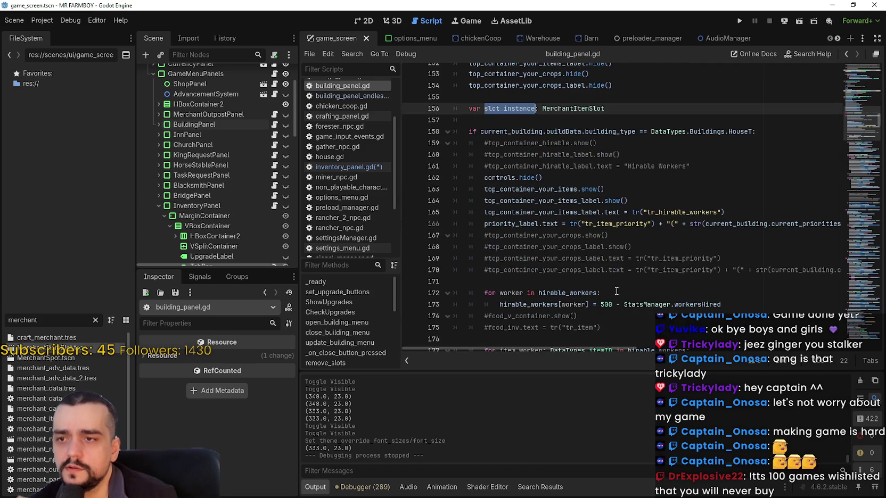
click(274, 206)
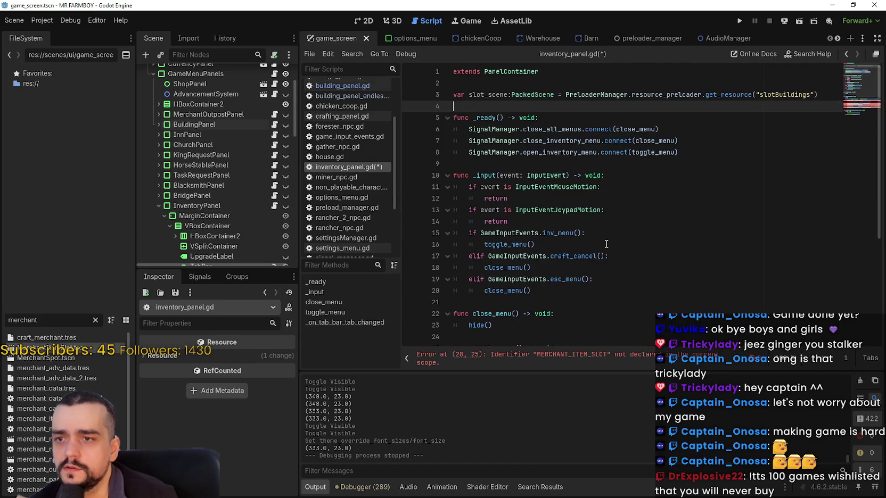
scroll(605, 243, down, 3)
scroll(605, 244, down, 1)
click(569, 216)
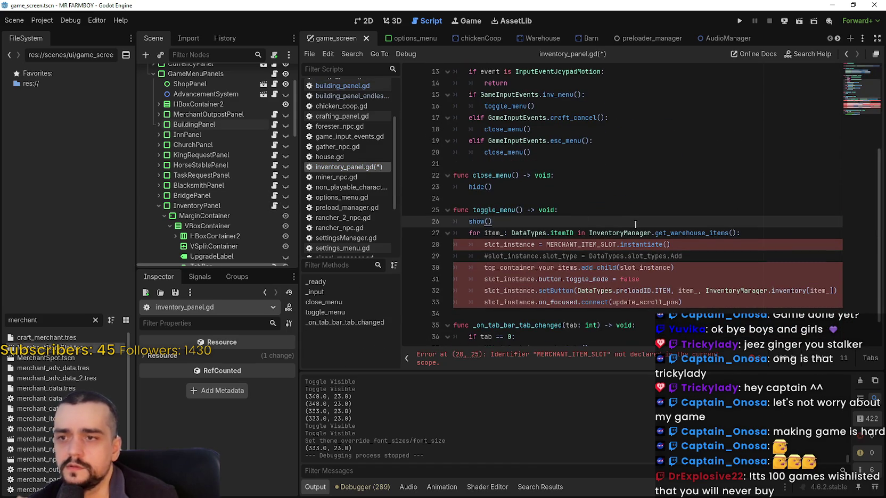
key(Return)
key(ctrl+v)
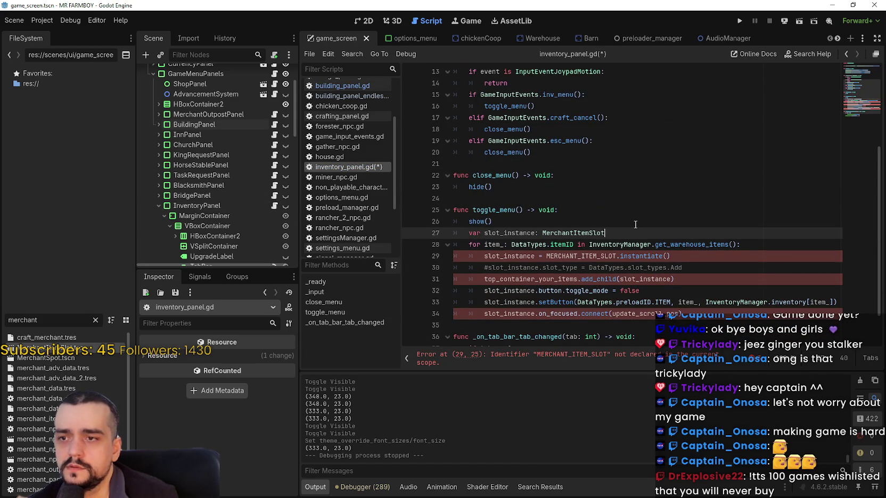
scroll(636, 224, up, 4)
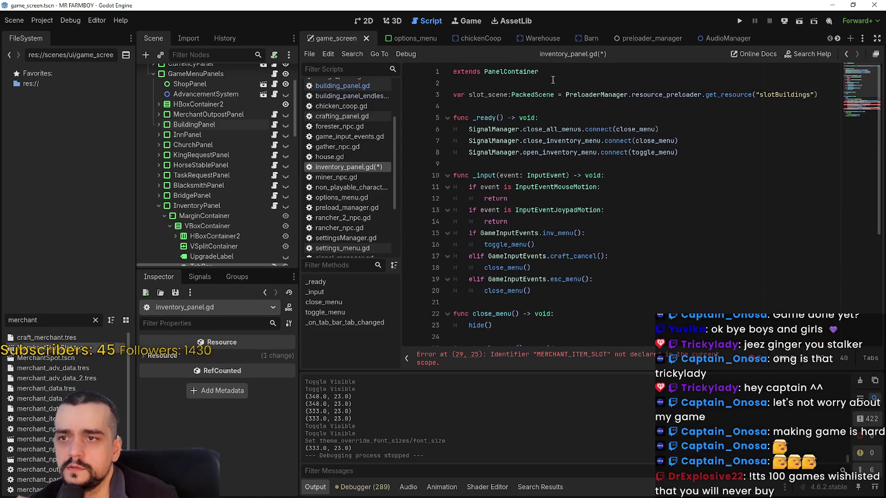
double_click(489, 94)
key(ctrl+c)
scroll(595, 217, down, 4)
double_click(575, 256)
key(ctrl+v)
double_click(538, 279)
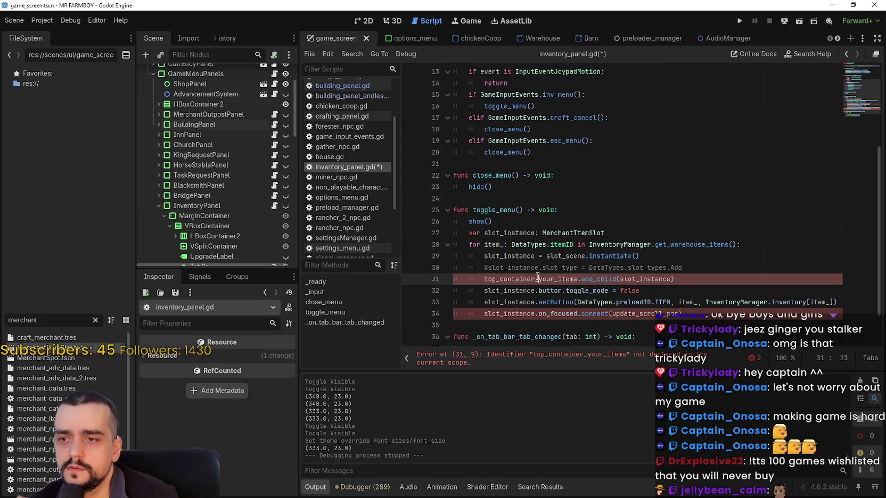
click(673, 279)
scroll(213, 176, down, 4)
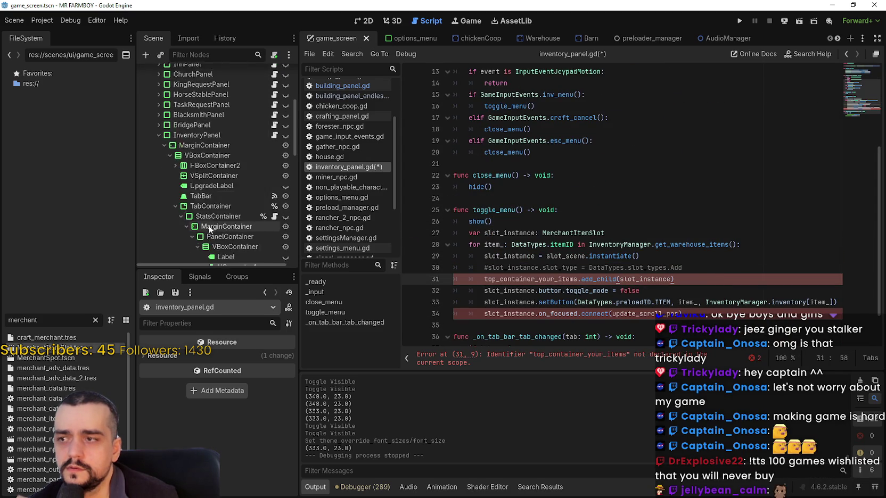
scroll(604, 277, down, 2)
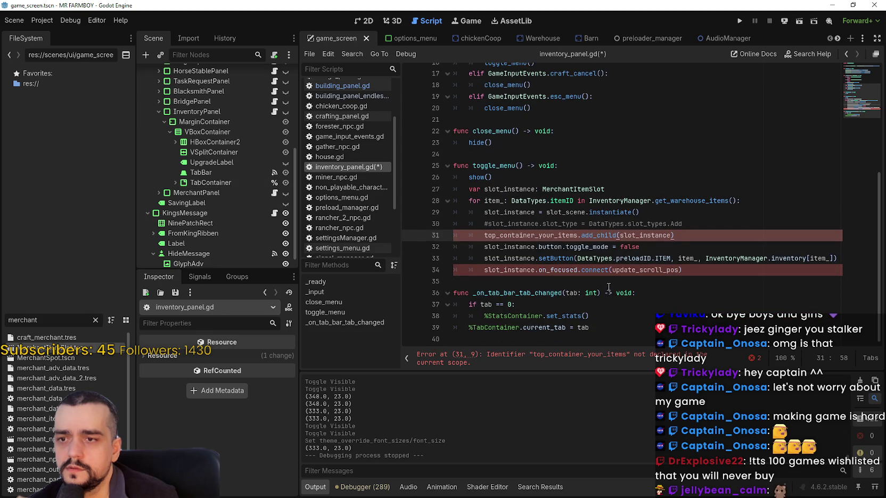
click(604, 281)
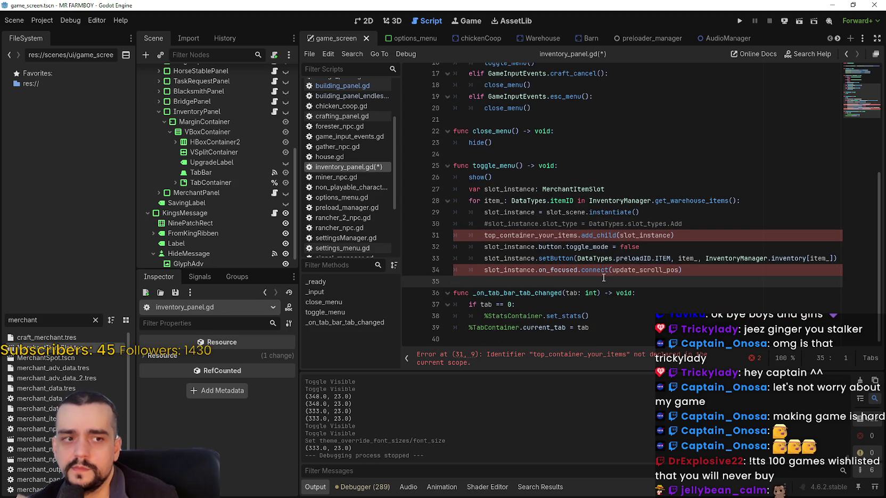
scroll(597, 266, up, 3)
click(553, 223)
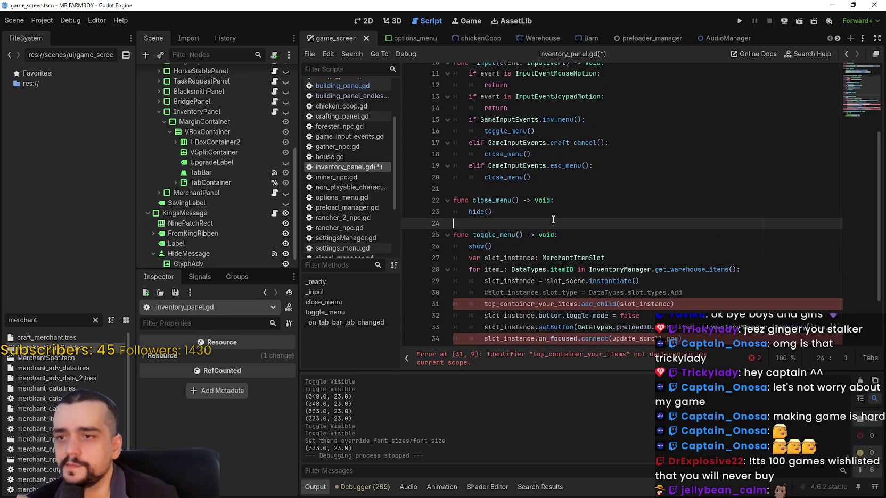
scroll(555, 221, up, 3)
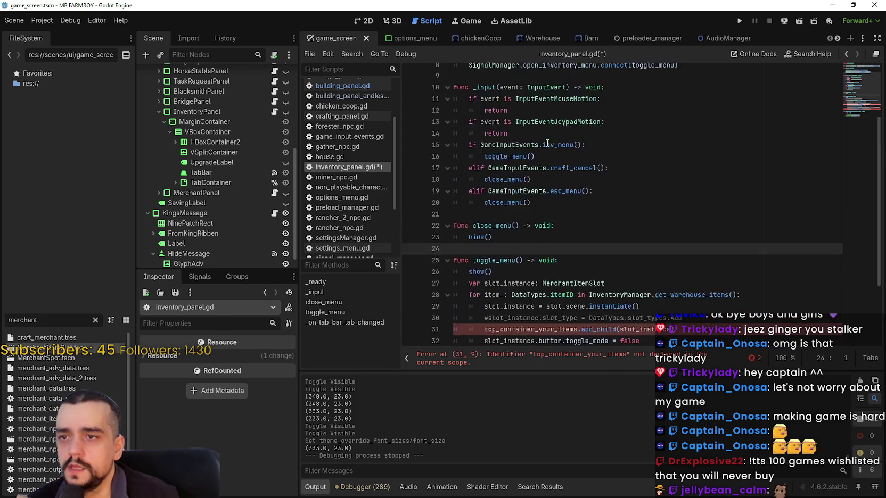
scroll(554, 221, down, 4)
scroll(238, 263, down, 1)
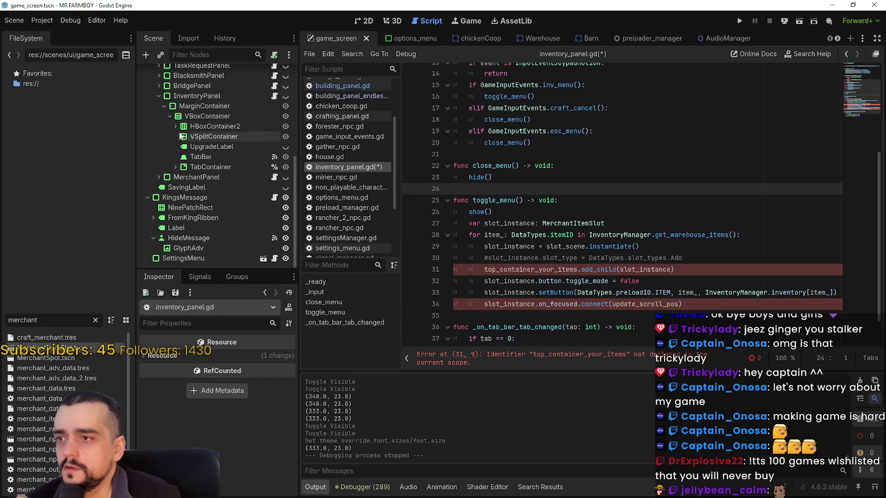
click(152, 100)
click(197, 167)
scroll(519, 159, up, 2)
scroll(519, 120, up, 2)
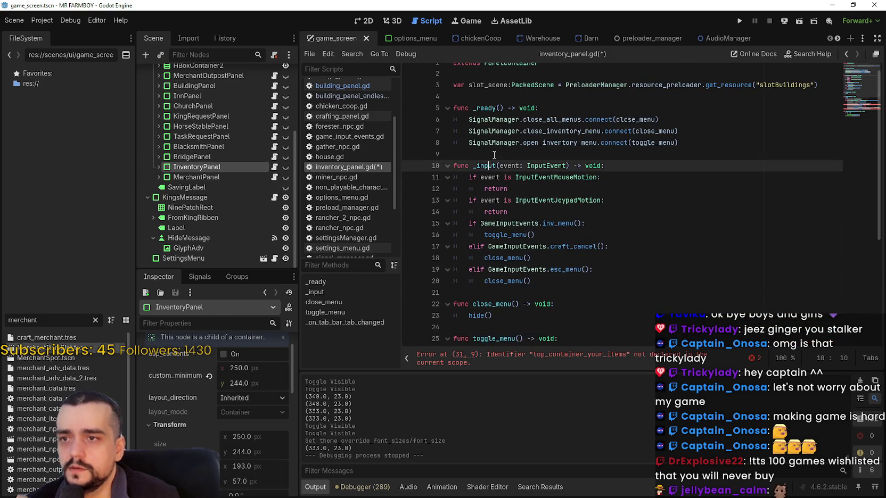
scroll(521, 176, down, 5)
click(542, 280)
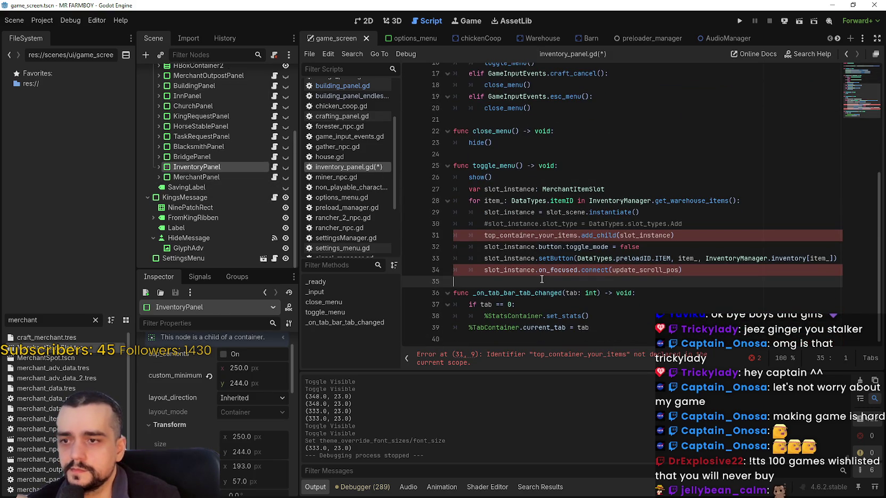
double_click(674, 270)
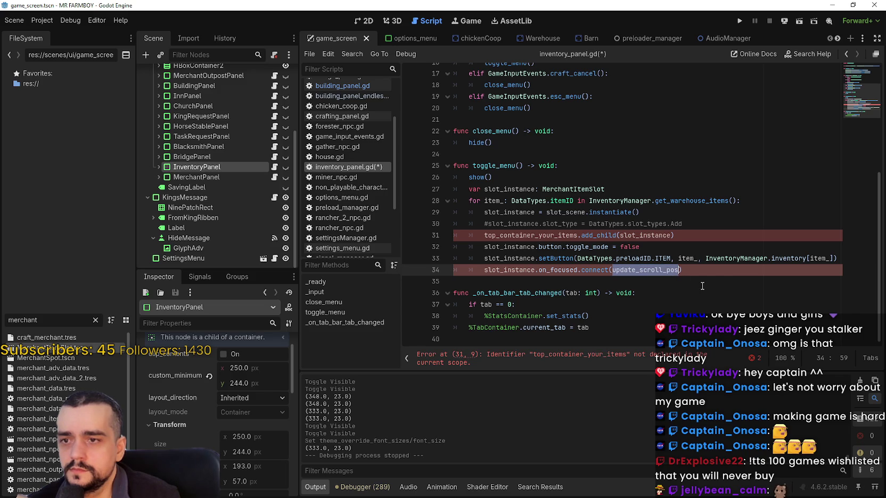
double_click(667, 235)
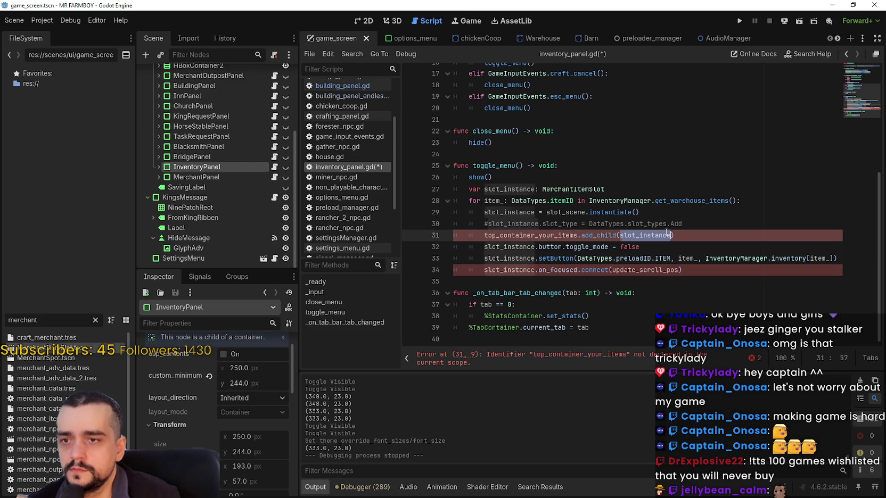
double_click(530, 235)
- Rename the TopContainer_Your_Inventory flow container under InventoryContainer to Your_Inventory
click(159, 167)
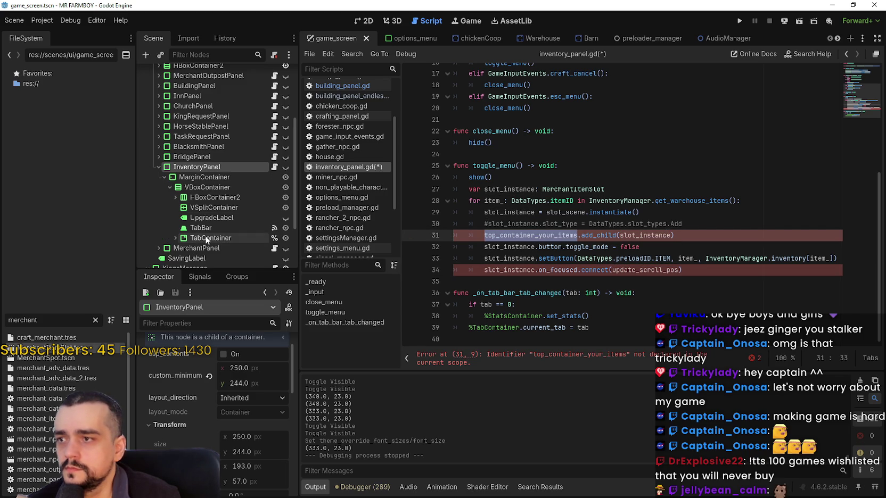
click(176, 238)
scroll(168, 237, down, 3)
click(186, 187)
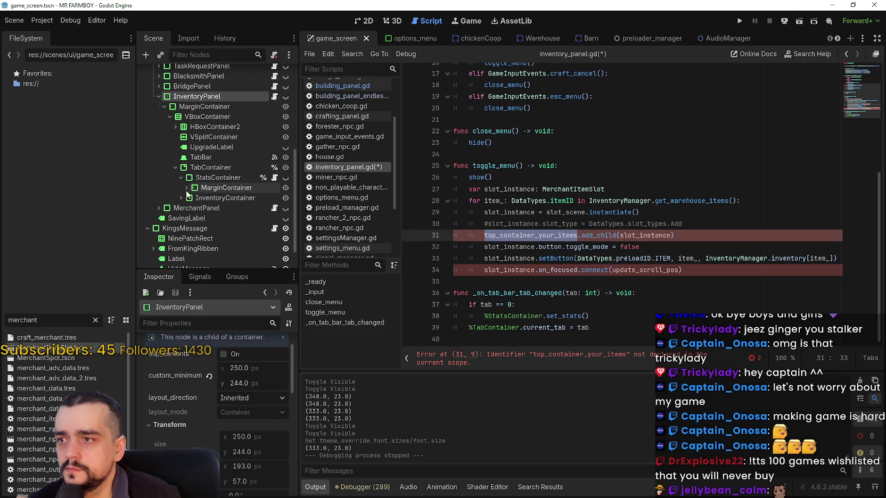
click(205, 199)
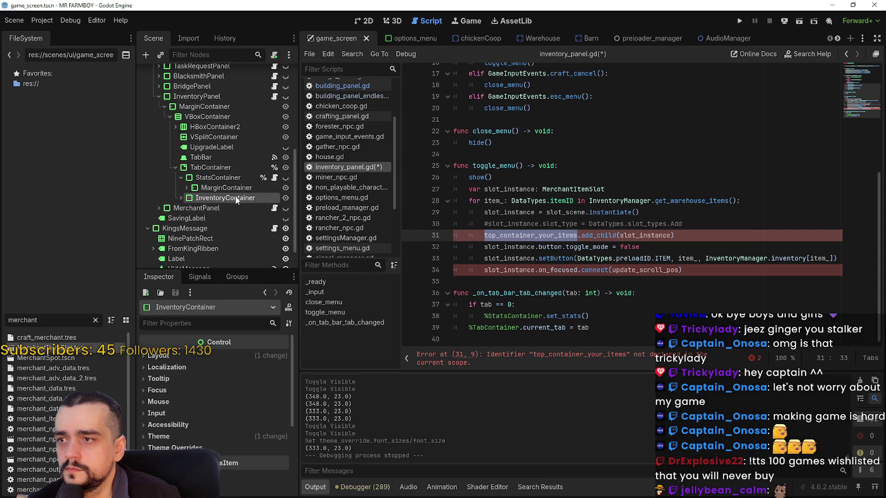
click(181, 197)
scroll(183, 189, down, 2)
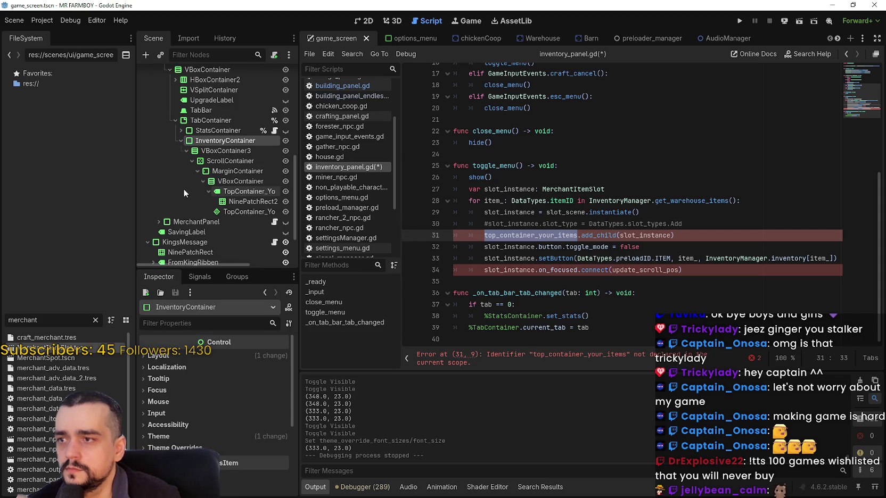
click(246, 213)
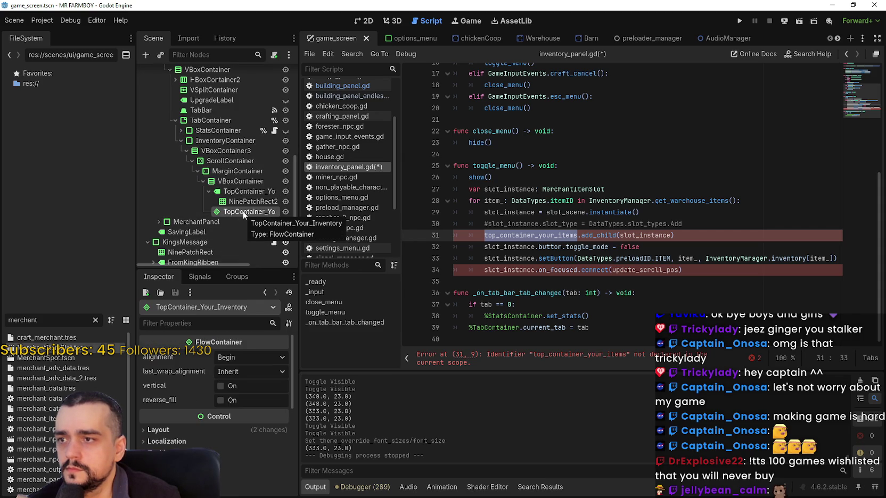
double_click(246, 212)
double_click(244, 211)
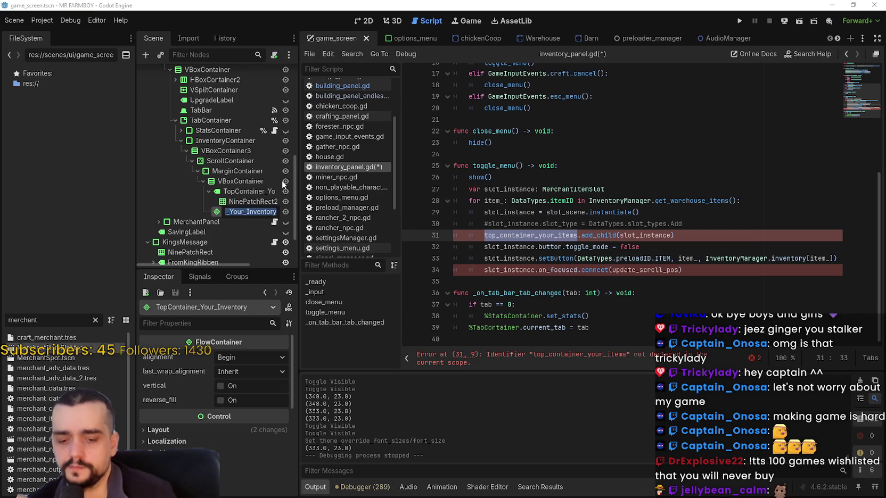
text(Your_Invento)
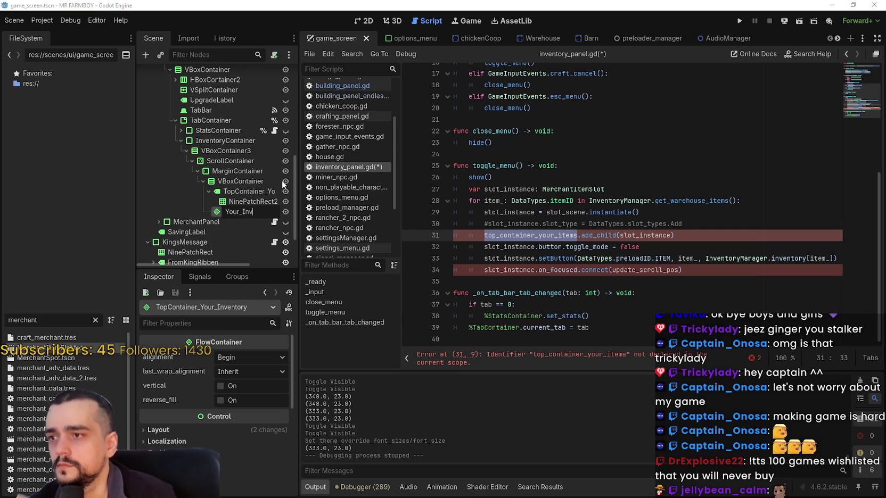
text(ry)
key(Return)
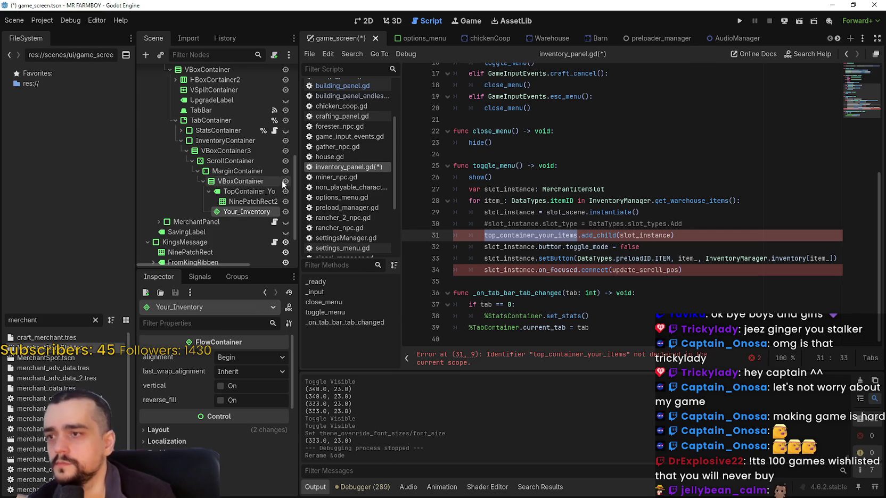
- Enable Access as Unique Name on Your_Inventory and drop it into line 31 as %Your_Inventory
right_click(252, 210)
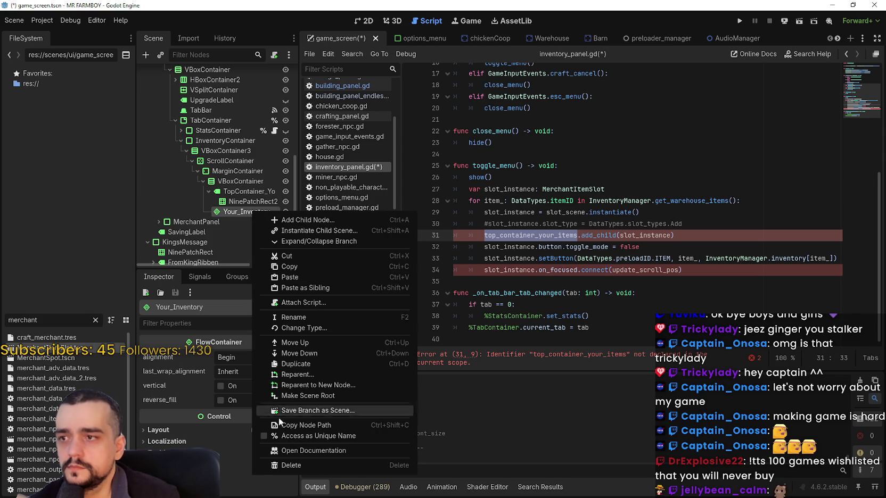
click(323, 438)
drag(247, 213, 483, 235)
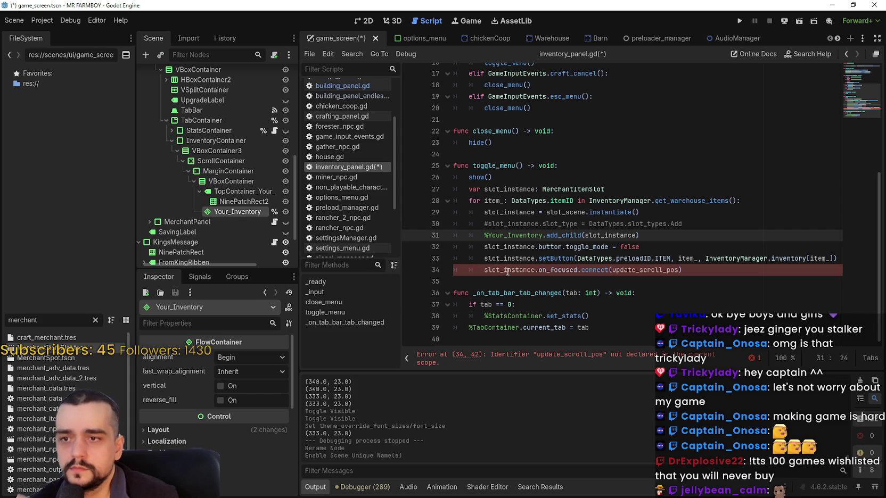
double_click(639, 270)
click(684, 271)
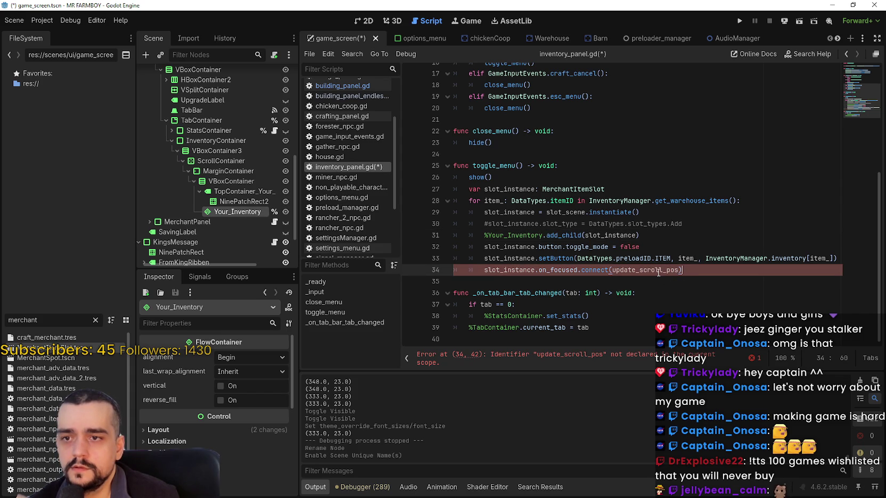
double_click(553, 271)
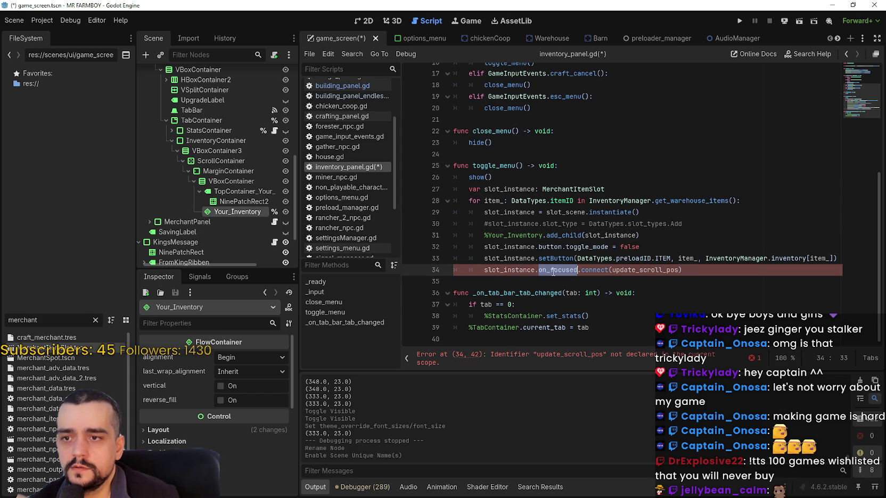
click(647, 282)
scroll(296, 185, down, 3)
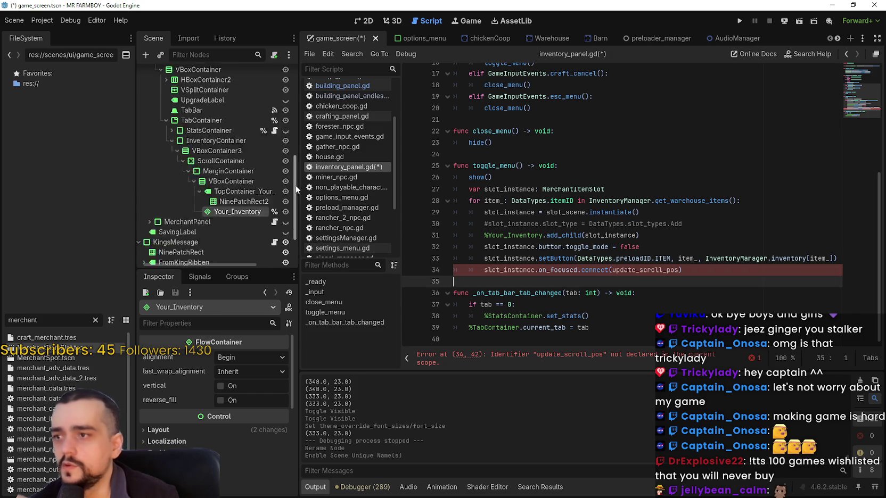
- Open building_panel.gd and start a text search for 'update'
scroll(272, 183, up, 8)
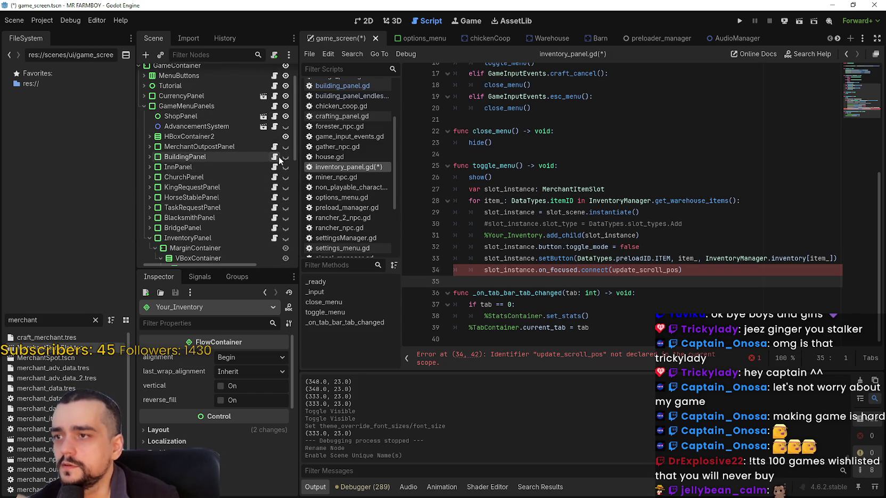
click(279, 155)
click(569, 222)
key(ctrl+v)
key(ctrl+f)
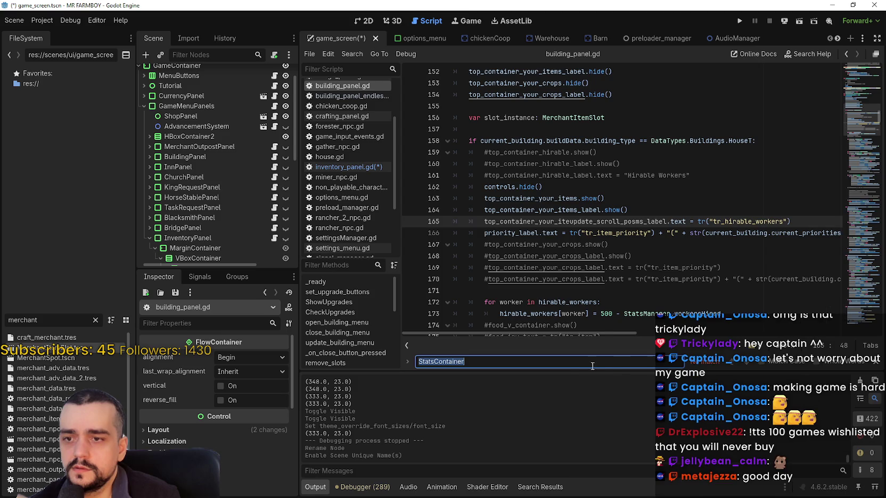
click(564, 221)
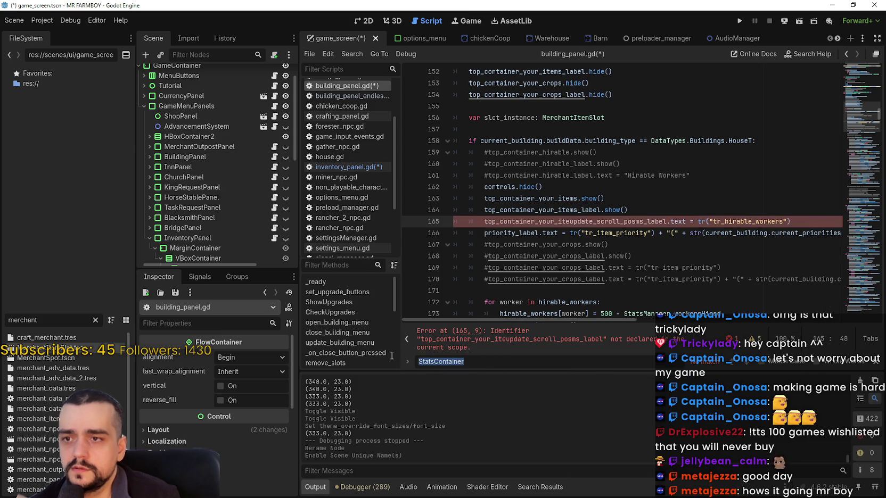
click(581, 198)
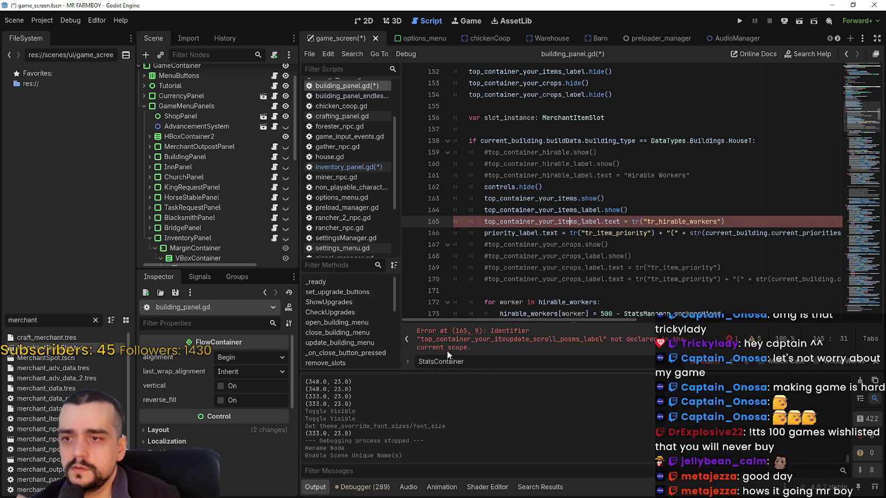
key(ctrl+f)
text(upda)
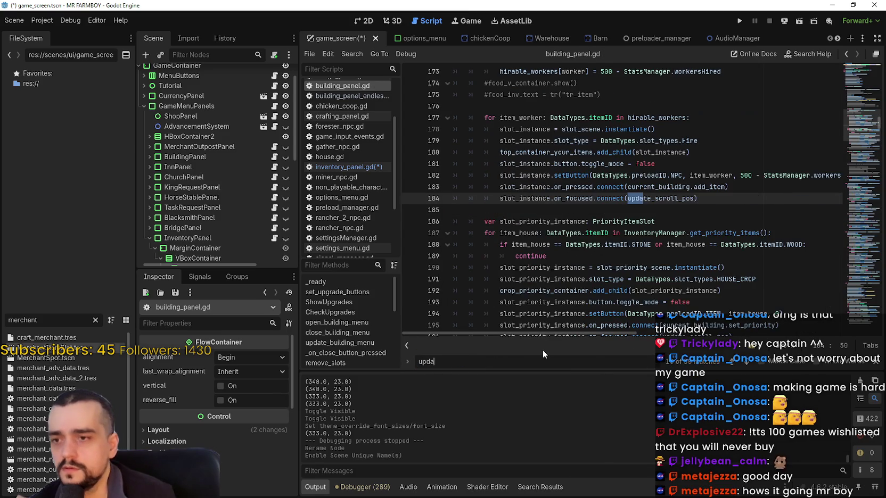
text(te)
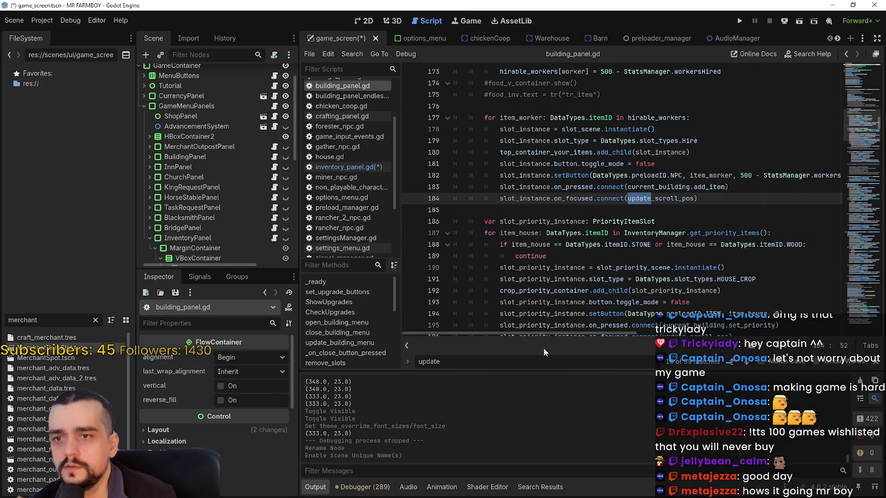
- Search for update_scroll_pos and step through matches to its definition at line 705
double_click(665, 198)
key(ctrl+f)
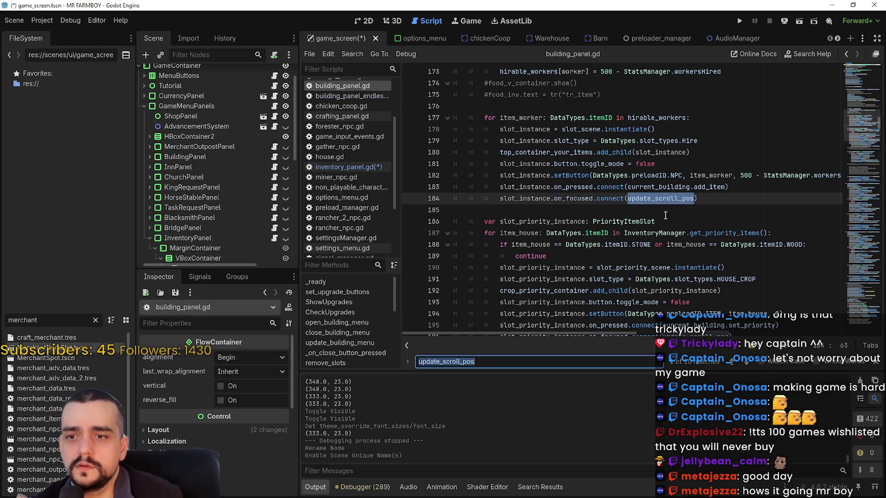
click(747, 361)
click(747, 361)
click(748, 362)
click(748, 362)
click(748, 361)
click(748, 361)
click(748, 361)
click(748, 361)
click(748, 362)
- Comment out the print lines 706 and 708 in update_scroll_pos and save
mouse_move(679, 279)
mouse_down()
mouse_move(639, 277)
mouse_move(546, 221)
mouse_move(454, 187)
mouse_move(453, 198)
mouse_up()
key(ctrl+c)
click(558, 289)
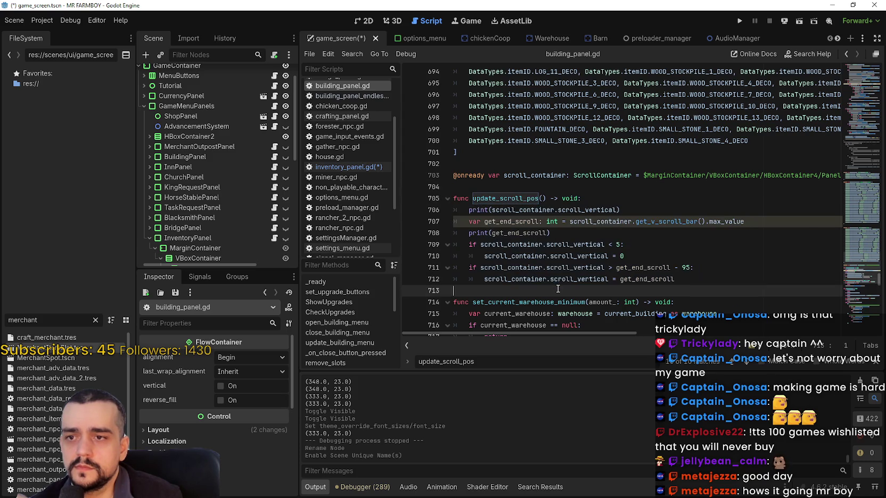
click(485, 210)
key(ctrl+k)
click(505, 292)
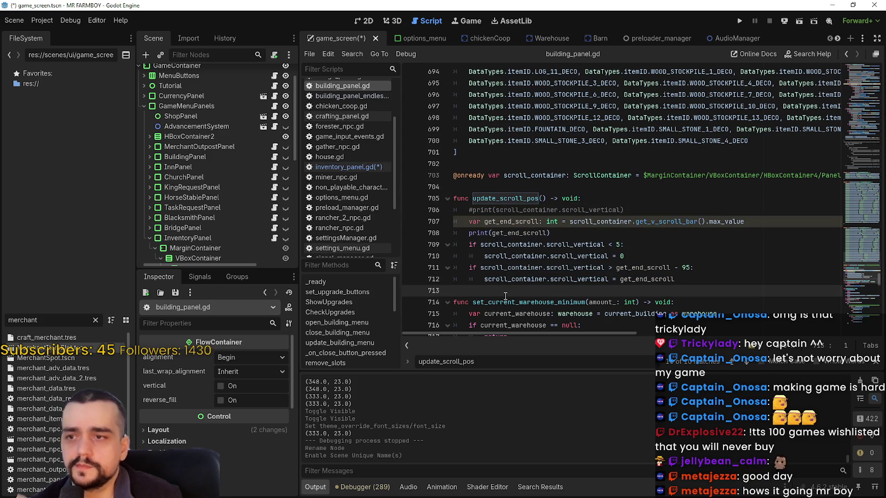
key(Up)
key(Up)
key(Up)
key(ctrl+k)
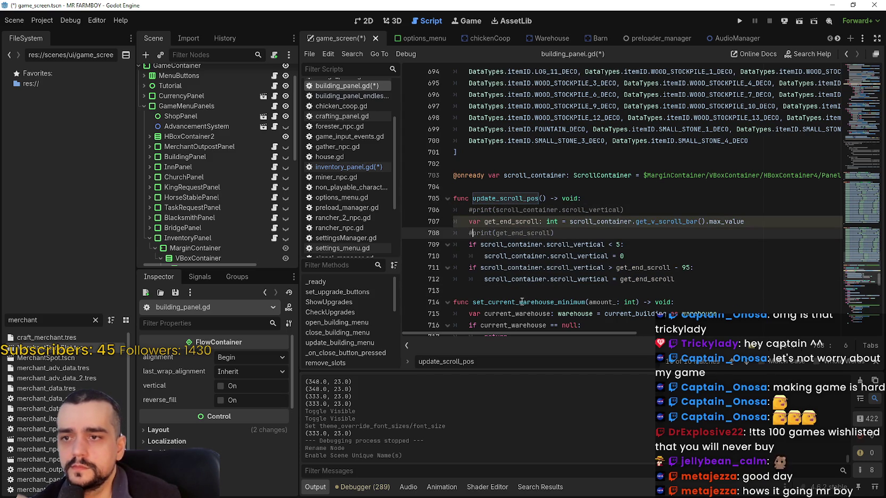
click(520, 302)
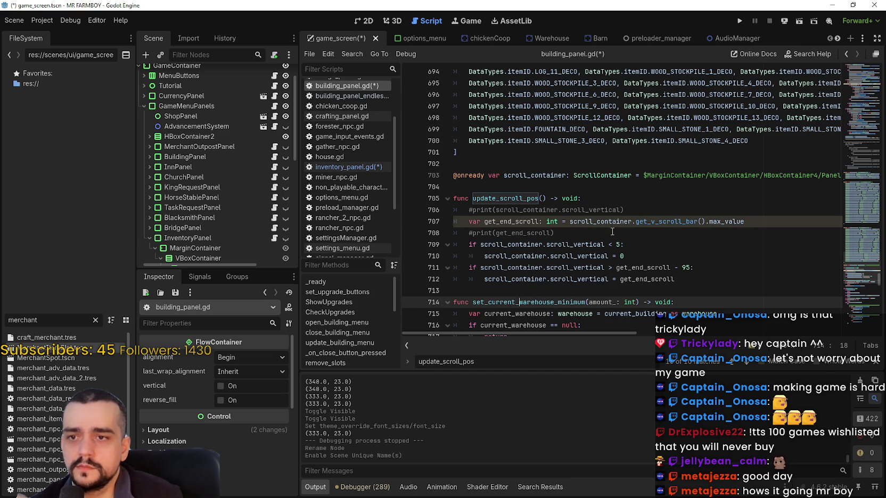
mouse_move(612, 223)
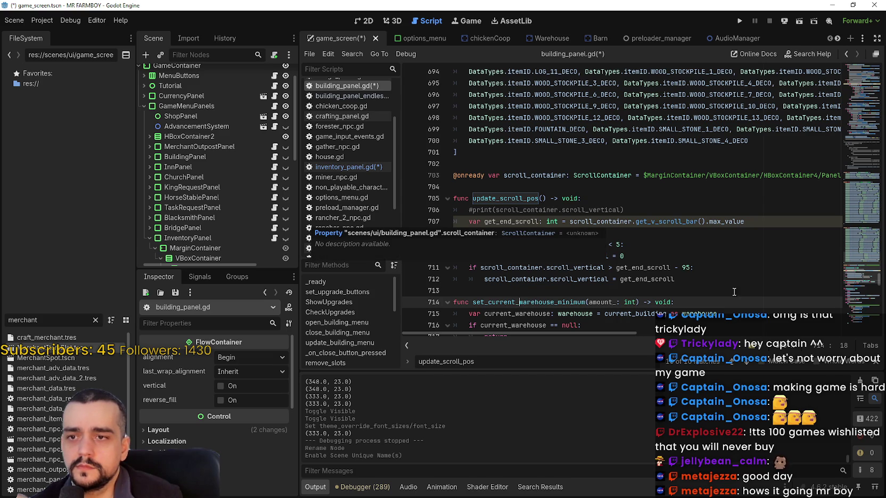
click(564, 292)
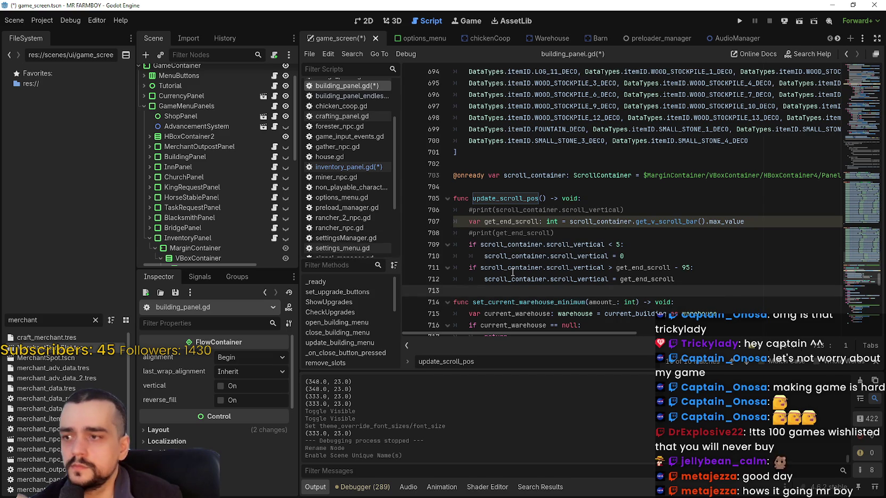
key(ctrl+s)
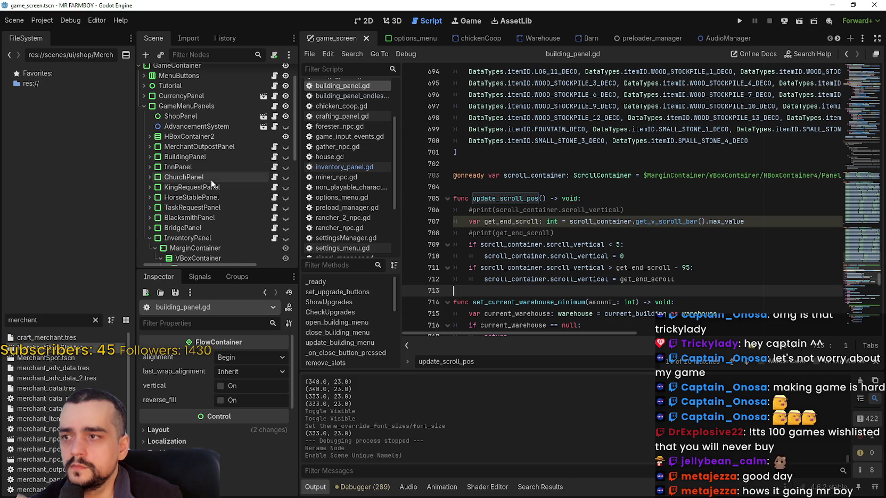
- Paste the update_scroll_pos function onto the empty last line of inventory_panel.gd
scroll(208, 173, down, 3)
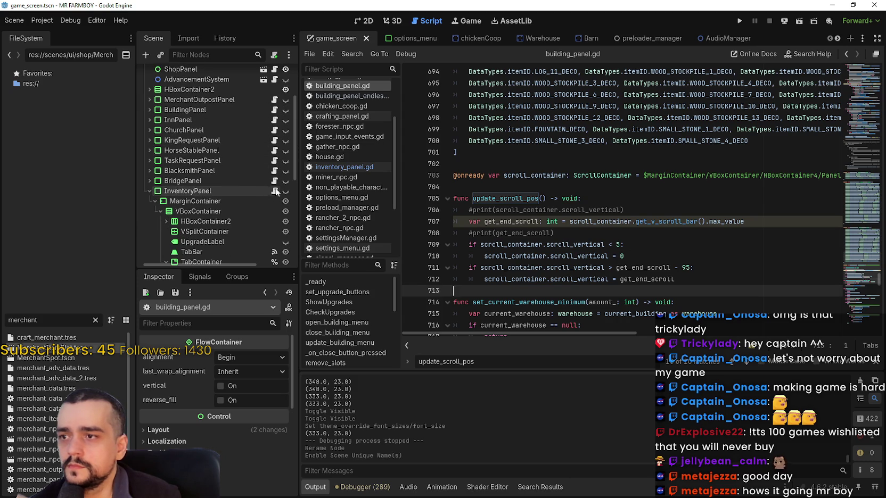
click(344, 166)
scroll(588, 222, up, 2)
scroll(510, 212, down, 3)
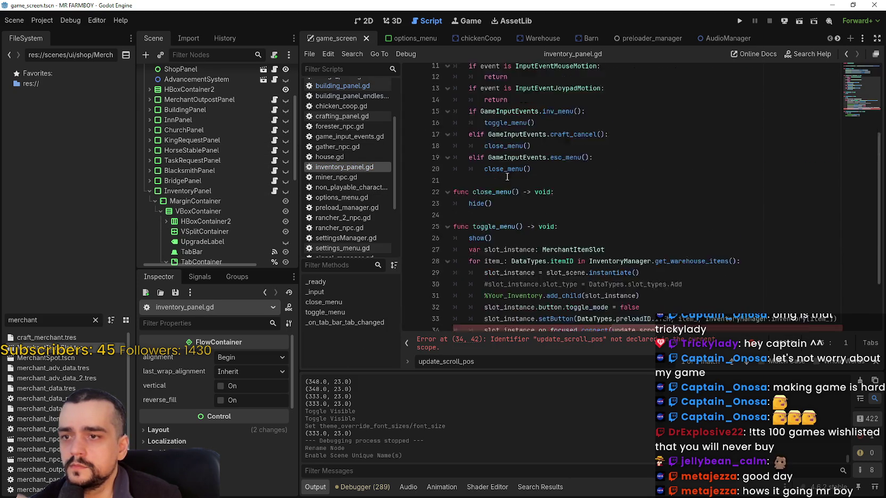
click(616, 323)
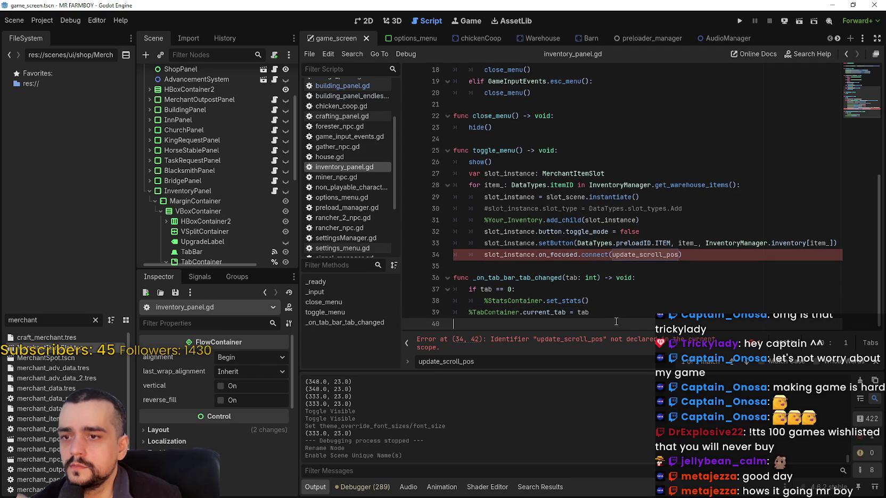
key(ctrl+v)
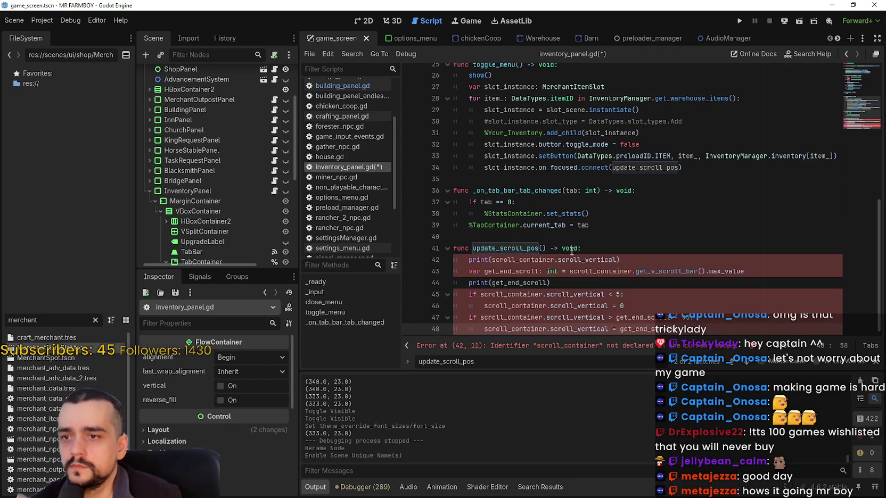
- Comment out the function's first print line with # and select scroll_container on line 43
click(471, 261)
text(#)
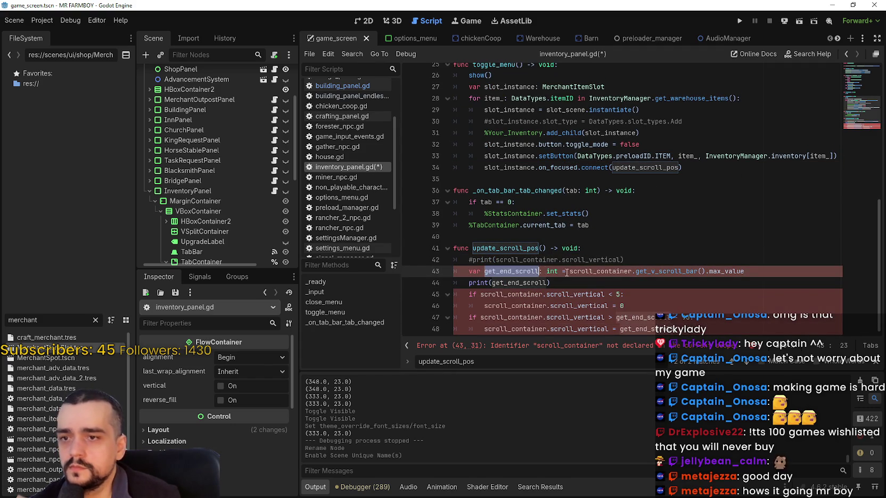
double_click(612, 273)
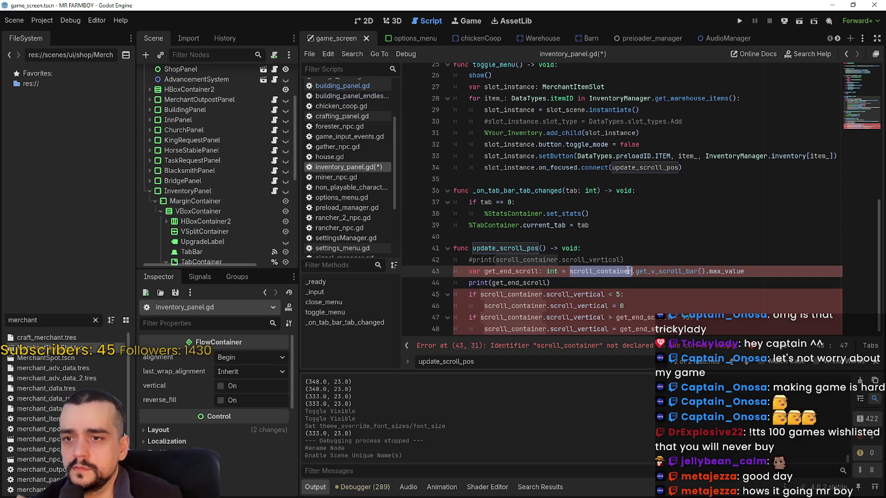
scroll(173, 173, down, 5)
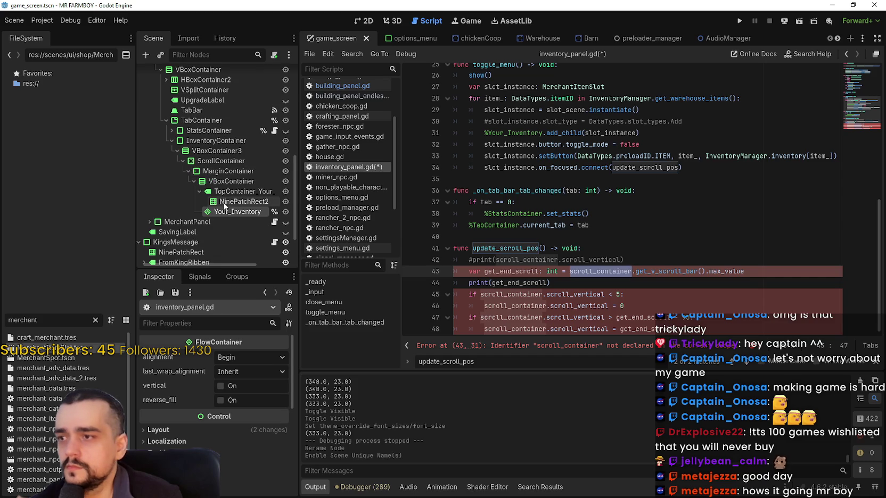
- Rename the ScrollContainer node to Inventory_Scroll_Container and enable Access as Unique Name
right_click(215, 162)
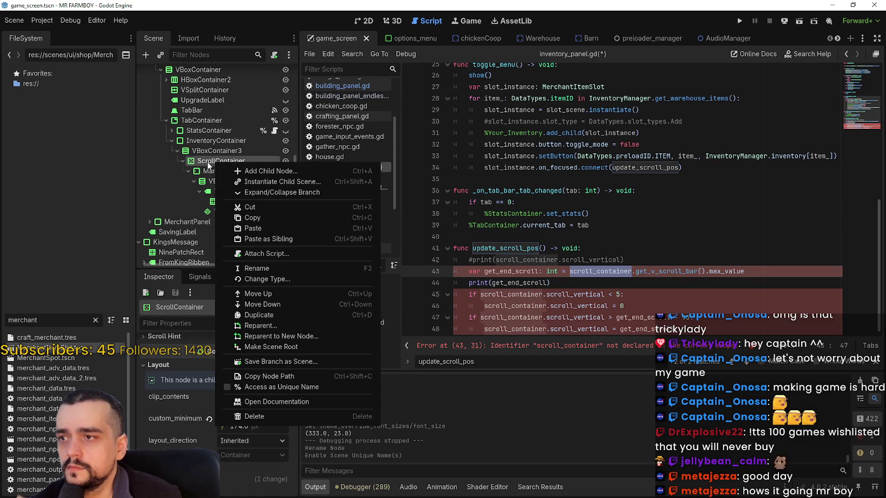
click(210, 166)
double_click(239, 164)
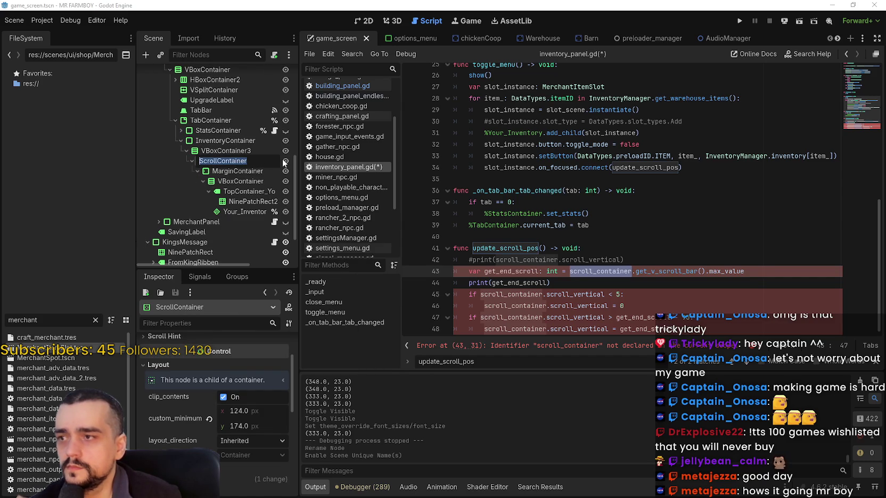
text(Inventory_Scroll_Container)
key(Return)
right_click(263, 161)
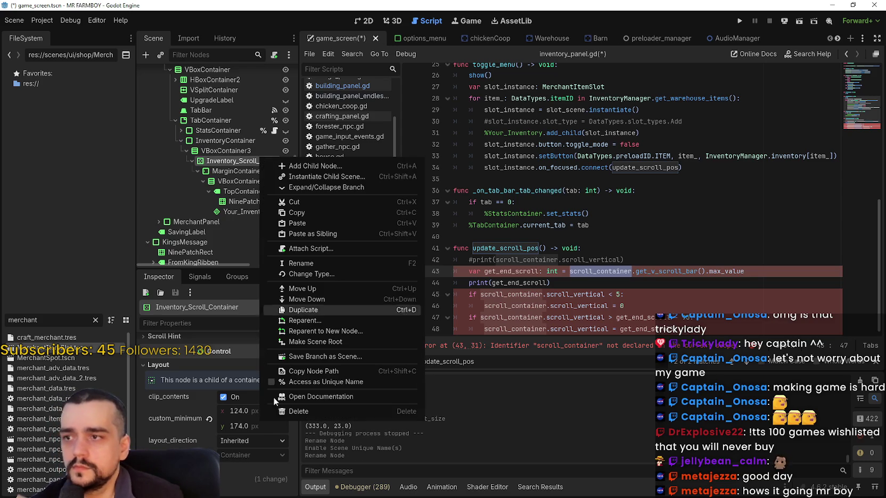
click(328, 382)
- Replace scroll_container on lines 43 and 45–48 with the %Inventory_Scroll_Container reference
mouse_move(240, 160)
mouse_down()
mouse_move(549, 282)
mouse_move(503, 315)
mouse_move(583, 275)
mouse_move(570, 275)
mouse_up()
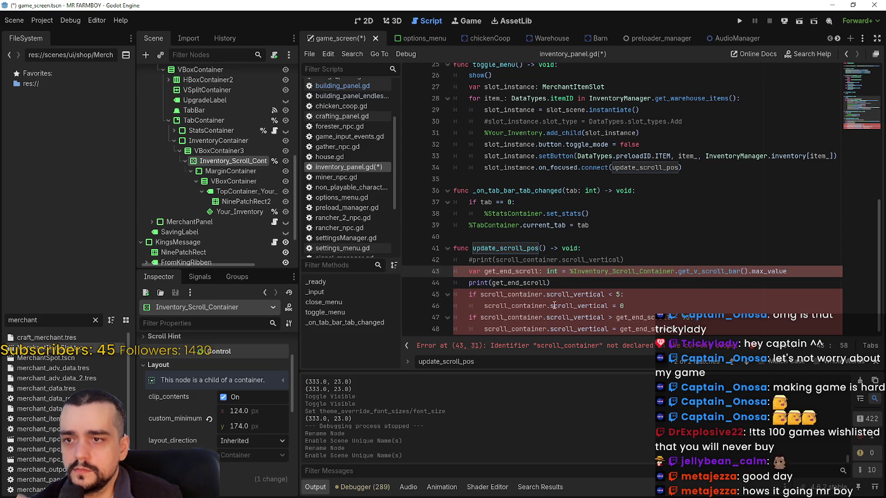
double_click(496, 296)
mouse_move(234, 161)
mouse_down()
mouse_move(533, 307)
mouse_move(487, 299)
mouse_up()
double_click(514, 306)
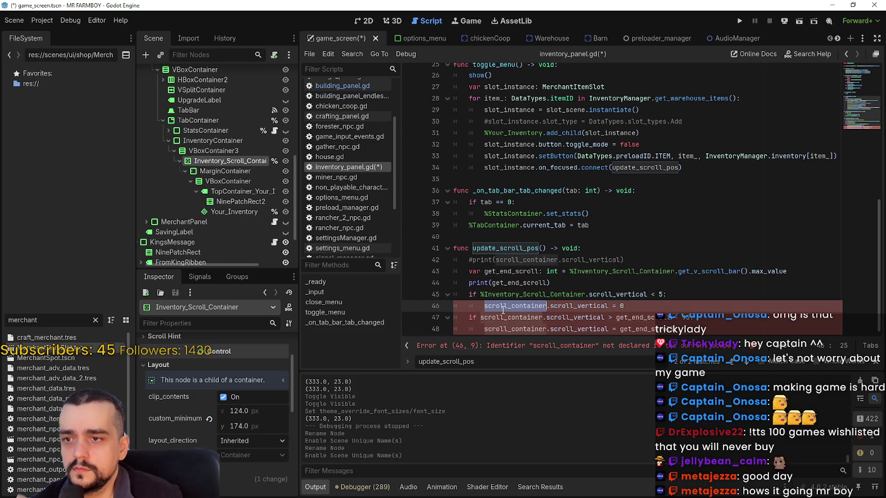
drag(232, 161, 488, 309)
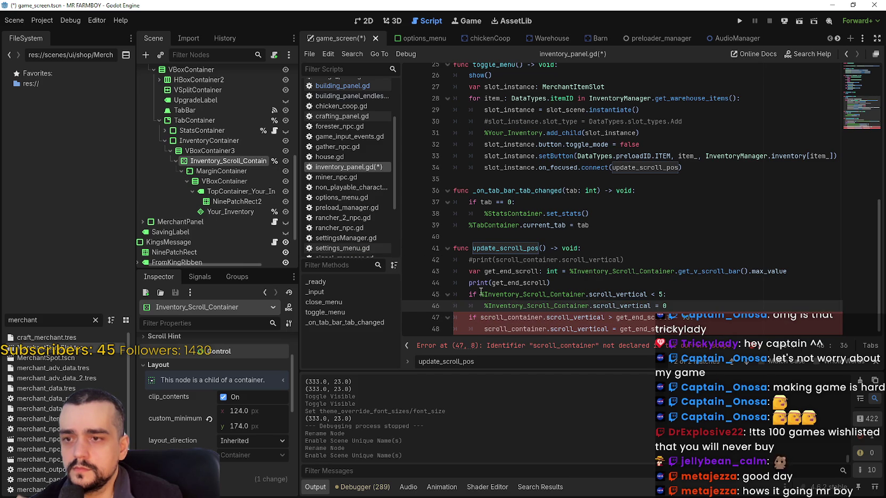
double_click(522, 318)
mouse_move(227, 161)
mouse_down()
mouse_move(481, 300)
mouse_move(483, 322)
mouse_up()
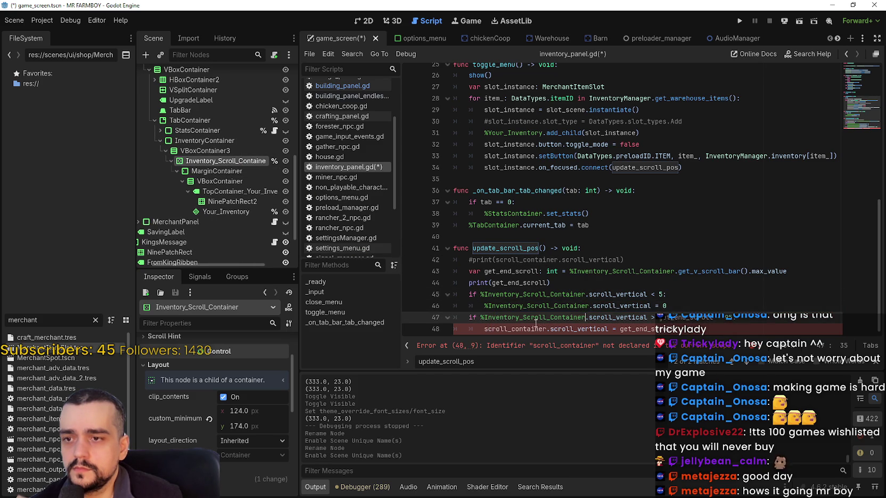
double_click(514, 329)
mouse_move(226, 161)
mouse_down()
mouse_move(462, 327)
mouse_move(488, 327)
mouse_up()
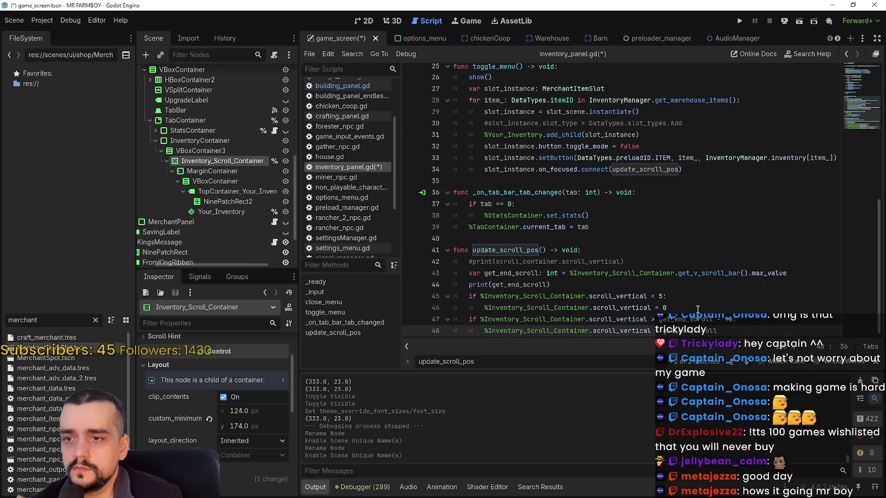
- Add a blank line after the function, save, and comment out the print(get_end_scroll) line
click(754, 331)
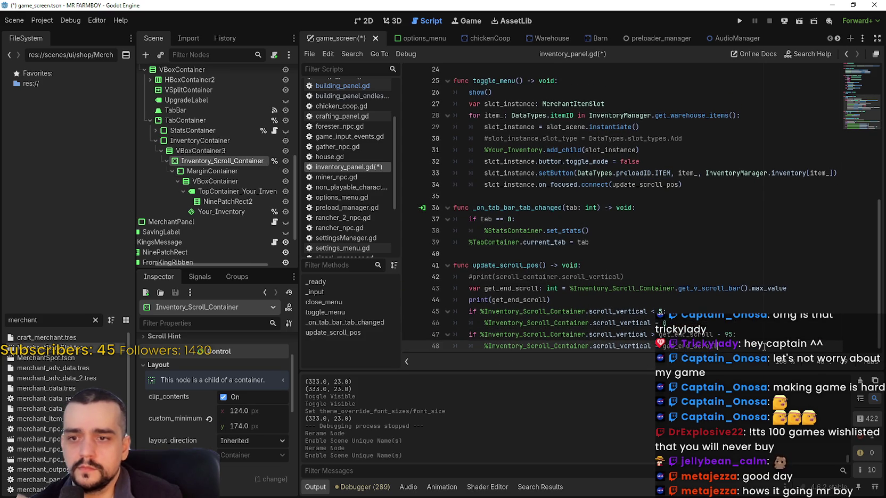
key(Return)
key(ctrl+s)
click(466, 288)
key(ctrl+k)
click(493, 254)
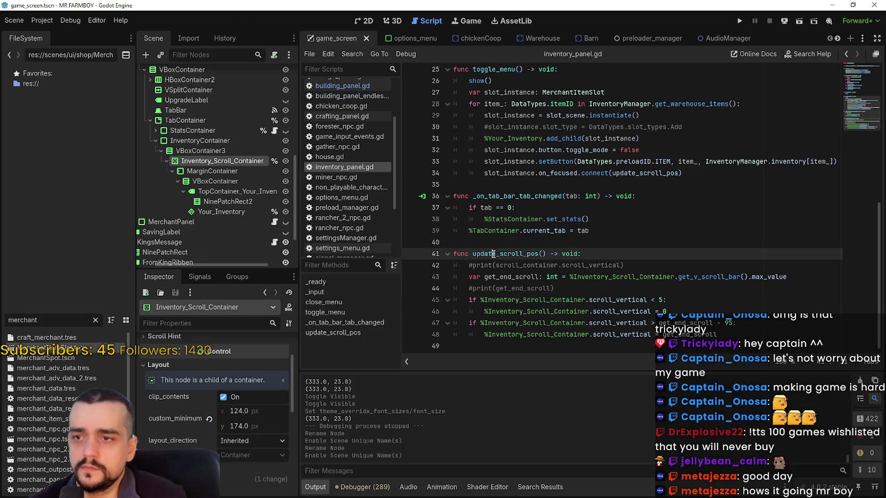
- Save the script and review the toggle_menu loop and its InventoryManager call
key(ctrl+s)
click(523, 188)
scroll(519, 290, up, 3)
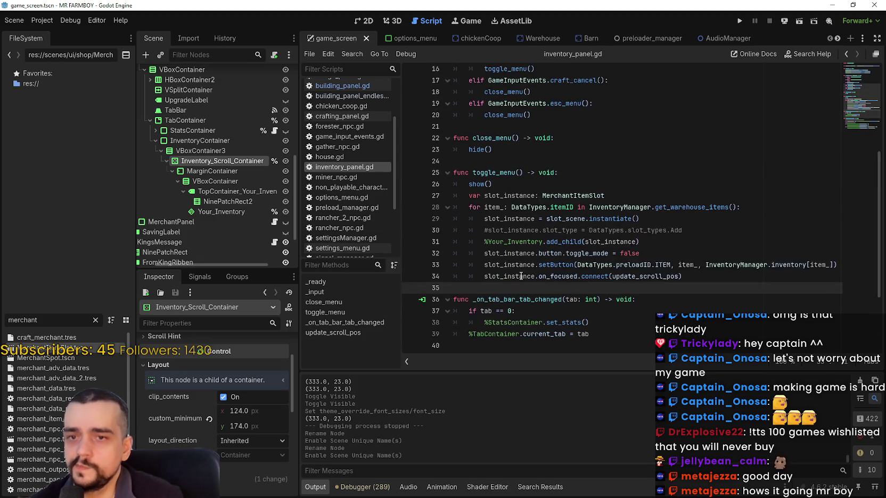
scroll(533, 174, up, 1)
scroll(533, 174, down, 2)
click(702, 195)
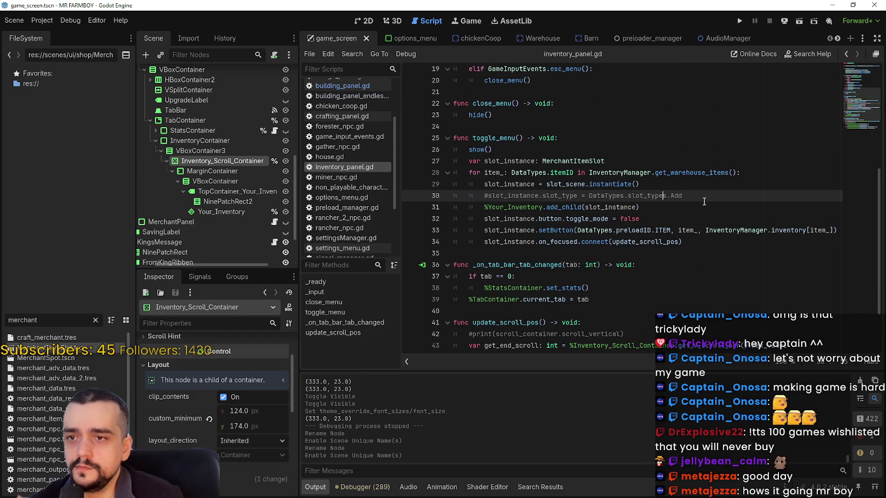
click(606, 144)
click(764, 257)
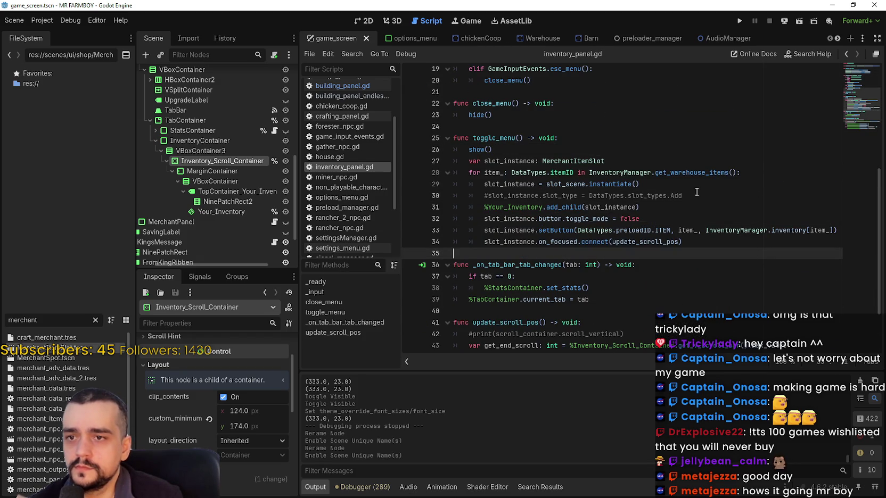
click(645, 172)
click(695, 253)
click(612, 173)
click(500, 288)
click(531, 150)
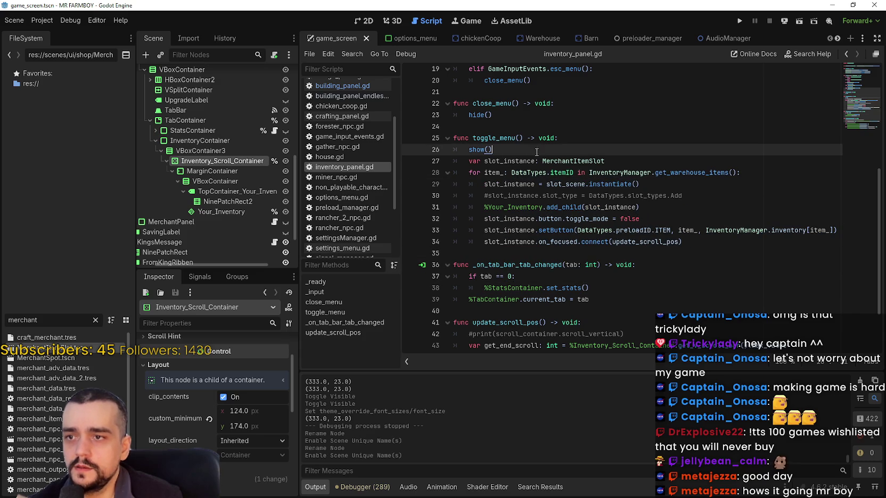
- Declare a new unindented add_inventory_items function below show() in toggle_menu
mouse_move(623, 174)
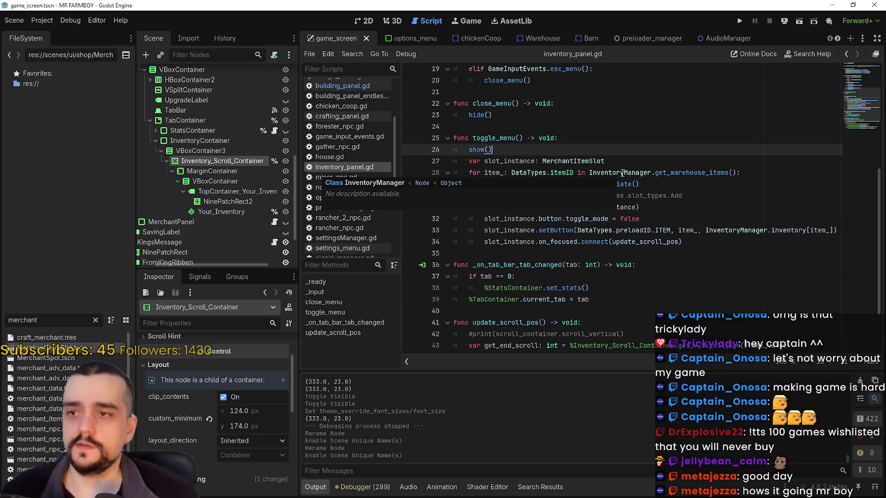
key(Return)
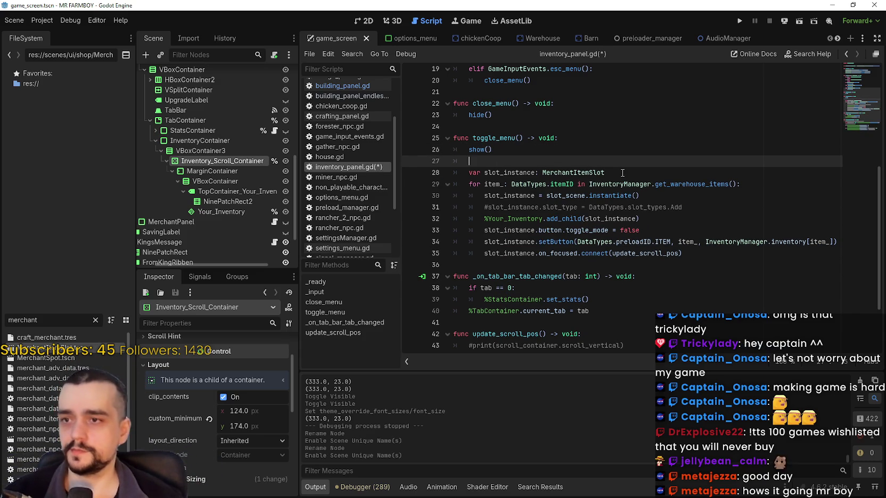
key(Return)
key(BackSpace)
text(c add_)
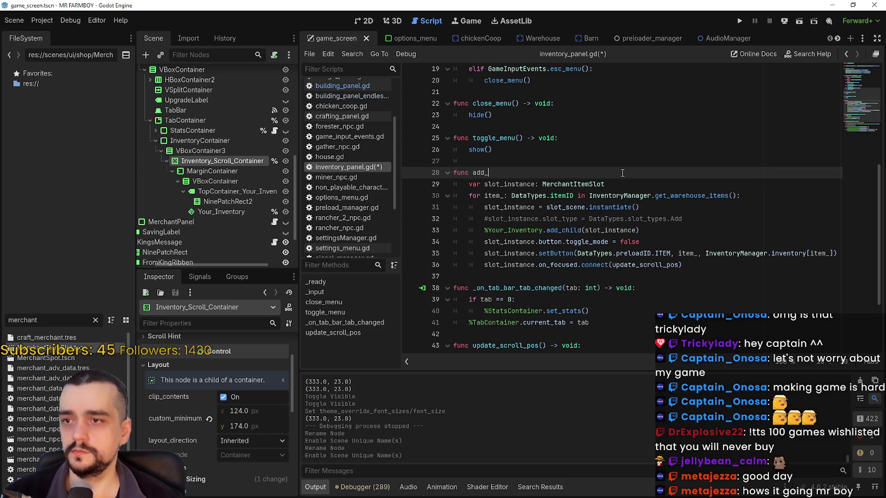
text(inventory_)
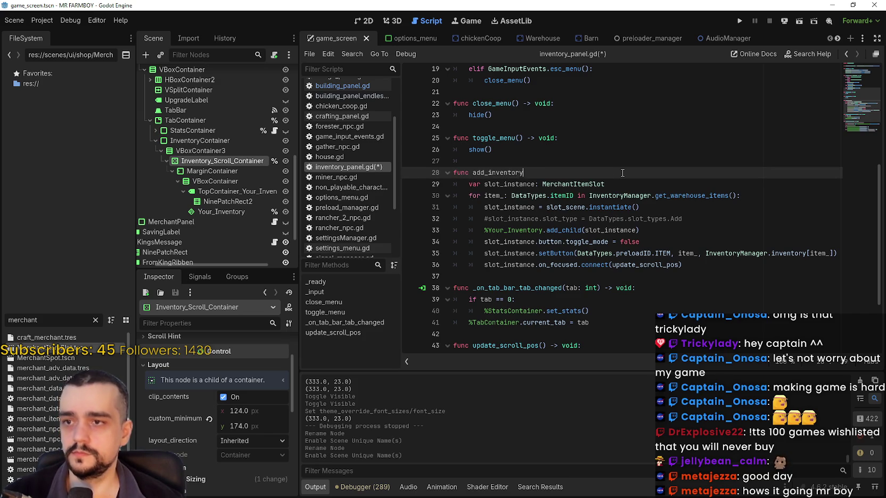
text(items() ->)
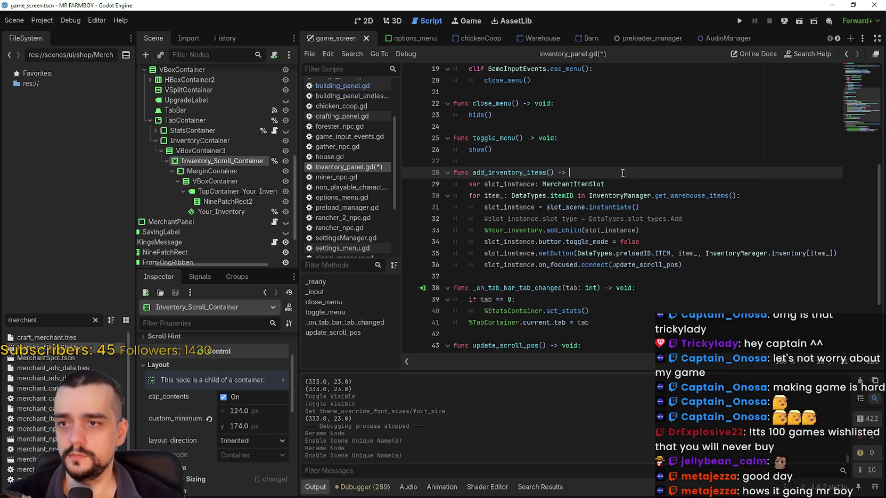
text(:)
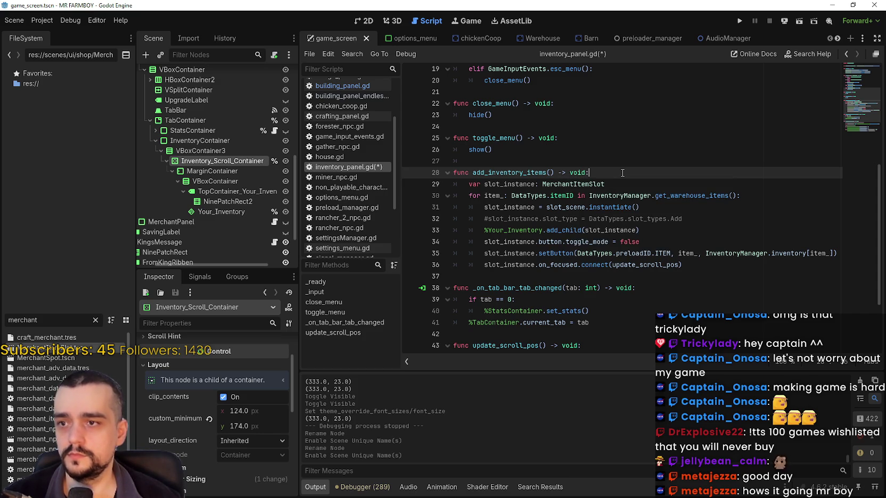
- Call add_inventory_items() on a new line right after show() in toggle_menu, then save
drag(472, 172, 555, 173)
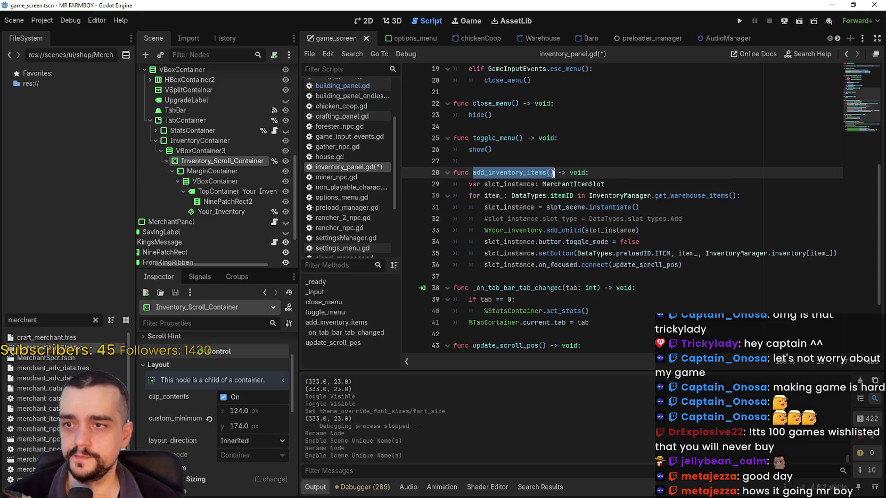
key(ctrl+c)
click(552, 156)
click(575, 149)
key(Return)
key(ctrl+v)
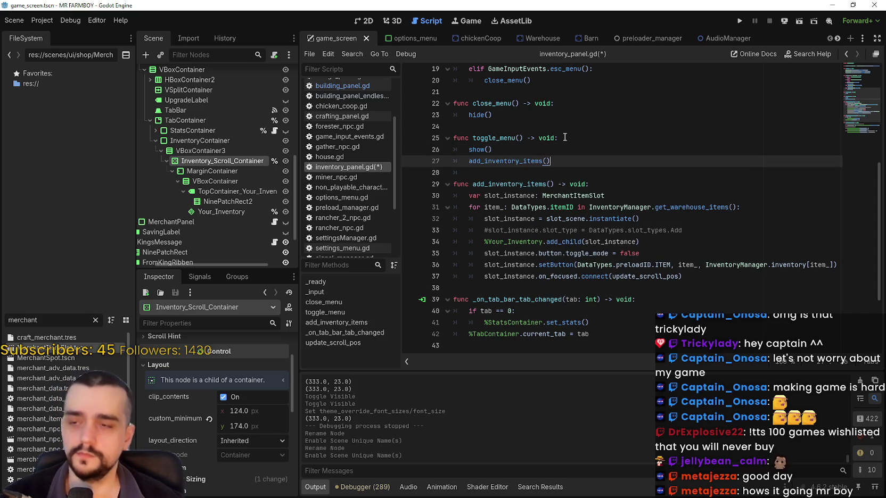
key(ctrl+s)
- Start another func declaration, for removing inventory items, on a blank line below add_inventory_items
click(527, 172)
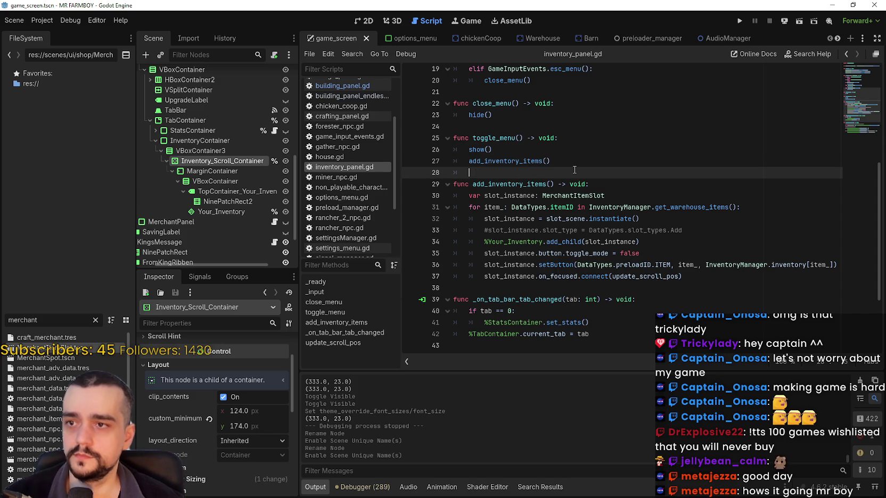
key(Return)
key(BackSpace)
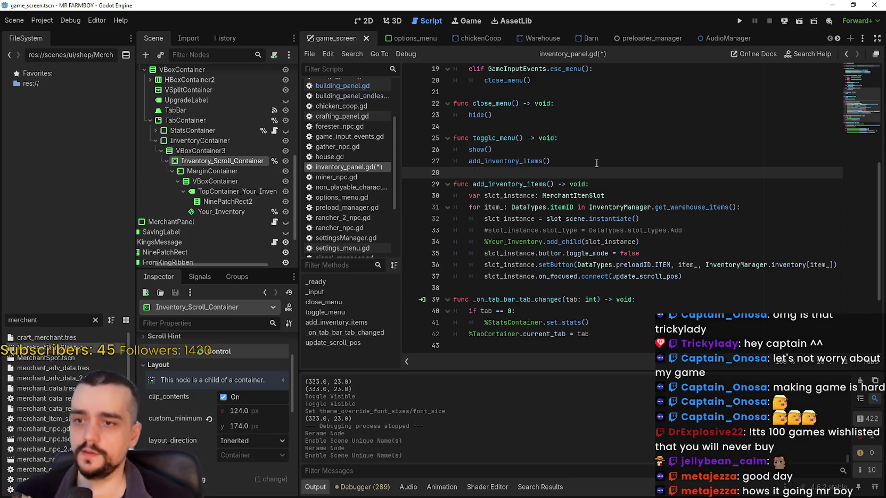
scroll(606, 193, up, 2)
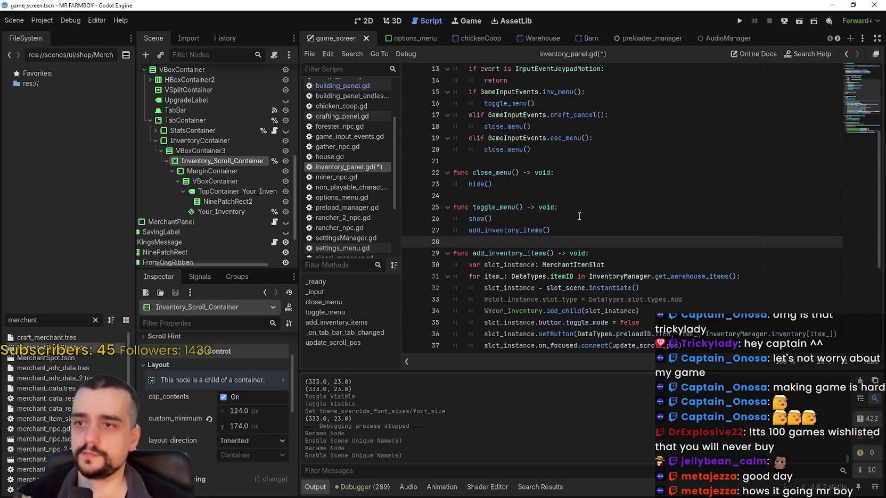
click(511, 207)
click(536, 227)
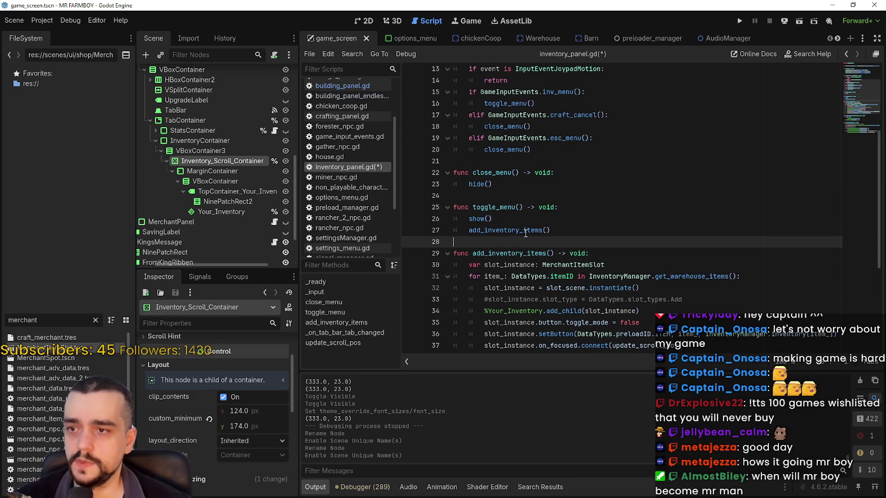
click(526, 221)
scroll(565, 213, down, 1)
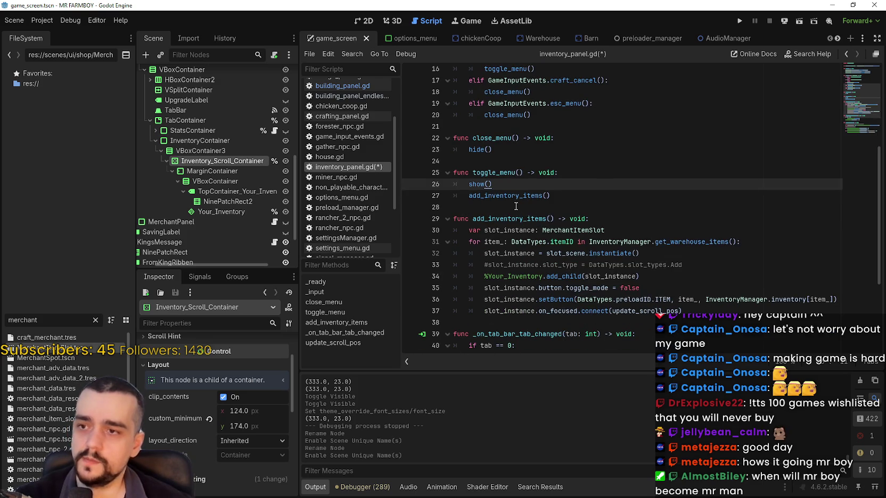
click(604, 207)
click(508, 322)
key(Return)
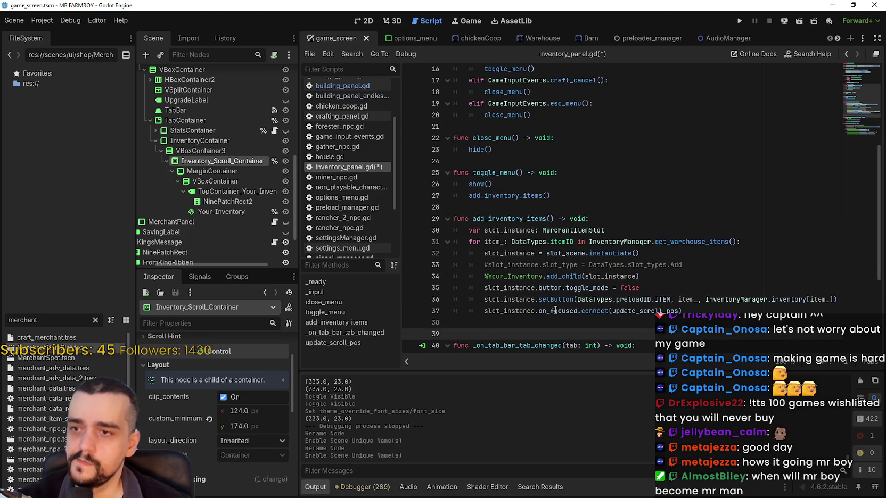
text(func )
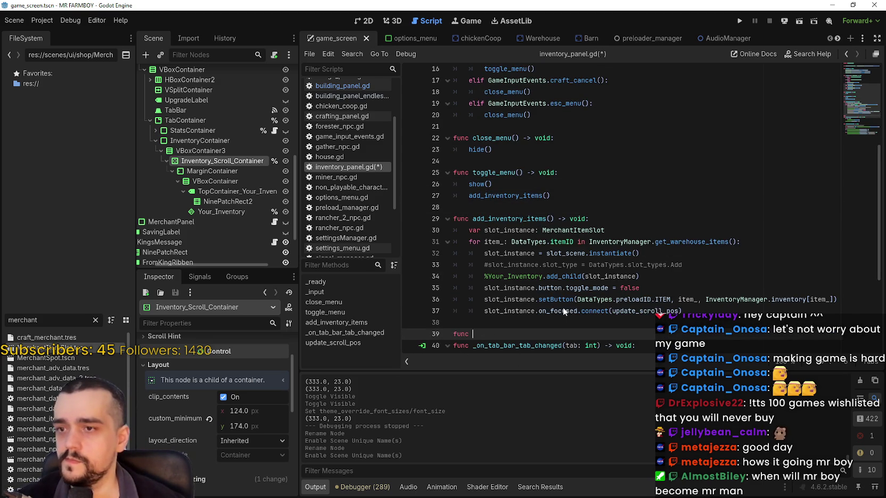
text(remove)
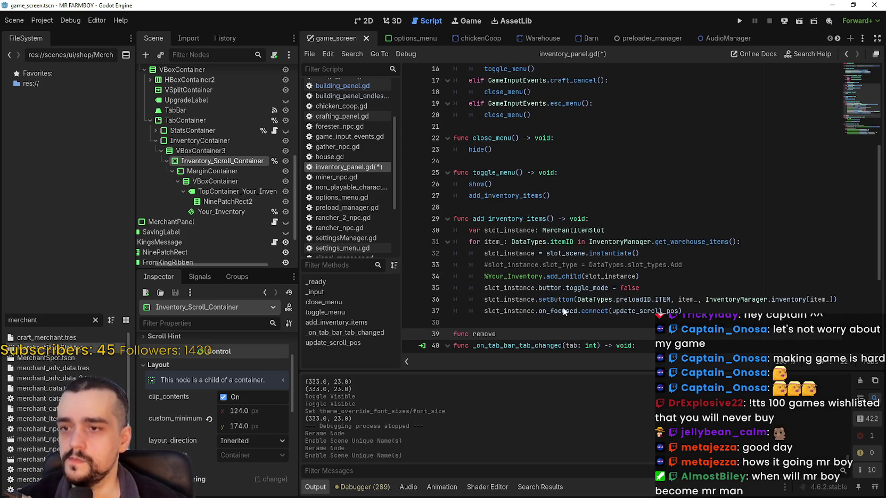
text(nventory_items() -> voi)
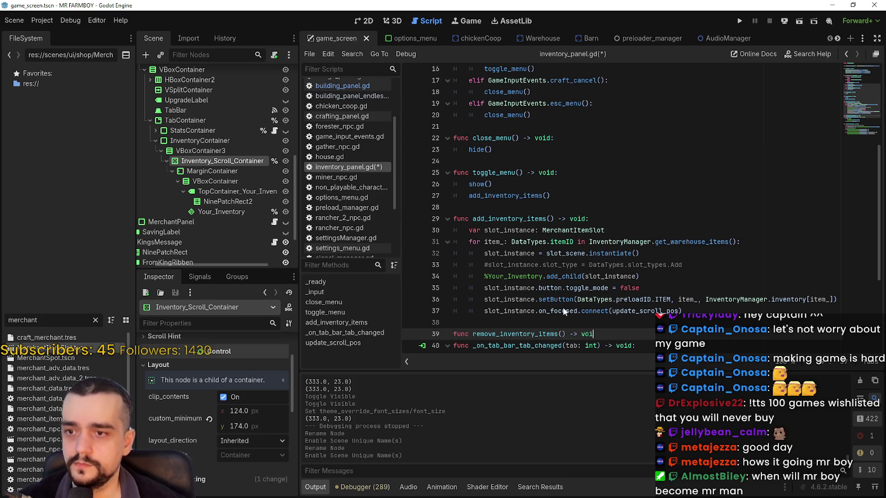
text(d:)
- Begin a 'for child in %Your_Inventory.get_children():' loop in remove_inventory_items
key(Return)
scroll(532, 240, down, 5)
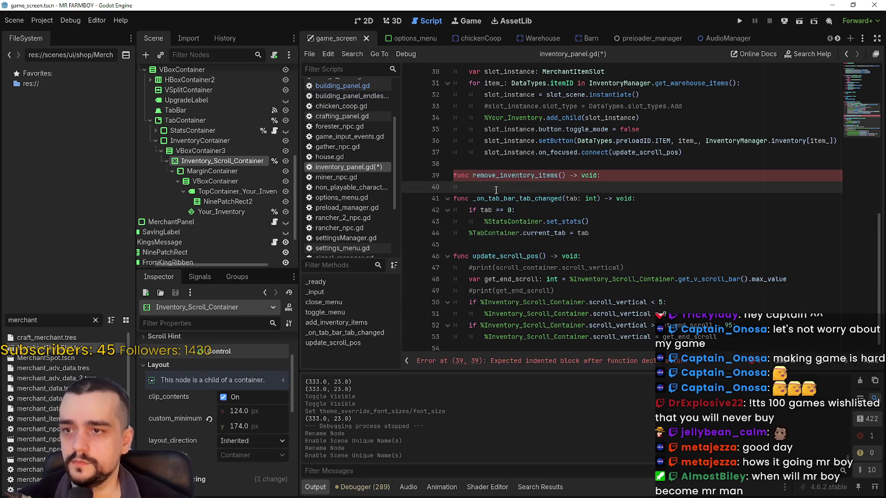
scroll(494, 189, up, 1)
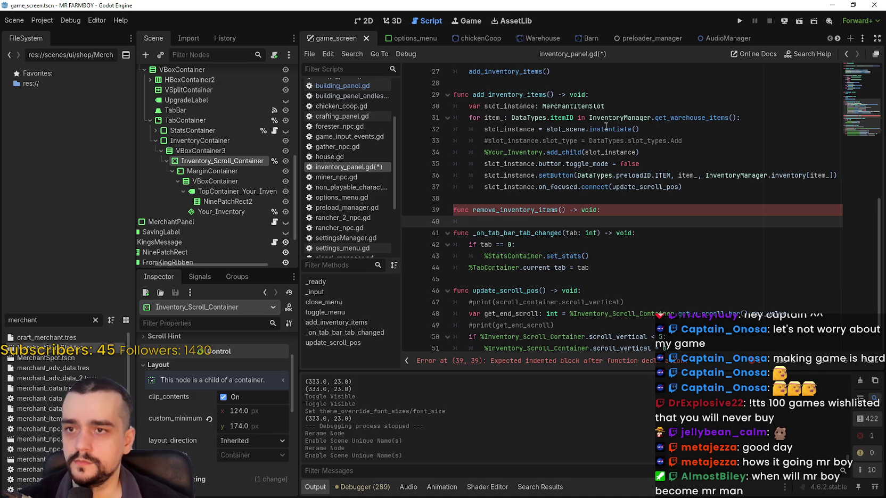
double_click(499, 152)
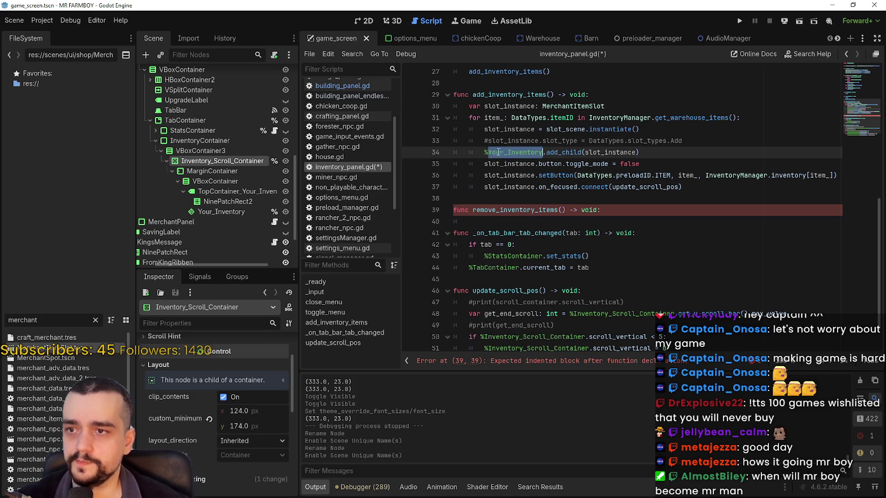
click(497, 223)
text(for c)
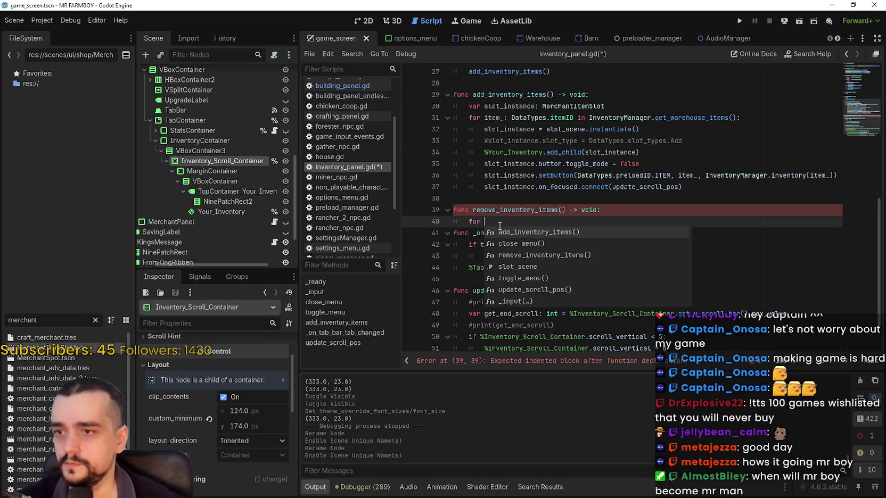
text(hild in Your_Inventory)
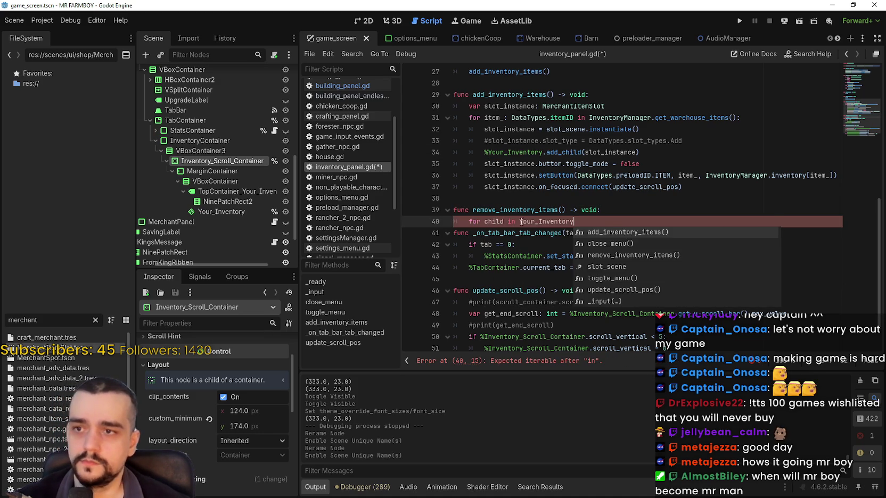
key(ctrl+v)
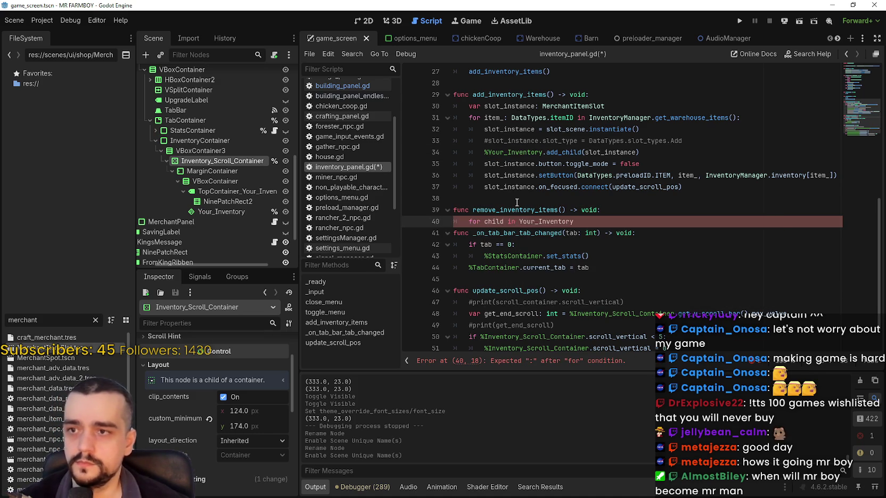
click(519, 152)
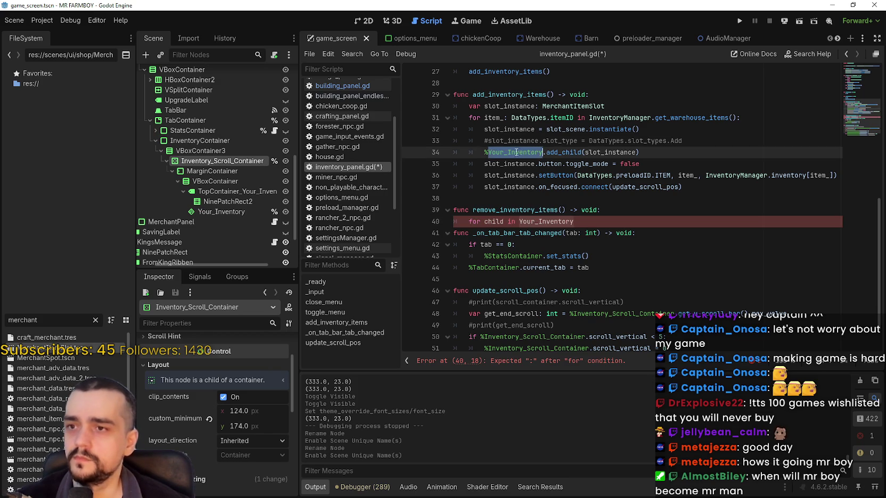
click(590, 220)
key(ctrl+v)
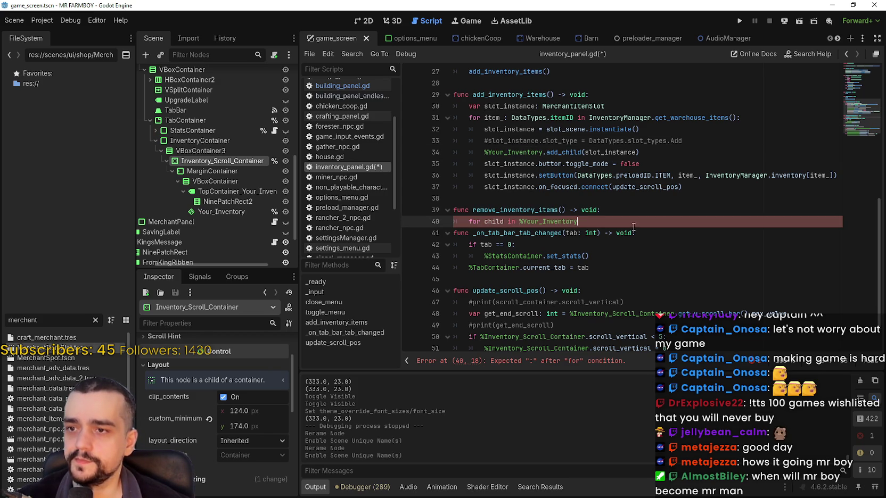
text(get_chil)
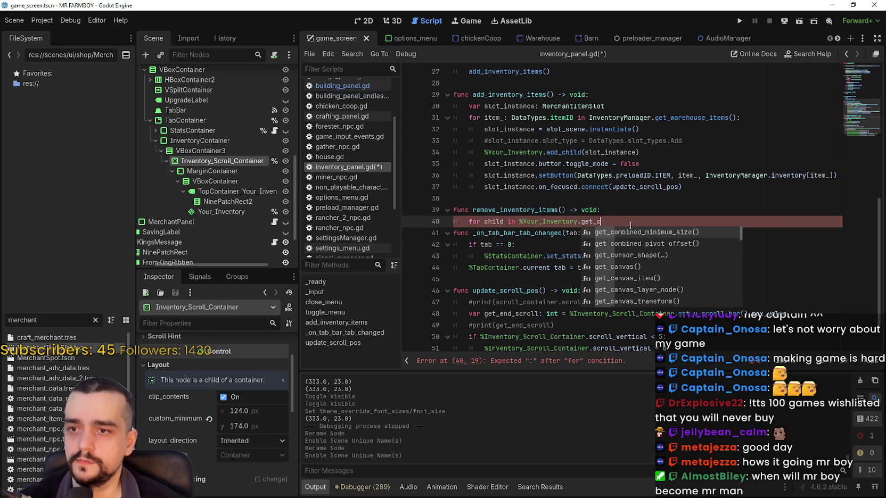
key(Down)
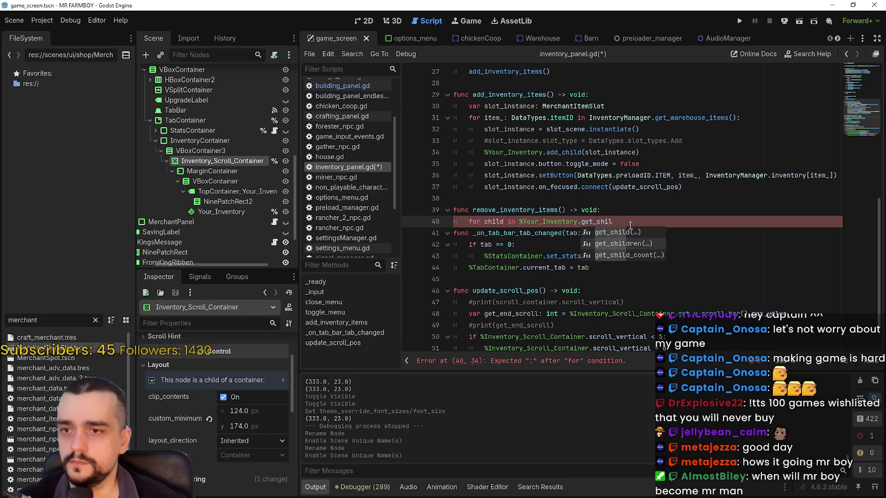
key(Return)
text(:)
- Add a queue_free() call in the loop body and open a line above it
key(Return)
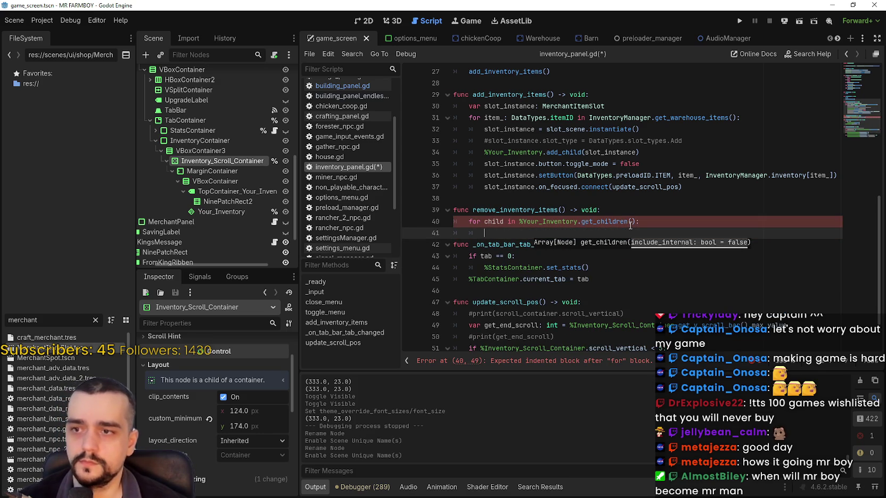
text(child.qu)
key(Return)
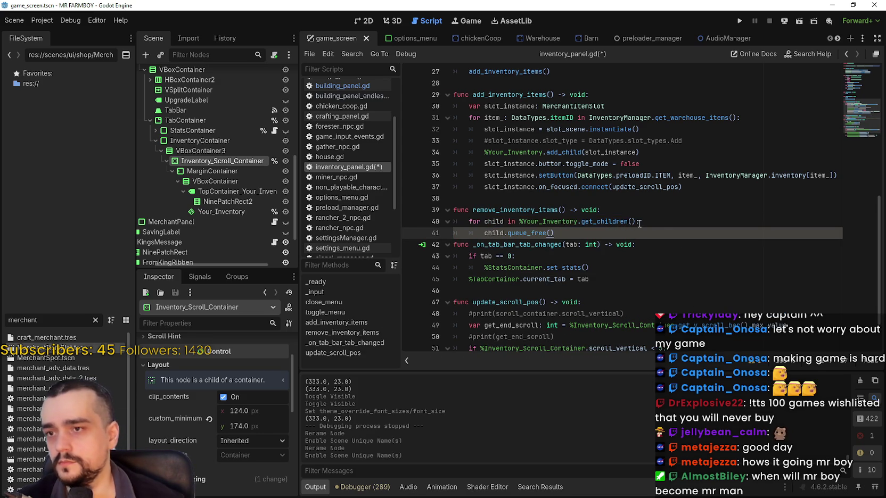
click(664, 223)
click(663, 234)
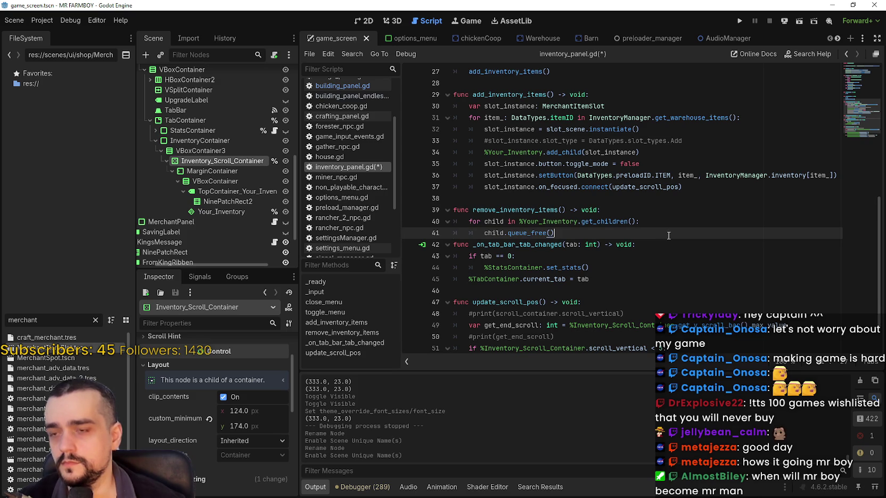
click(659, 223)
key(Return)
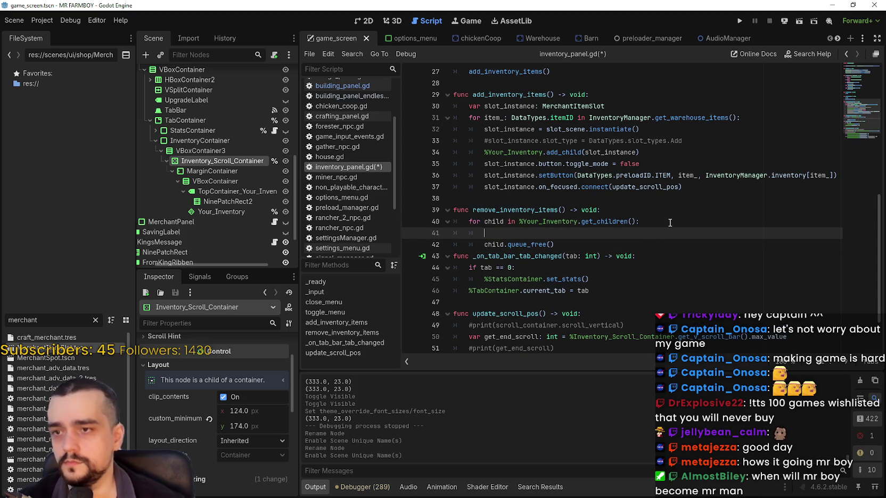
text(child.)
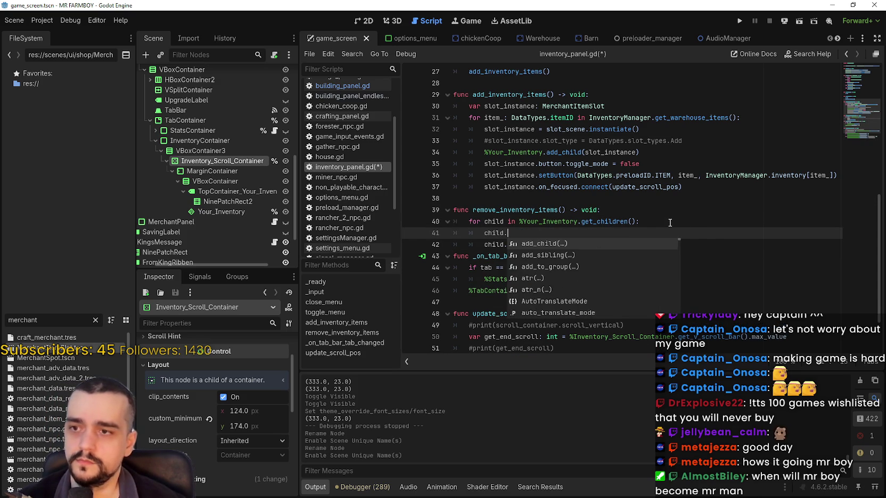
key(BackSpace)
key(BackSpace)
key(BackSpace)
text(remov)
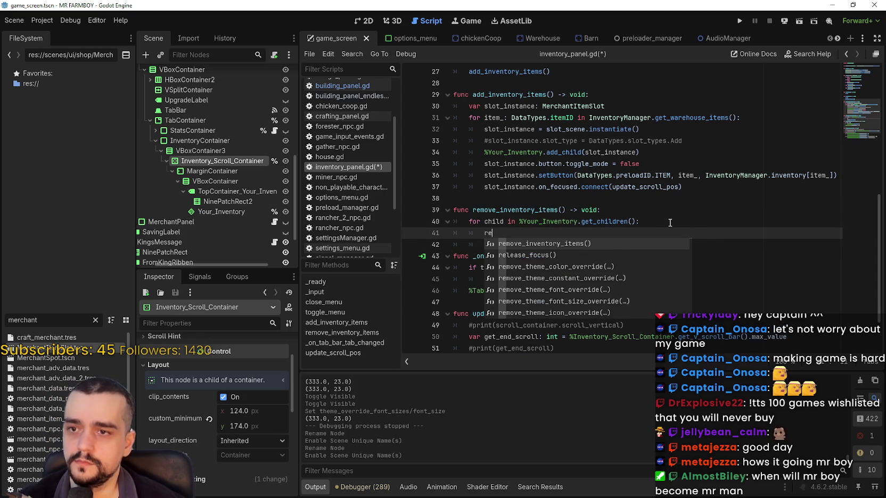
key(BackSpace)
key(BackSpace)
key(BackSpace)
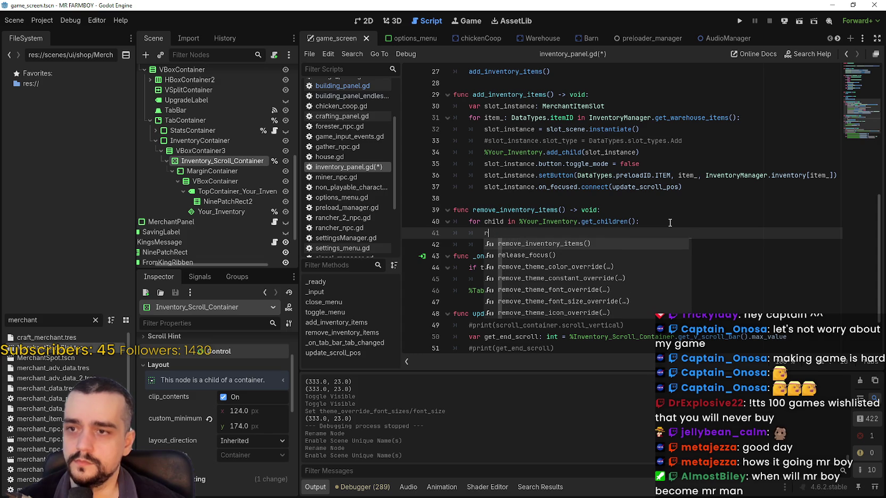
- Add %Your_Inventory.remove_child(child) before queue_free() inside the loop
drag(579, 222, 519, 222)
key(ctrl+c)
click(586, 233)
key(ctrl+v)
text(.remove)
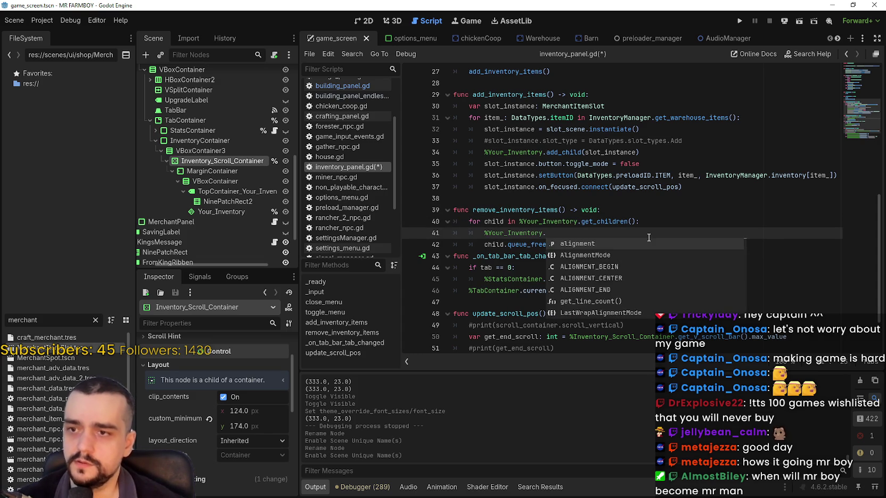
text(_chi)
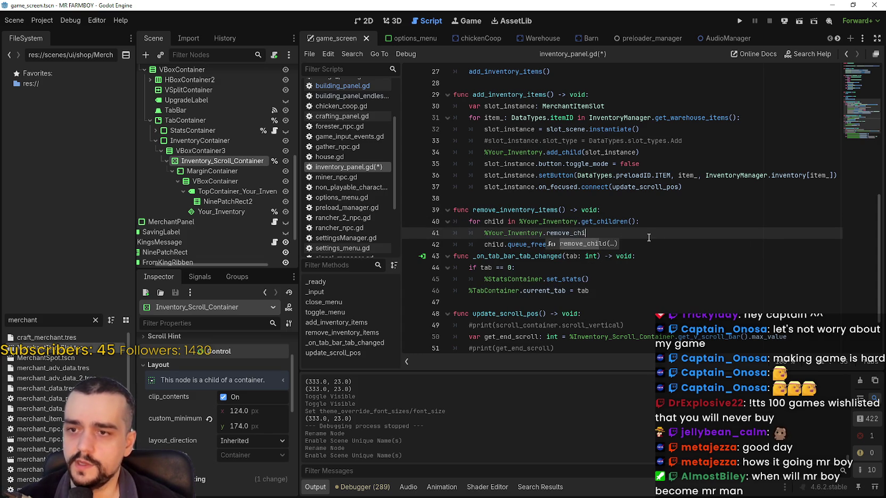
key(Return)
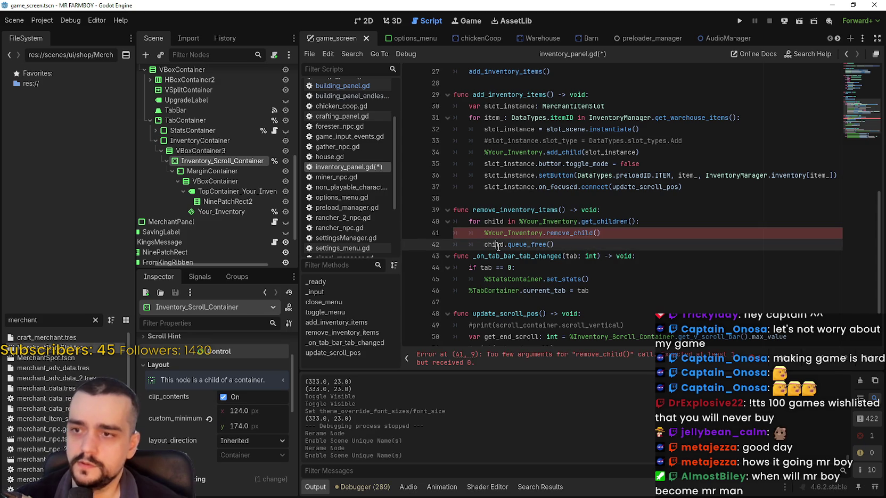
text(child)
key(Down)
key(shift+Up)
key(shift+Up)
click(583, 243)
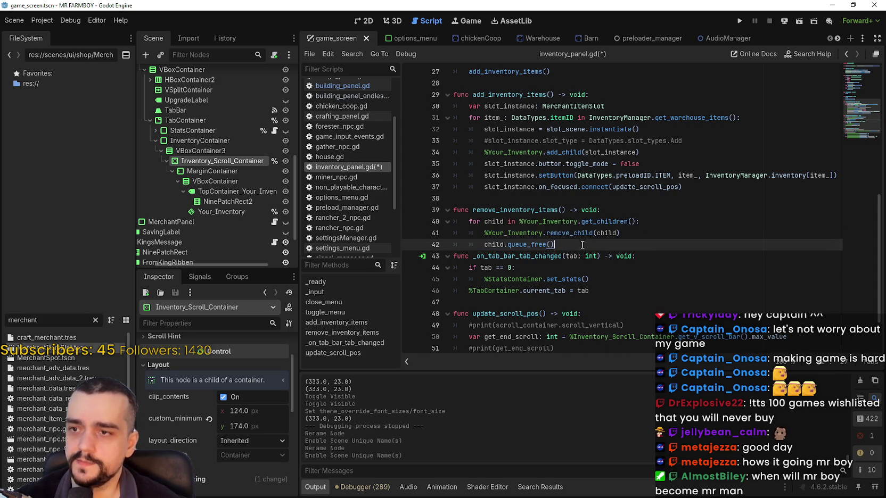
- Insert a remove_inventory_items() call in toggle_menu before add_inventory_items and save
key(Return)
click(539, 302)
key(ctrl+s)
click(524, 206)
shift+click(566, 210)
click(481, 268)
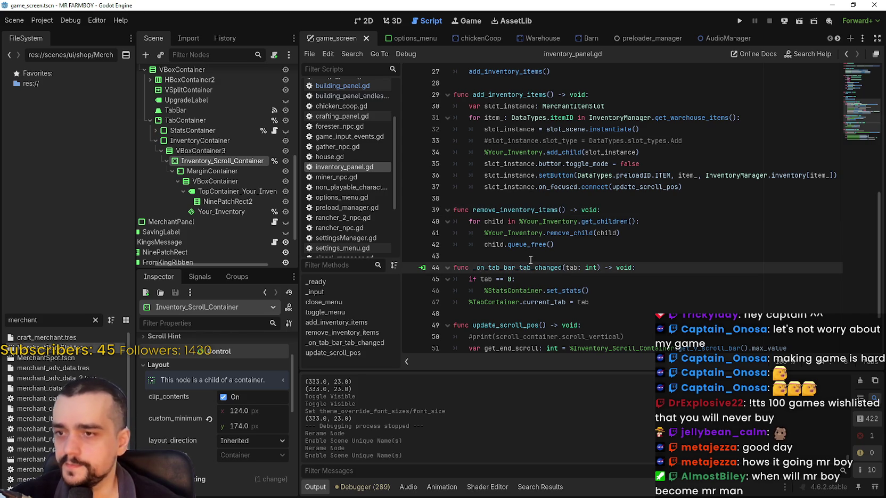
scroll(529, 258, up, 4)
click(586, 209)
key(Up)
key(Return)
key(ctrl+v)
key(ctrl+s)
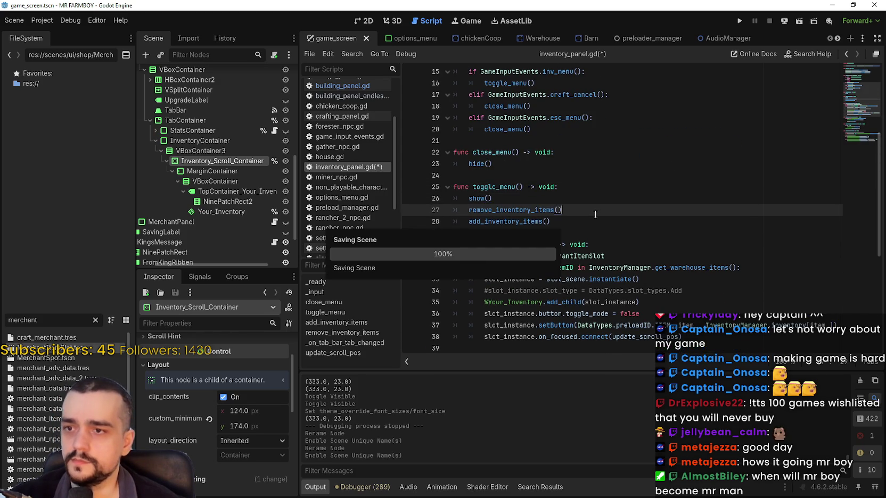
- Start an 'if %Your_Inventory.' check on a new first line of remove_inventory_items
key(Down)
scroll(591, 219, down, 2)
click(671, 296)
scroll(665, 288, down, 2)
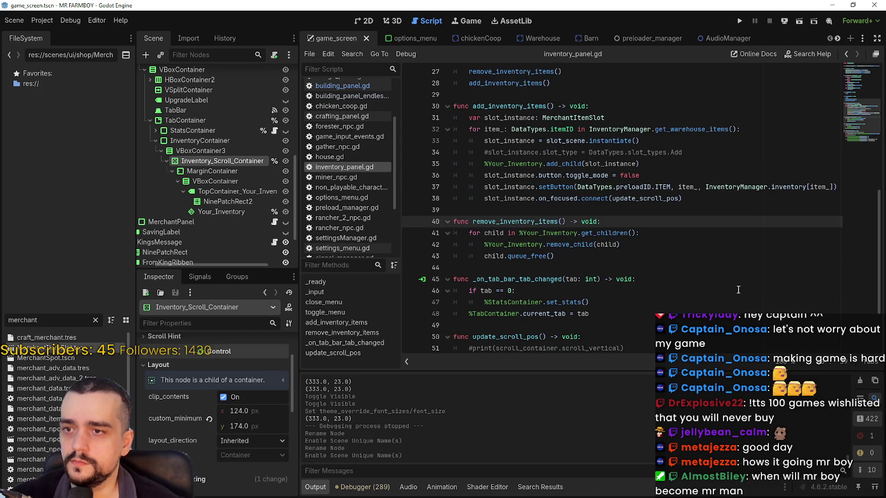
key(Return)
text(if %Your_Inventory.is_)
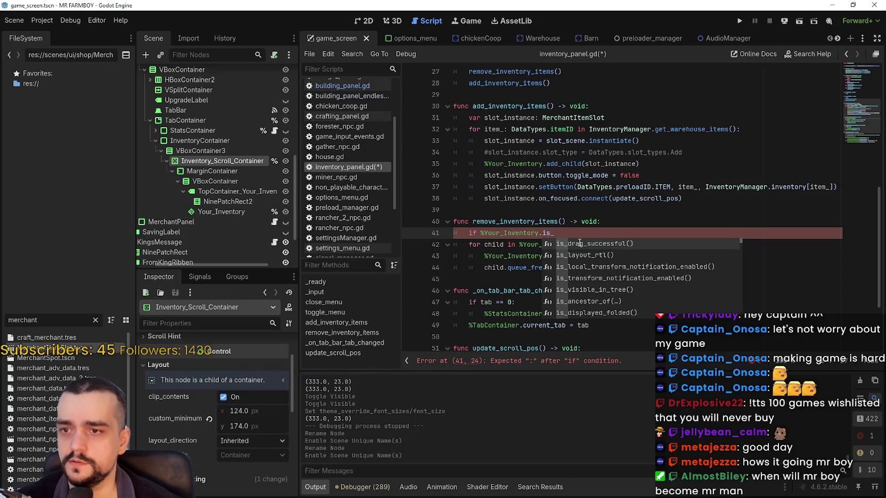
- Complete the condition as 'if %Your_Inventory.get_child_count():' and open its body line
key(BackSpace)
text(em)
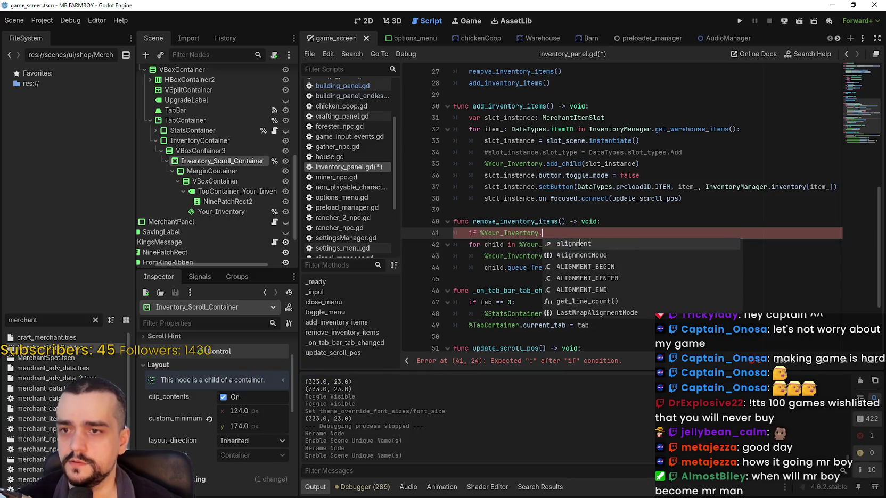
key(BackSpace)
key(BackSpace)
text(is)
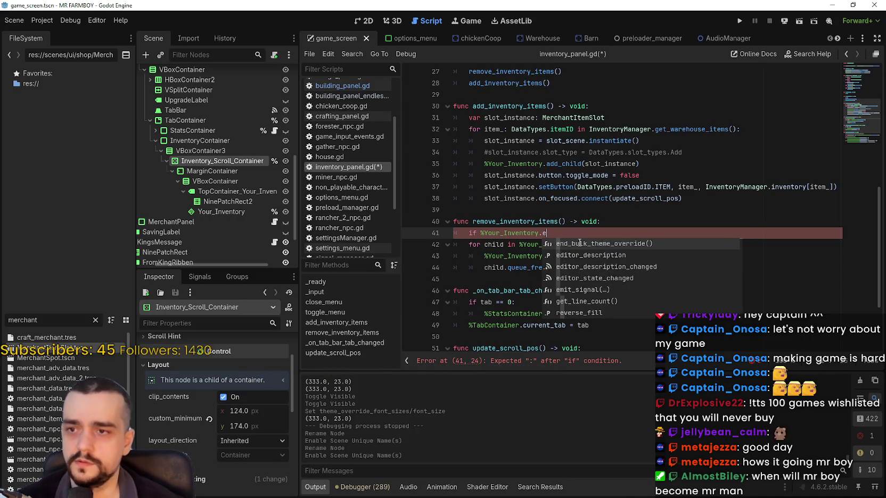
text(_)
key(BackSpace)
key(BackSpace)
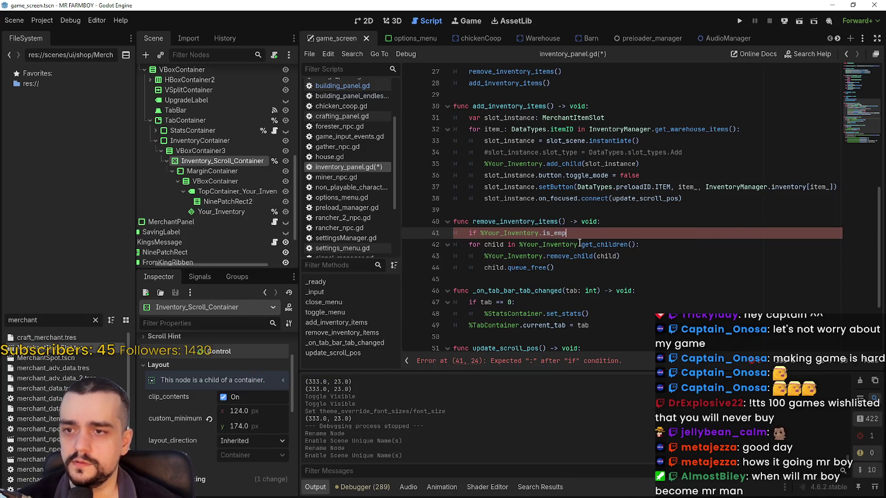
text(t_child)
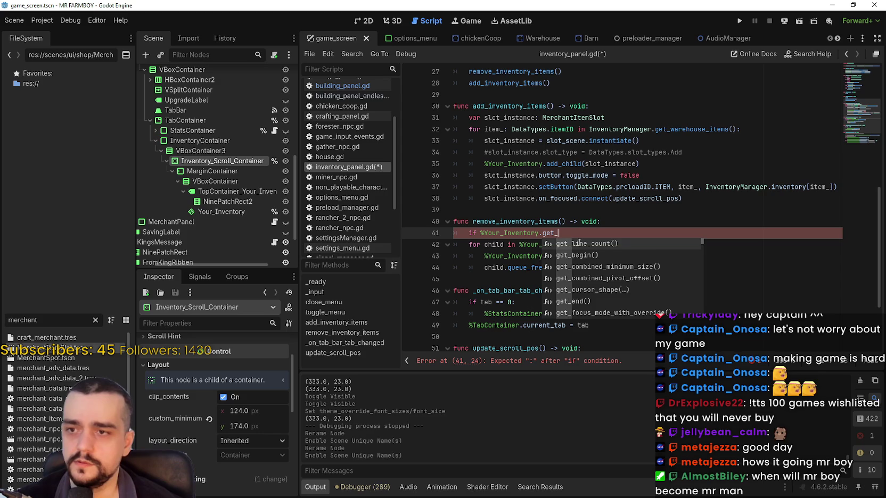
text(_)
key(Return)
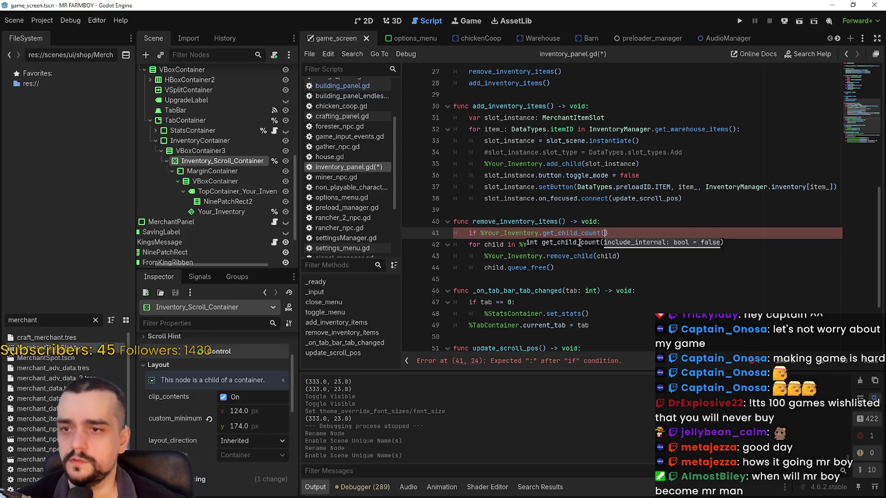
text(:)
key(Return)
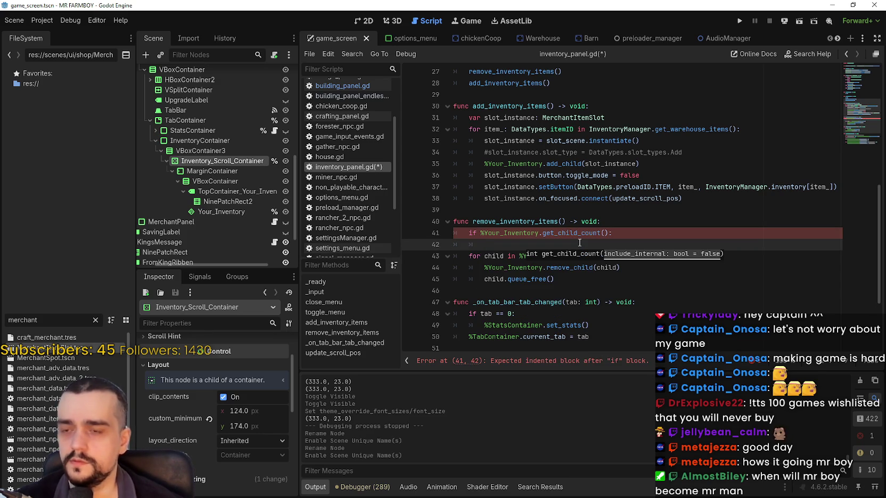
- Remove the stray character after get_child_count() and return to the empty if body
click(608, 233)
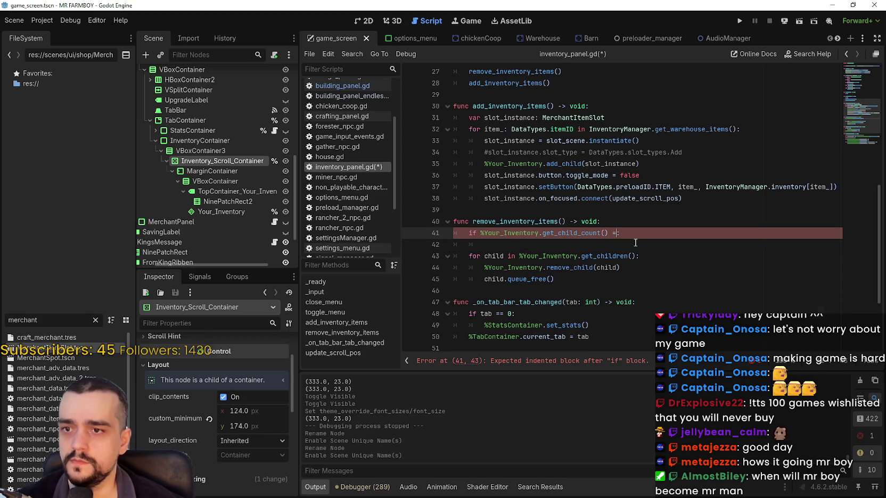
key(BackSpace)
key(BackSpace)
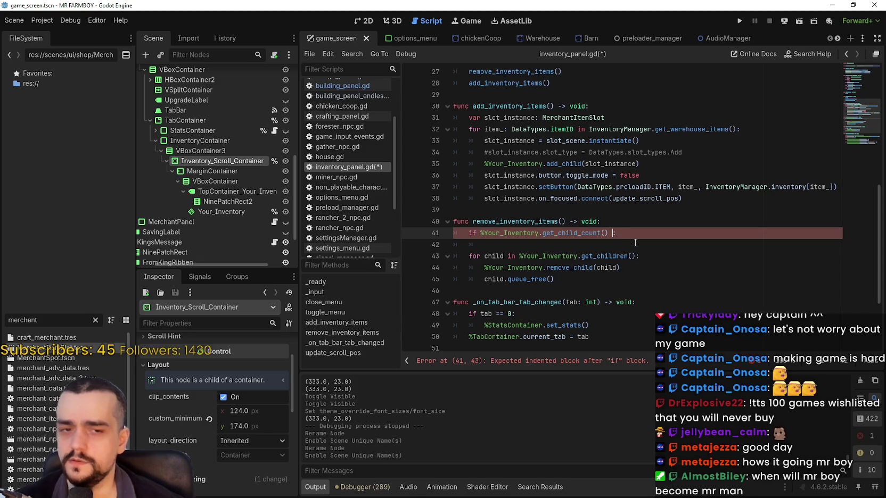
text(:)
click(557, 241)
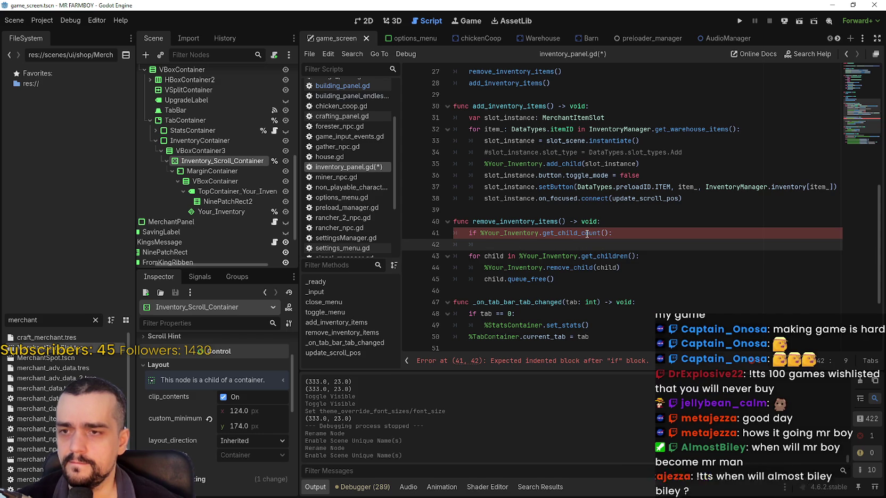
mouse_move(587, 234)
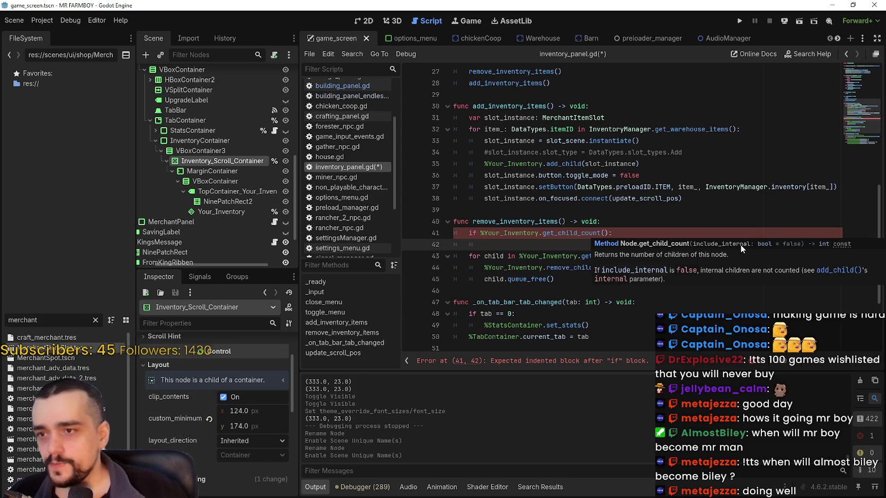
scroll(551, 154, down, 2)
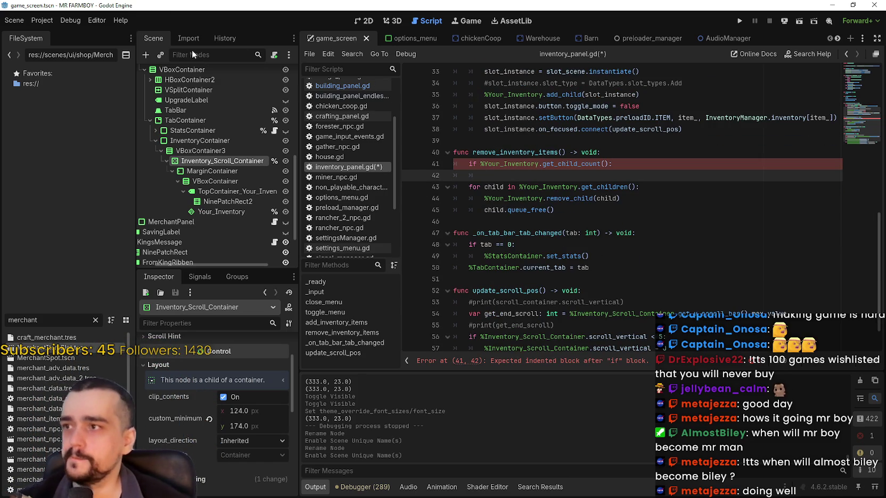
- Try the size property in line 41's condition, then delete it again
double_click(577, 167)
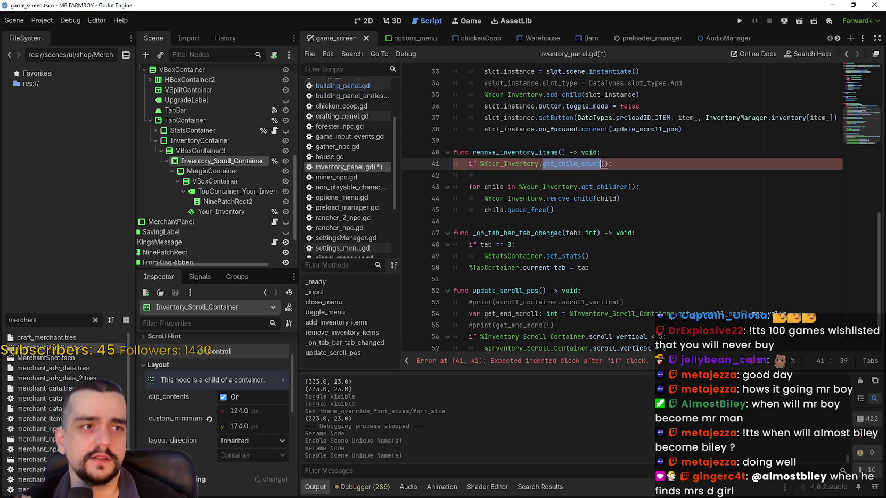
click(654, 170)
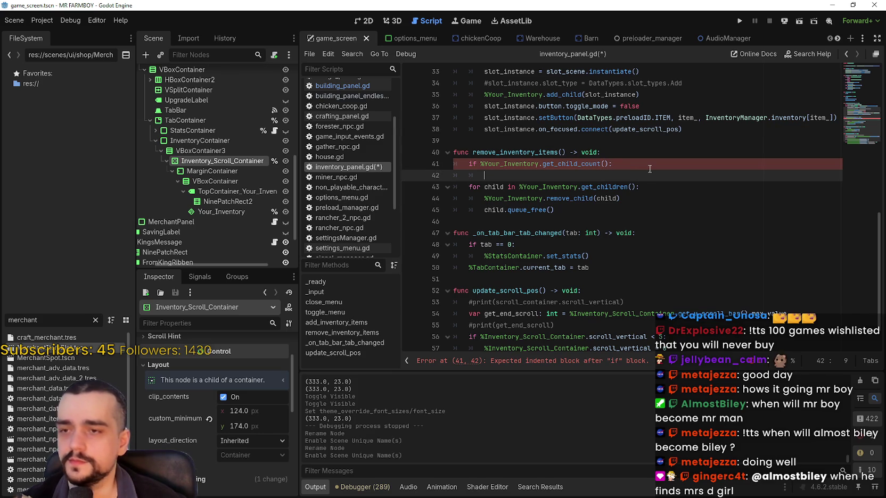
drag(543, 164, 609, 164)
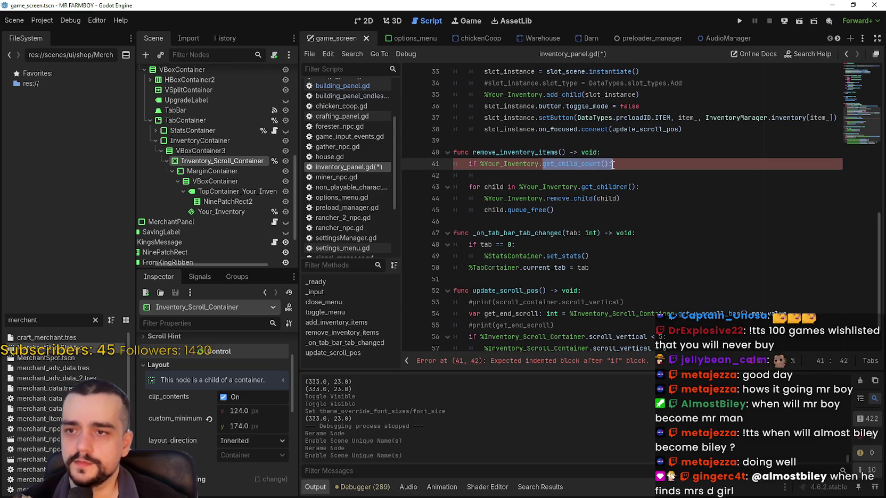
text(size)
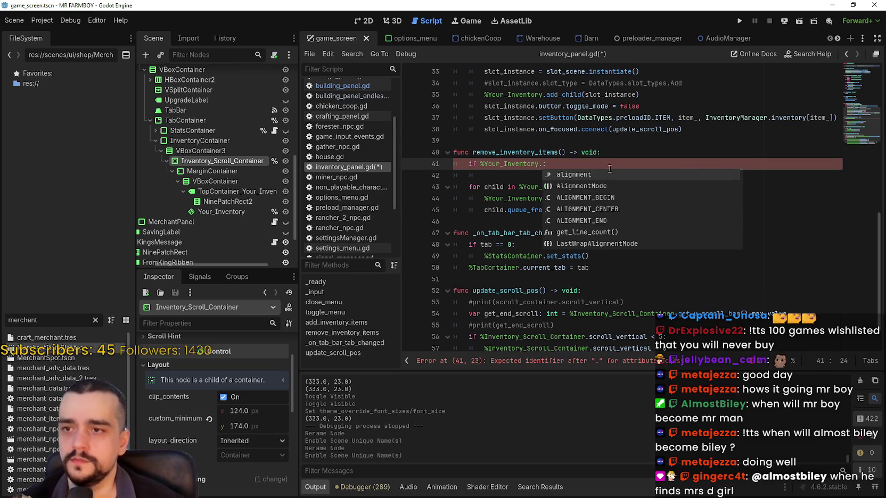
key(Escape)
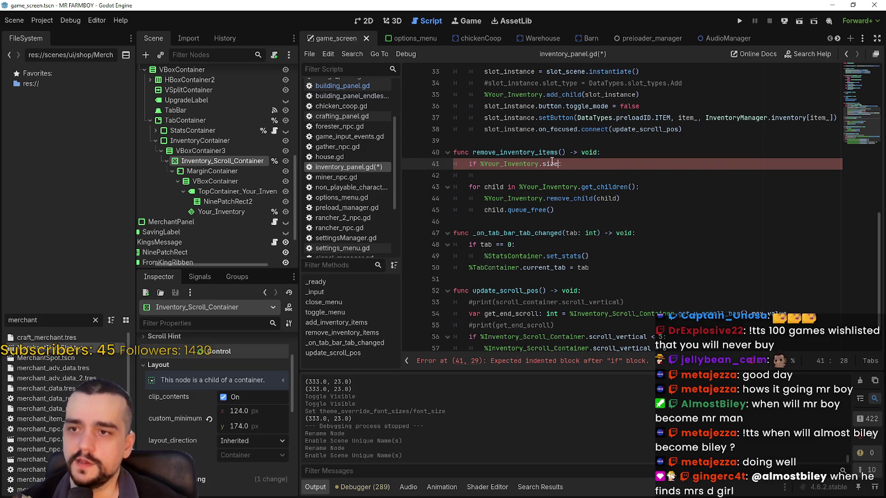
mouse_move(552, 160)
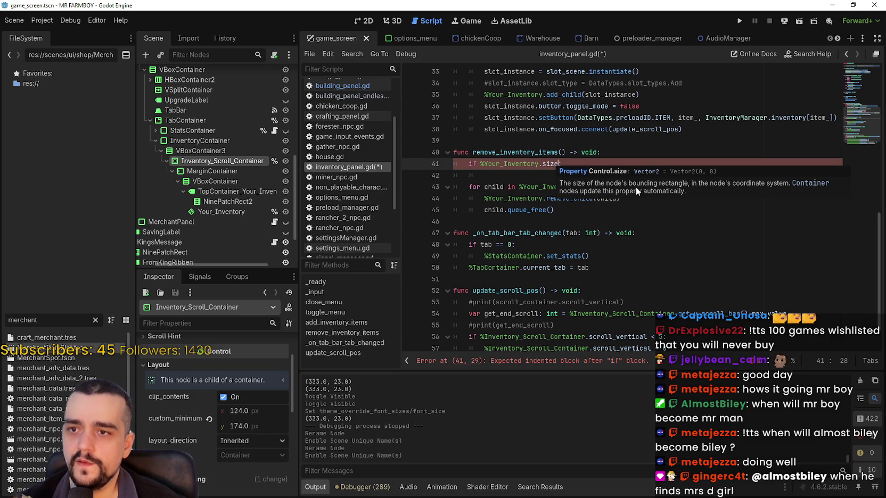
click(500, 163)
drag(547, 163, 558, 158)
key(BackSpace)
key(BackSpace)
- Put %Your_Inventory.get_child_count() into the line 41 condition
text(get_)
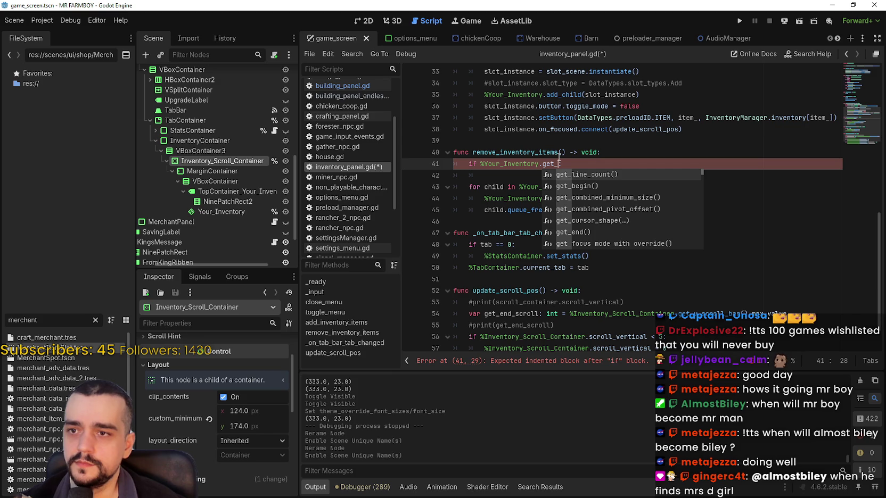
key(Return)
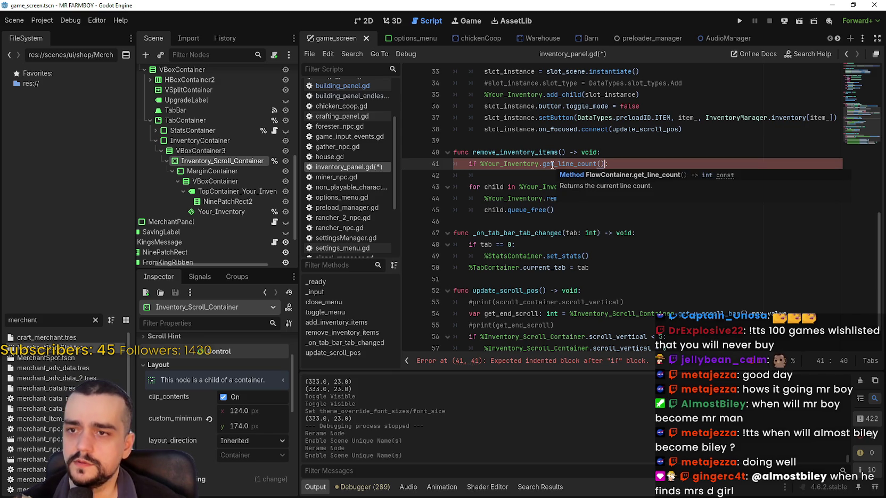
key(Left)
key(Left)
key(ctrl+BackSpace)
text(get_chi)
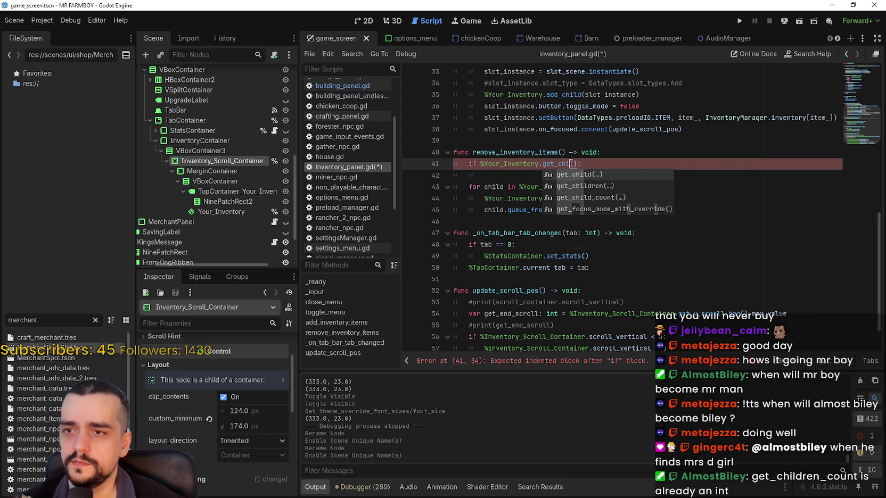
key(Right)
key(BackSpace)
key(BackSpace)
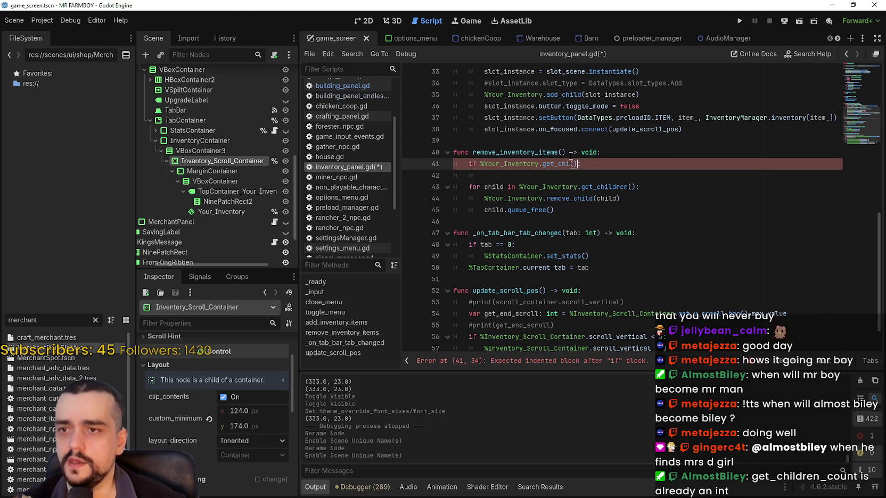
text(ild)
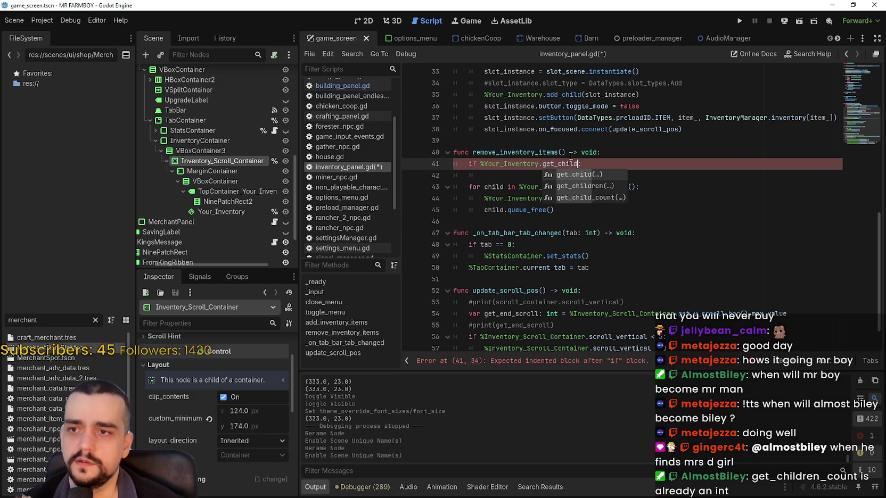
key(Down)
key(Down)
key(Return)
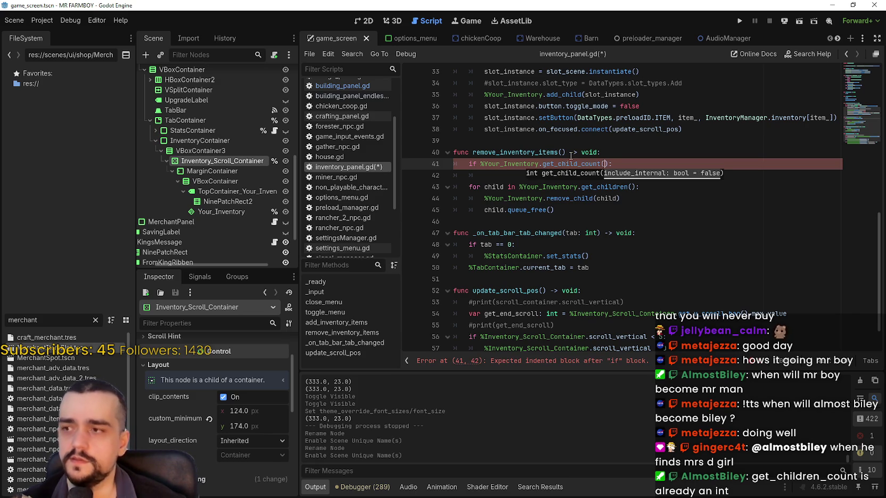
- Complete the check as '<= 0' and add return on line 42
click(215, 212)
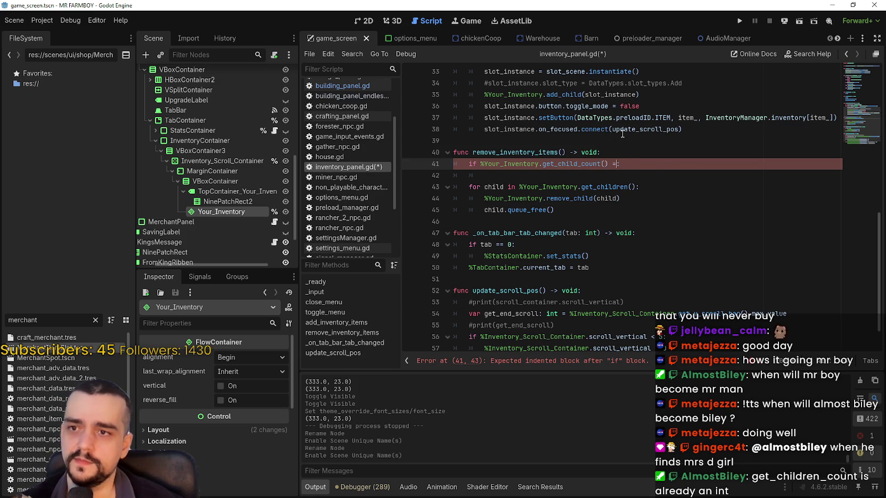
text(= 0:)
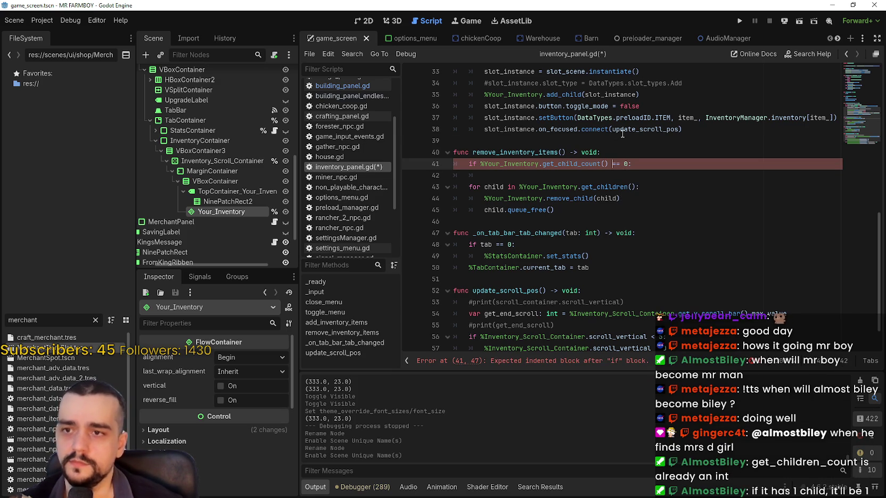
key(BackSpace)
text(<)
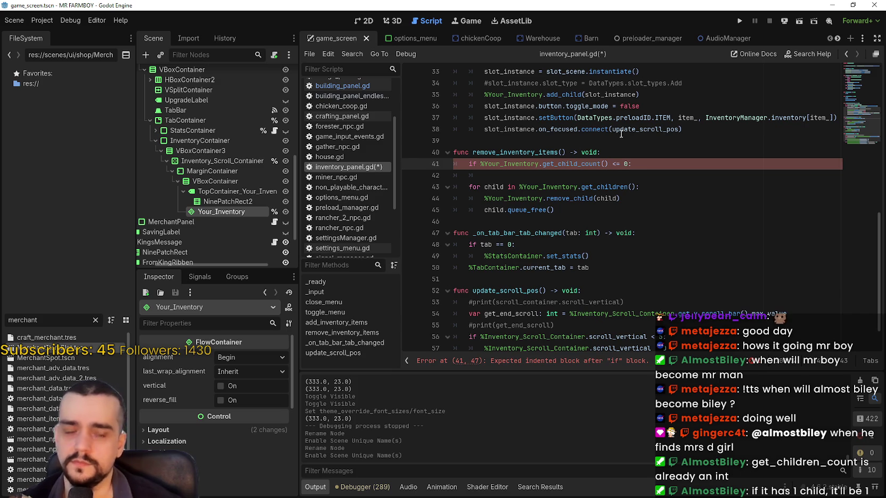
click(570, 174)
text(return)
- Save inventory_panel.gd and the scene, then run the project to test
key(ctrl+s)
mouse_move(473, 152)
mouse_down()
mouse_move(597, 152)
mouse_move(567, 153)
mouse_up()
scroll(534, 210, up, 3)
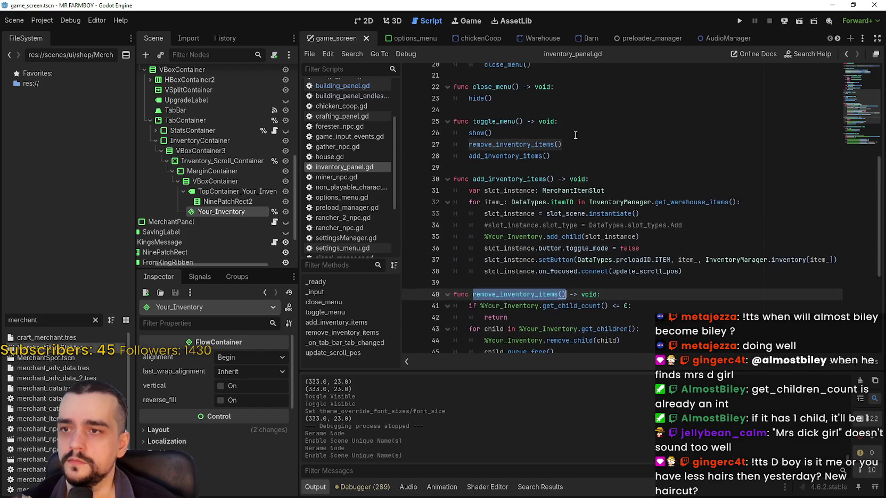
scroll(530, 185, down, 3)
click(530, 183)
key(ctrl+s)
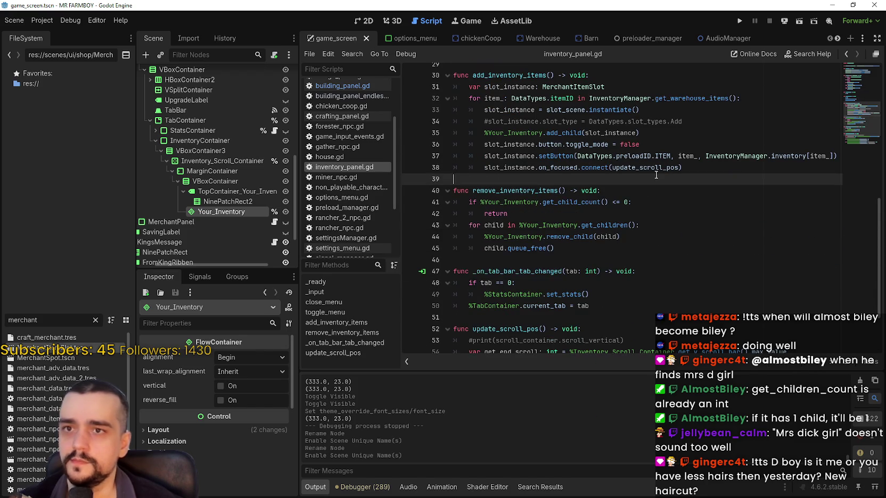
scroll(532, 187, down, 2)
click(637, 192)
click(740, 21)
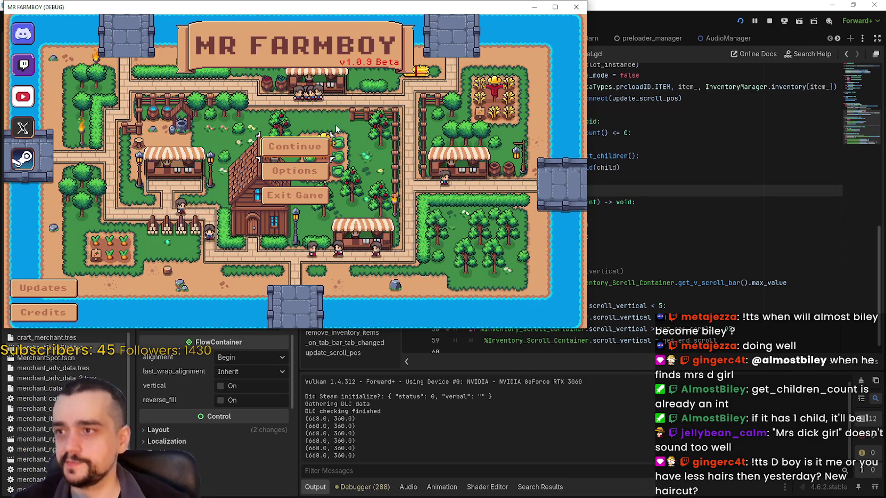
- Load Save 7 (Normal) from the save list and move the game window aside
click(312, 168)
scroll(257, 196, down, 5)
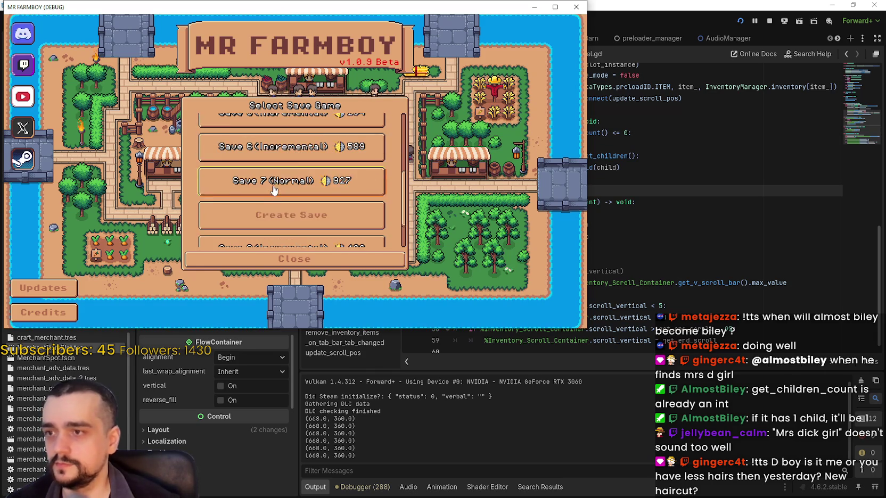
click(257, 187)
click(257, 191)
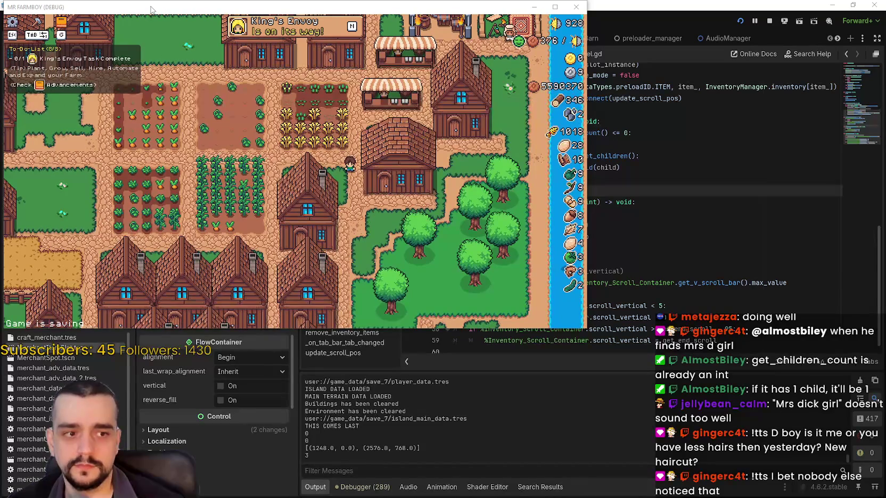
drag(152, 9, 326, 22)
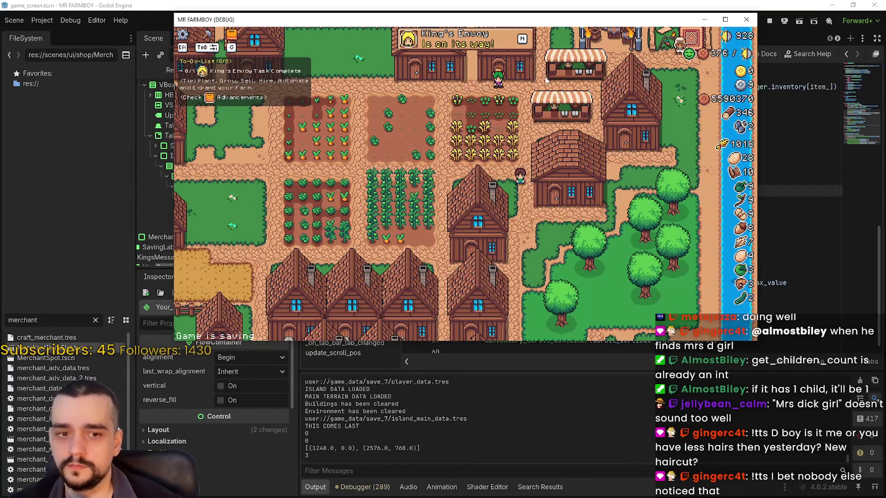
- Close the Advancements panel and maximize the game window
key(g)
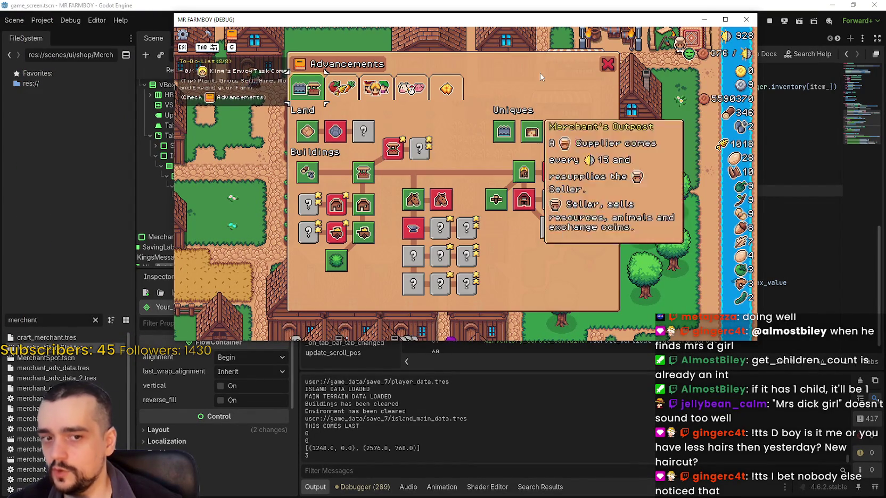
click(608, 64)
click(726, 19)
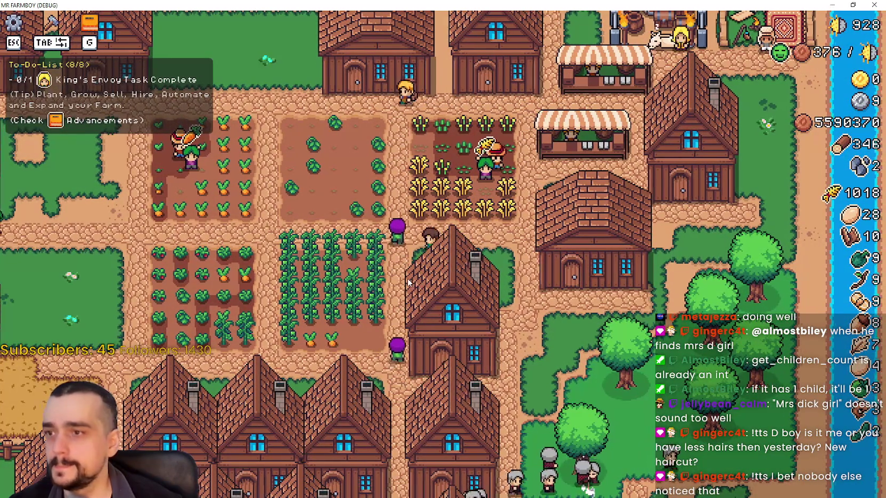
- Bring up the Stats & Inventory panel and switch to its player stats page
key(Tab)
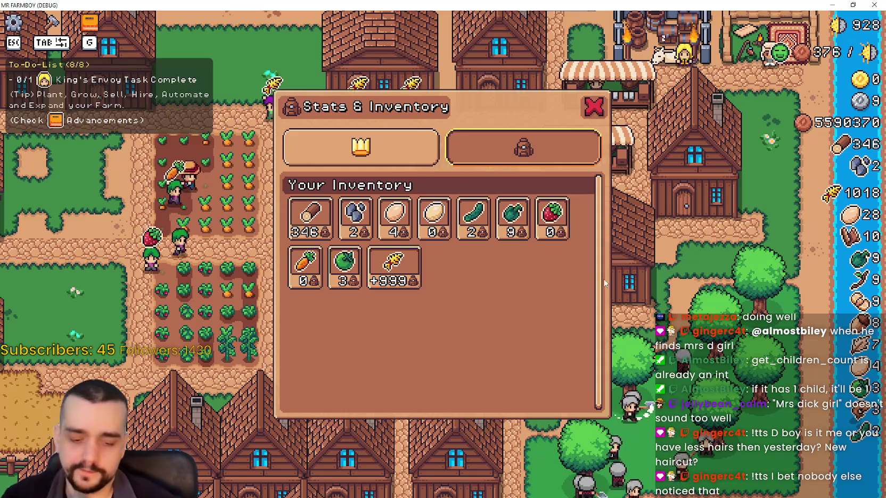
key(Tab)
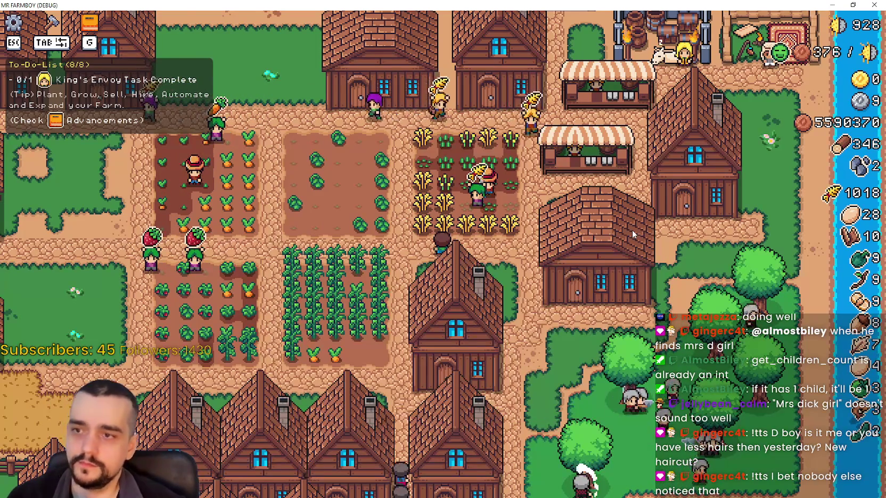
key(Tab)
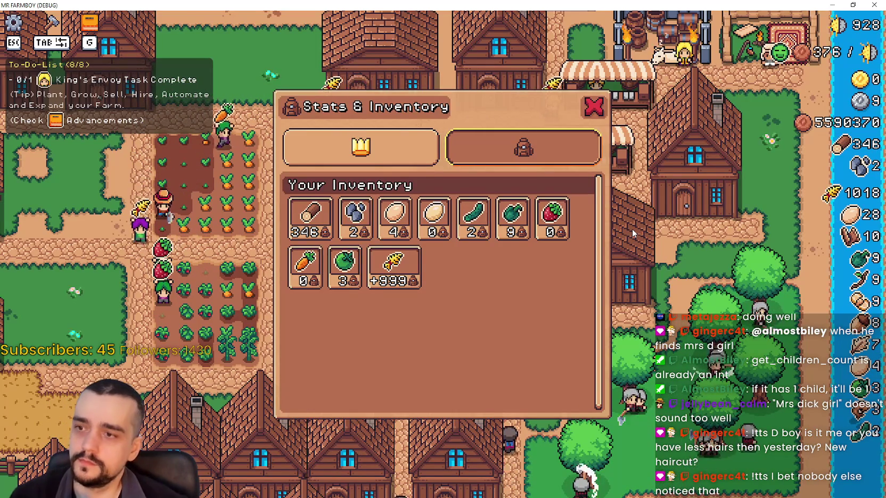
key(Tab)
key(Tab)
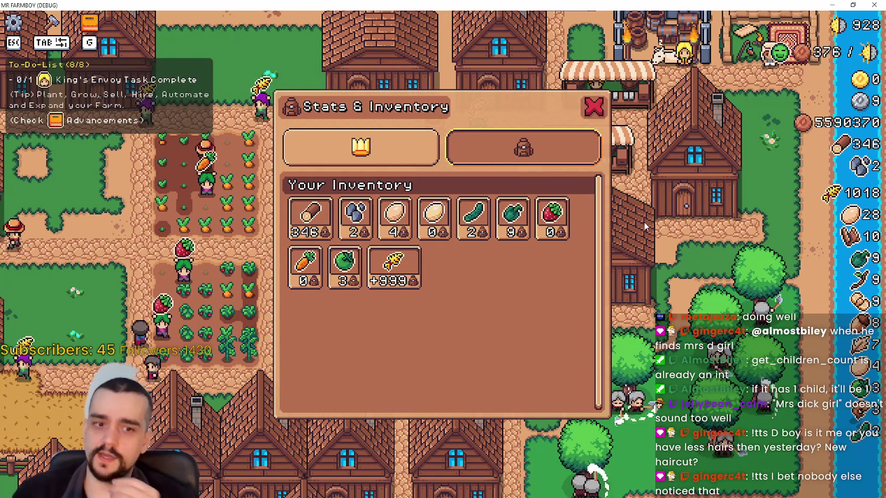
mouse_move(307, 213)
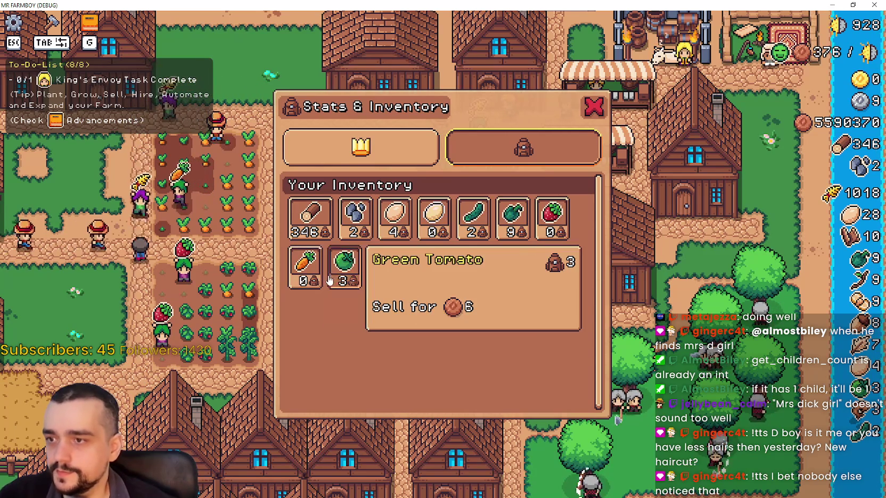
mouse_move(552, 215)
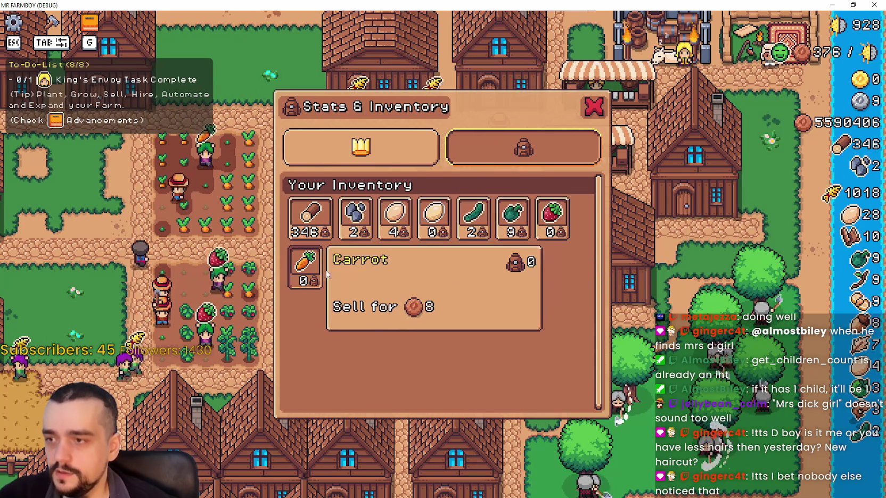
mouse_move(349, 211)
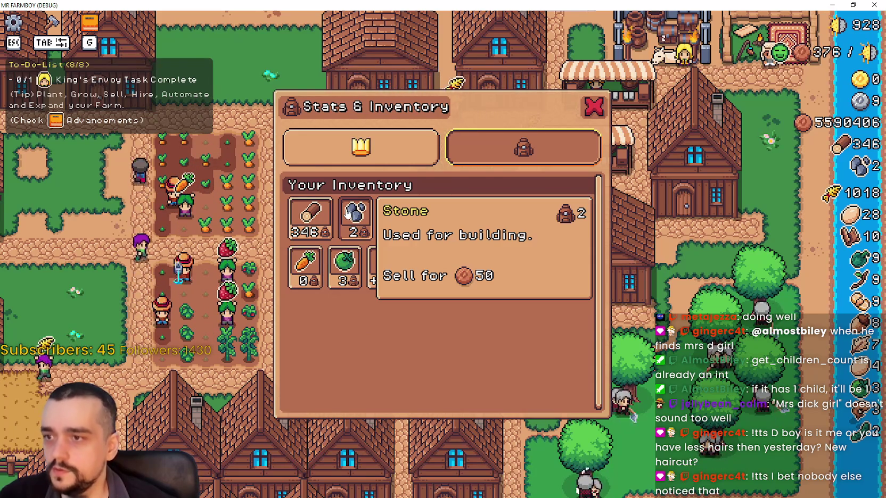
mouse_move(471, 219)
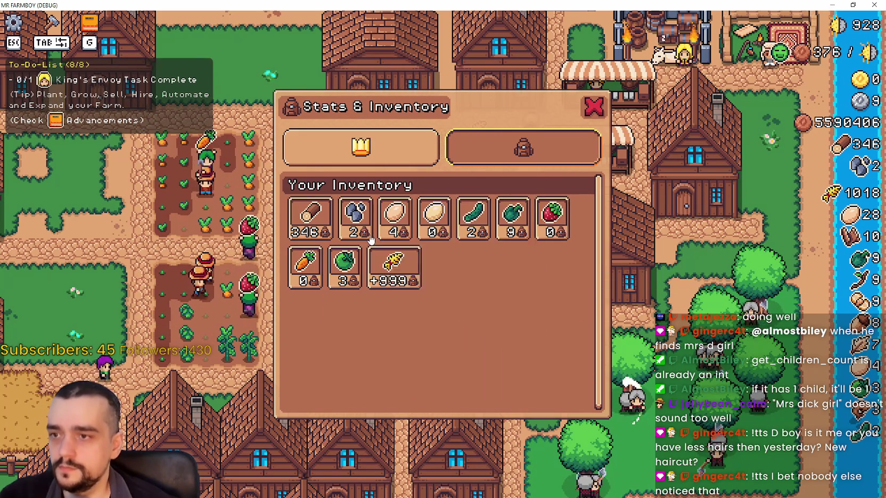
mouse_move(491, 230)
mouse_move(522, 229)
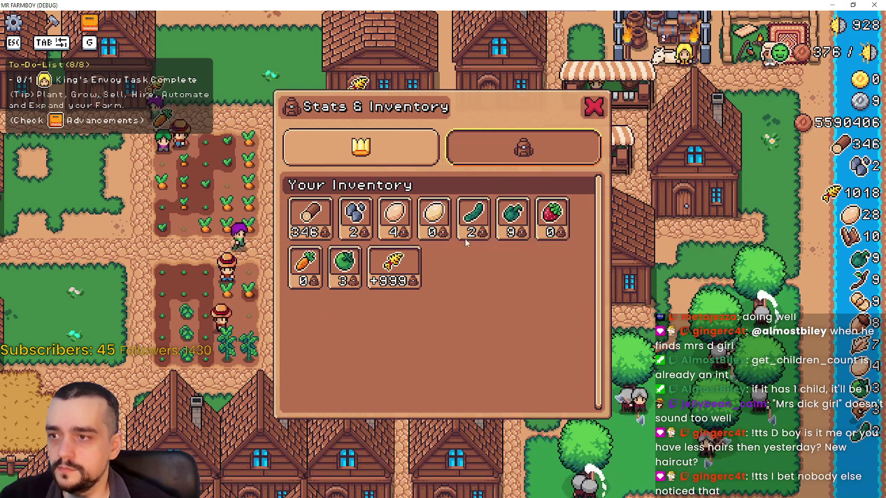
click(417, 161)
scroll(509, 182, down, 3)
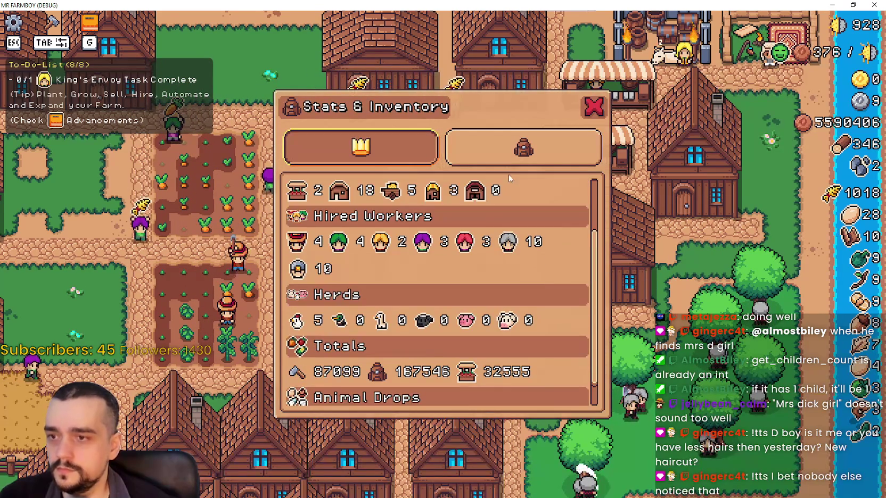
scroll(509, 272, down, 2)
scroll(508, 254, up, 3)
click(523, 148)
click(387, 149)
click(469, 155)
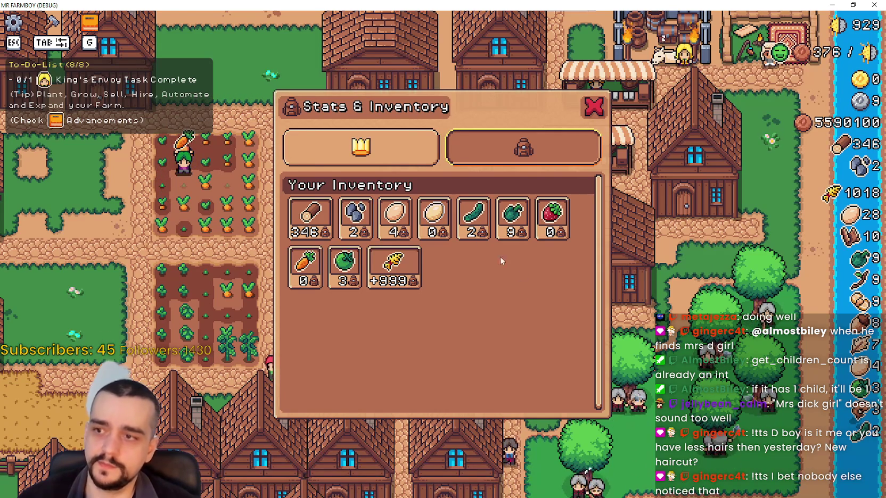
mouse_move(341, 211)
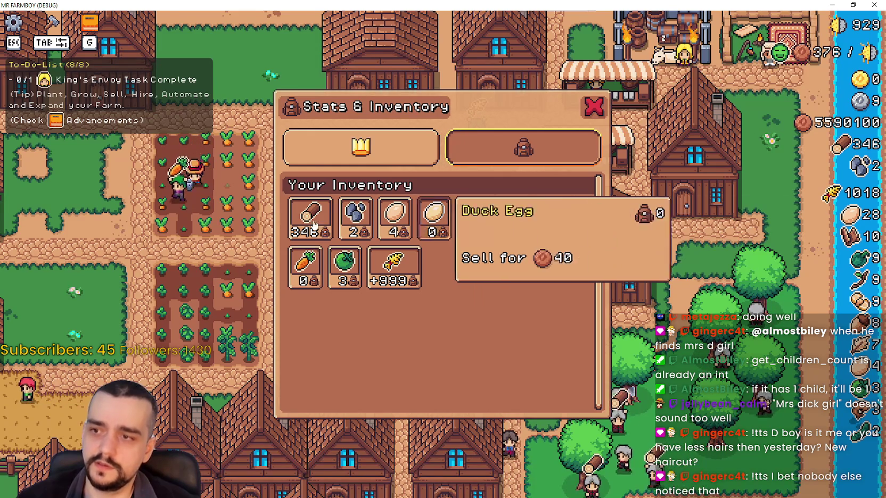
mouse_move(491, 230)
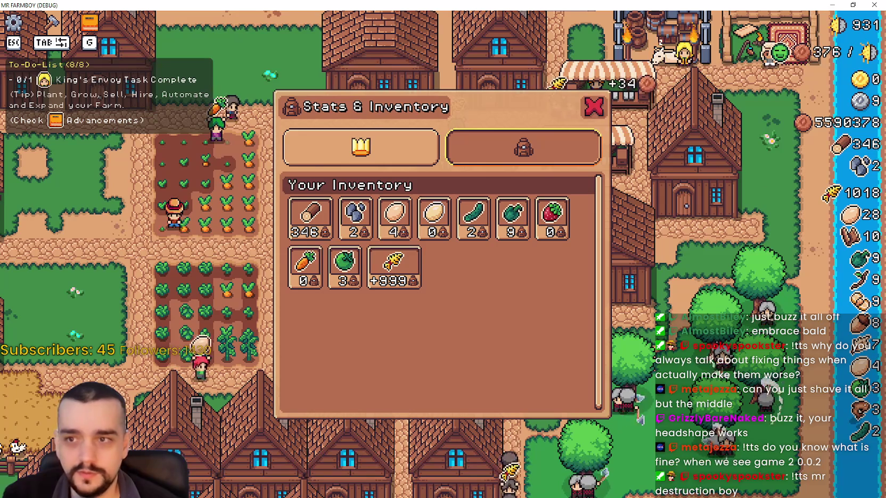
- Restore the maximized Mr Farmboy window so the Godot editor shows behind it
click(852, 4)
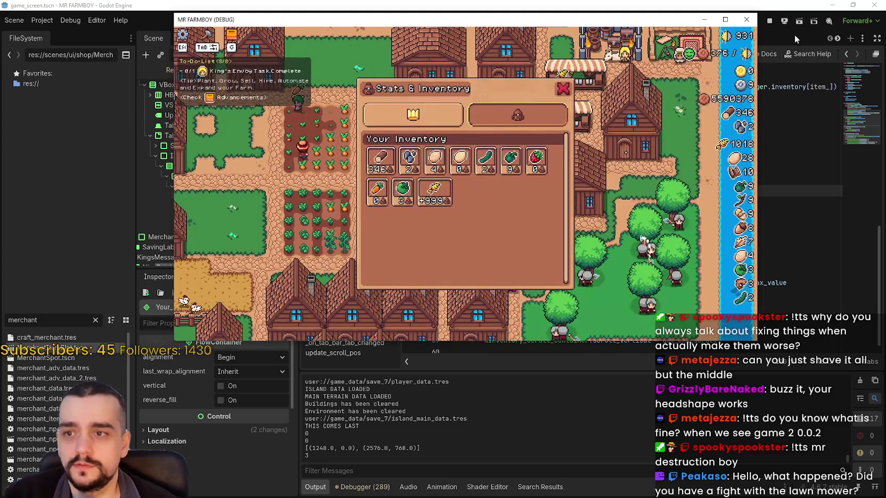
- Stop the running game and return to the scene tree
click(769, 21)
click(609, 242)
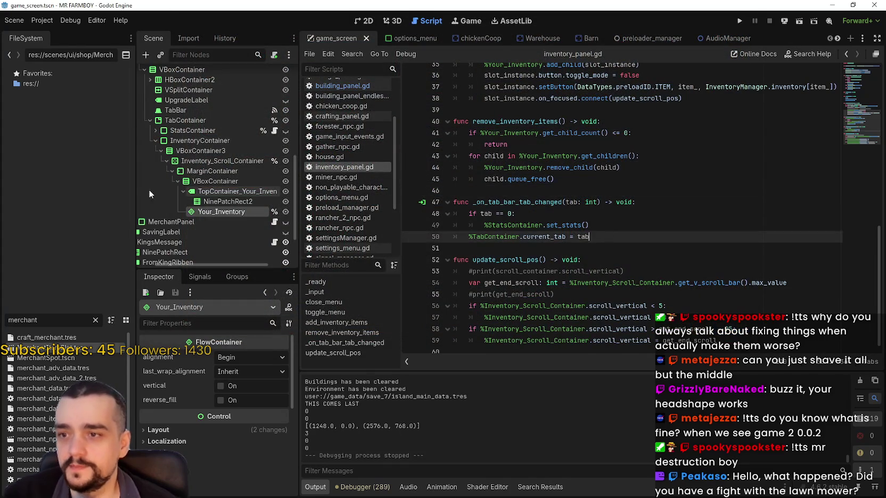
scroll(149, 190, up, 2)
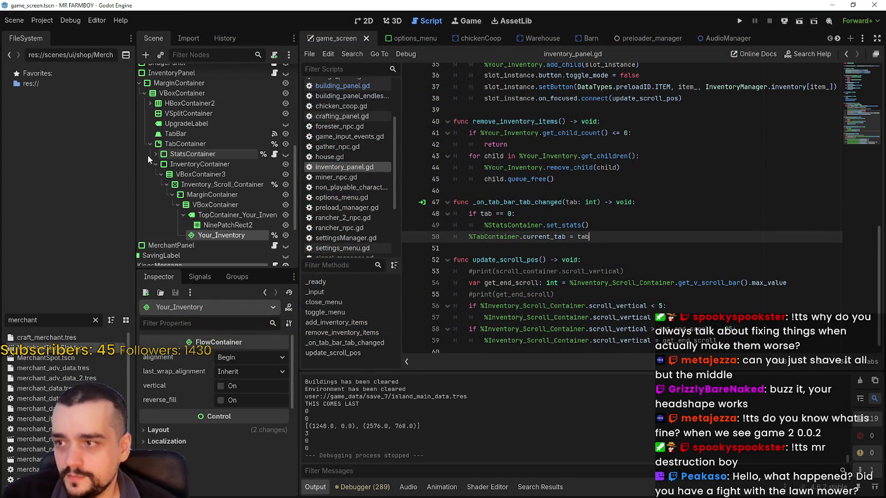
scroll(160, 149, up, 3)
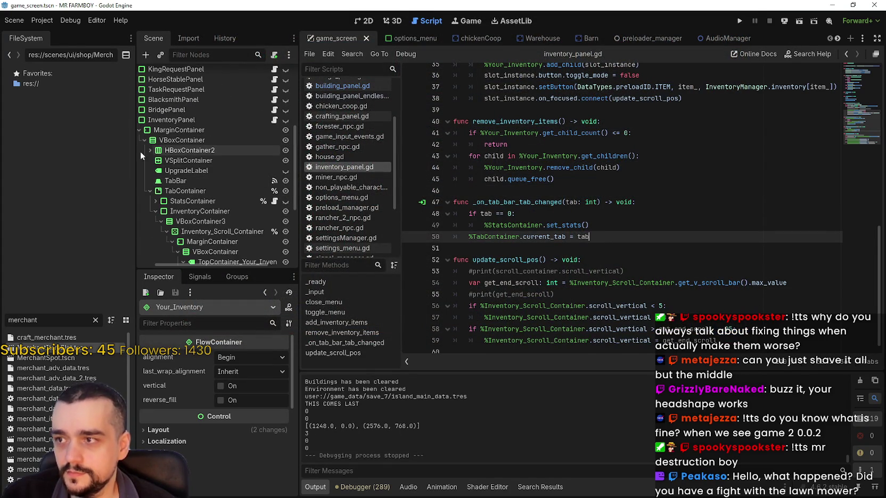
- Connect closeButton's pressed() signal to _on_close_button_pressed on InventoryPanel
click(150, 150)
click(210, 199)
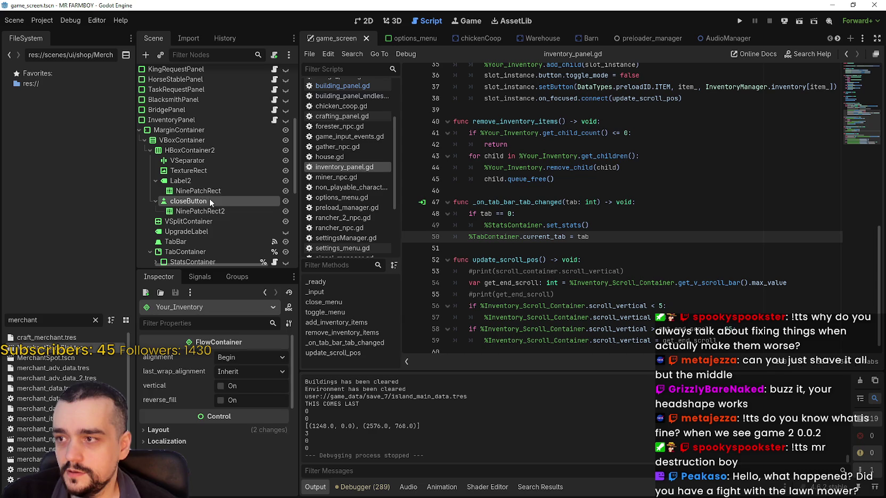
click(201, 276)
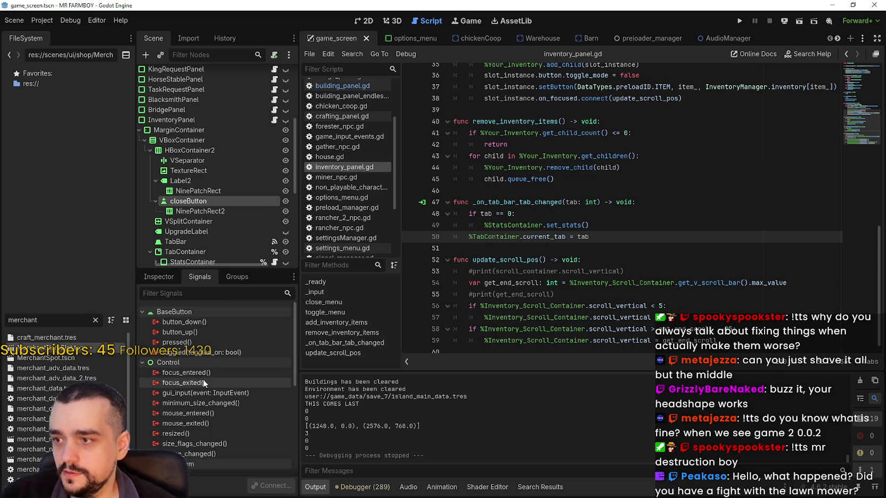
double_click(177, 341)
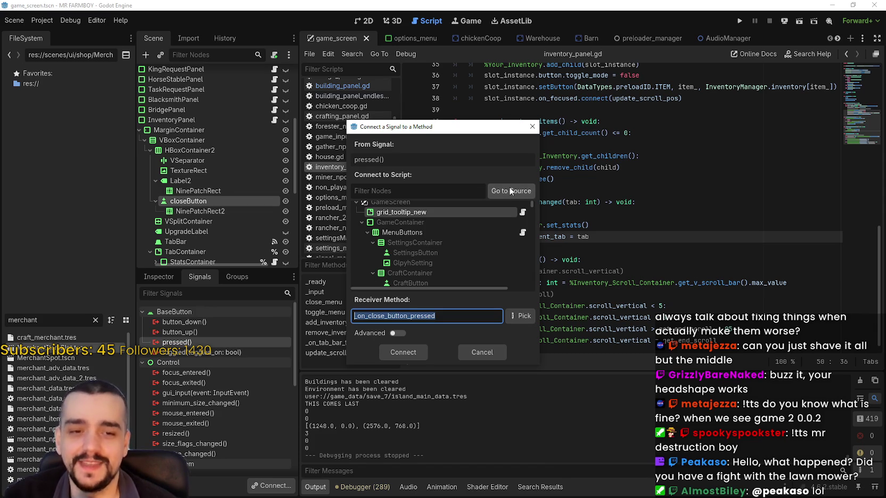
click(519, 192)
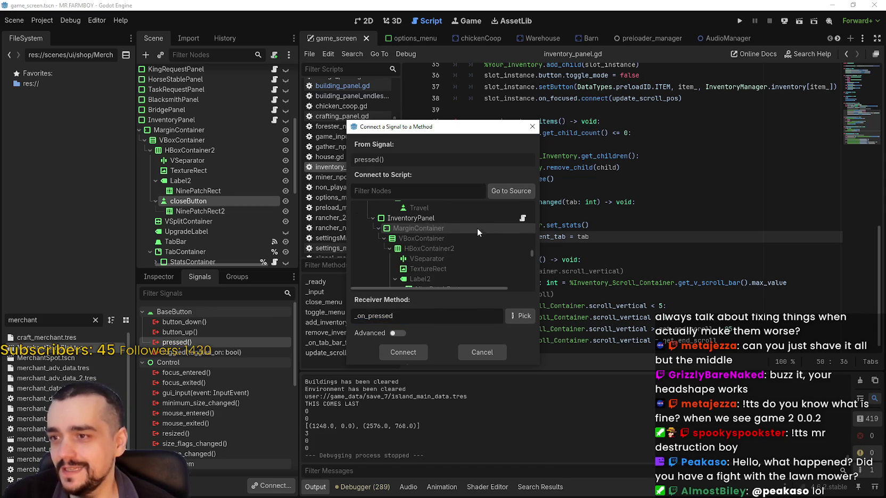
click(403, 353)
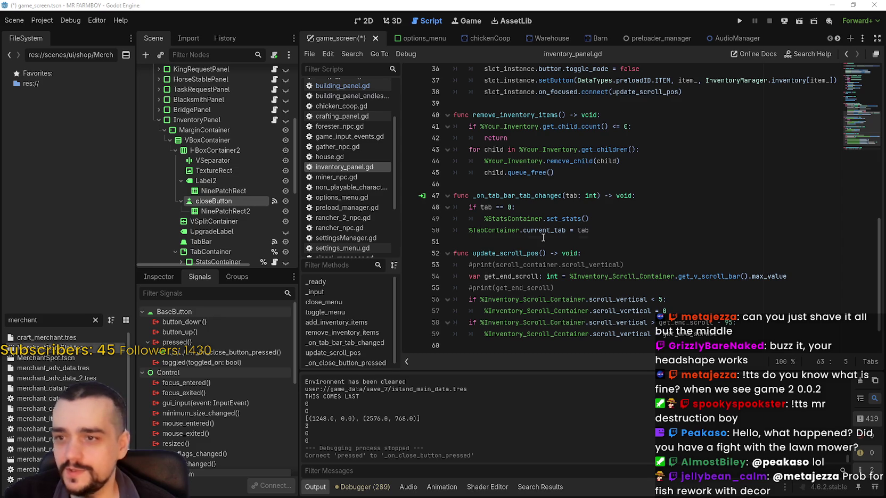
- Replace the new handler's placeholder pass with a close_menu() call
key(ctrl+z)
scroll(549, 229, down, 4)
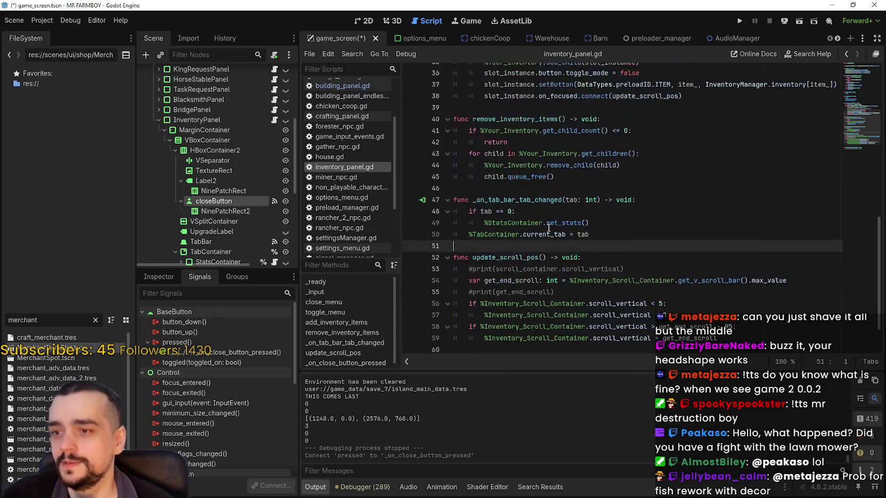
drag(602, 337, 469, 336)
scroll(586, 266, up, 9)
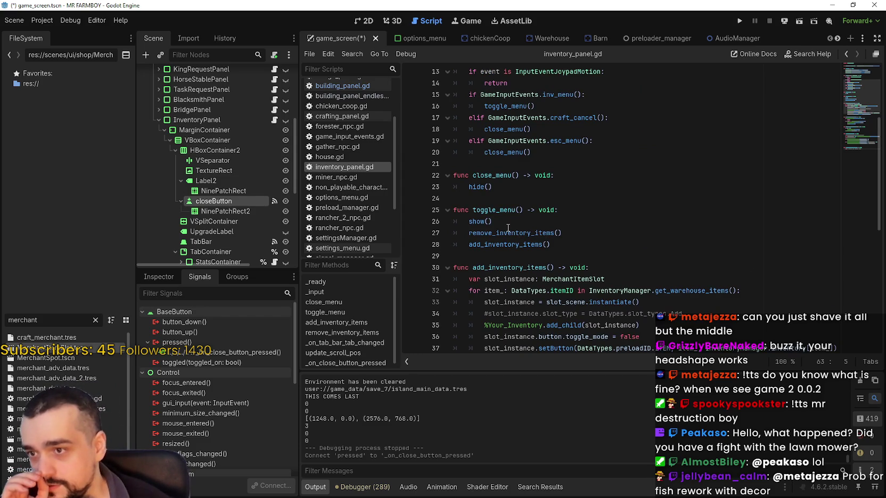
drag(469, 233, 620, 234)
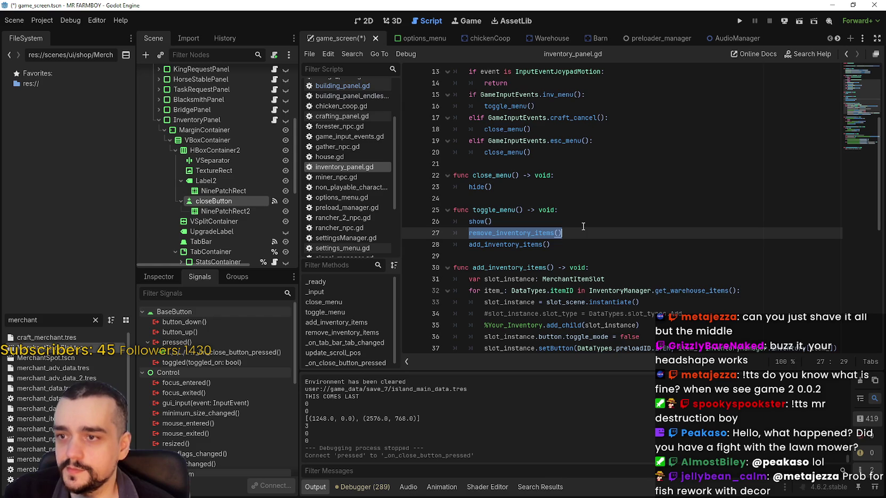
double_click(509, 174)
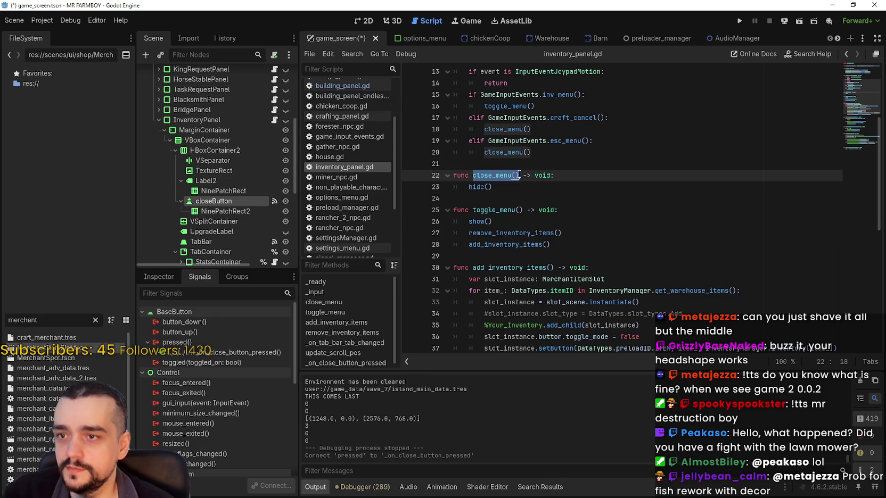
scroll(547, 215, down, 9)
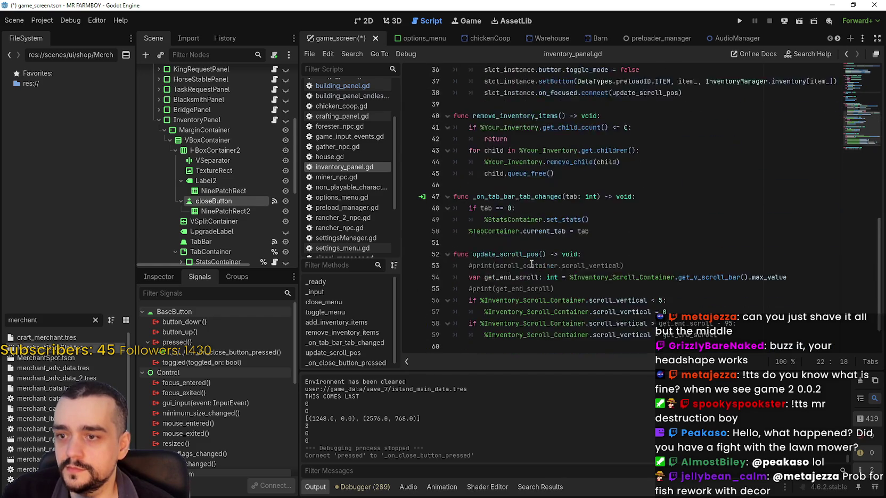
click(620, 336)
key(shift+Home)
text(close_menu())
- Add a remove_inventory_items() call under hide() in close_menu
scroll(545, 279, up, 4)
scroll(545, 278, up, 8)
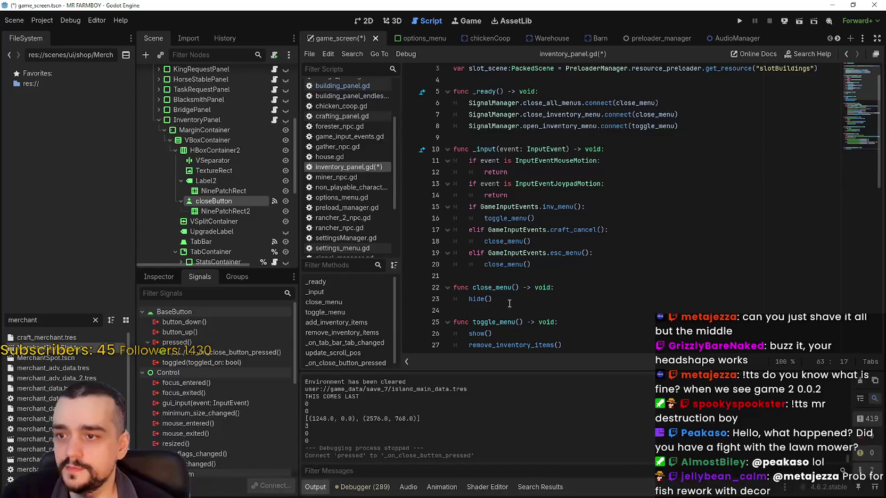
click(509, 308)
click(500, 299)
scroll(511, 287, down, 3)
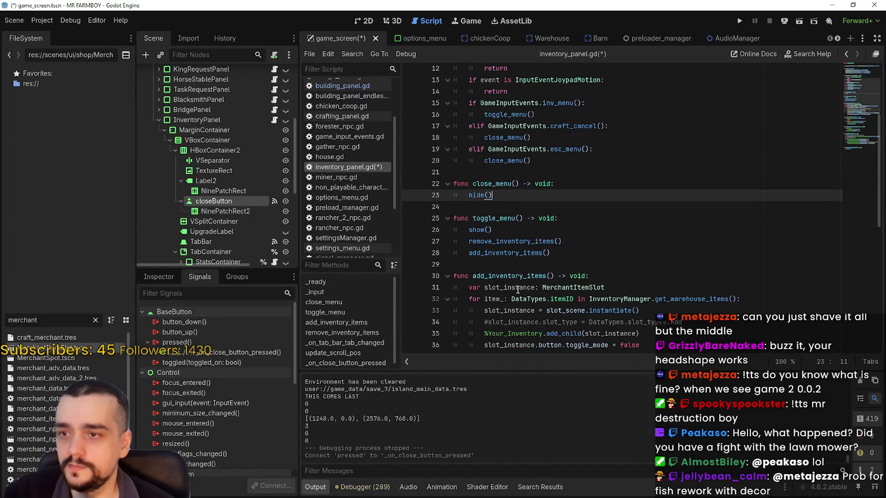
key(Return)
drag(563, 253, 469, 249)
key(ctrl+c)
click(493, 200)
click(516, 208)
key(ctrl+v)
- Check where close_menu is used and save the script
click(605, 229)
click(604, 218)
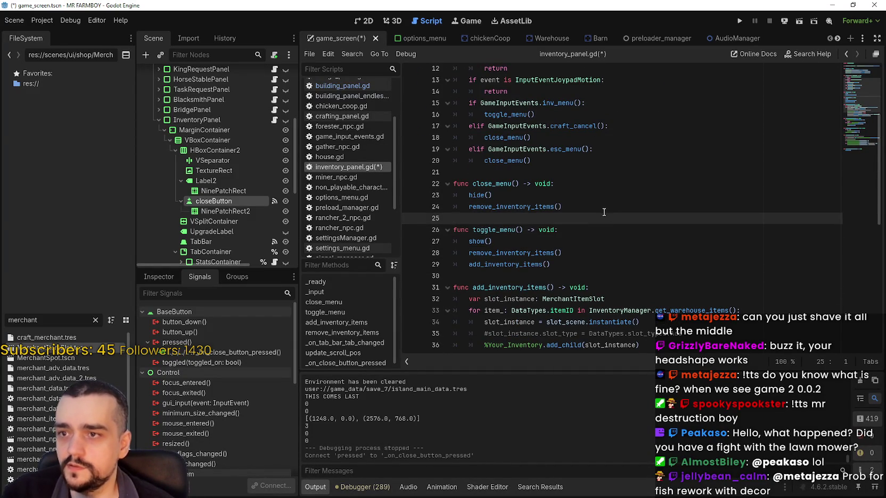
scroll(597, 213, up, 2)
double_click(520, 230)
click(563, 277)
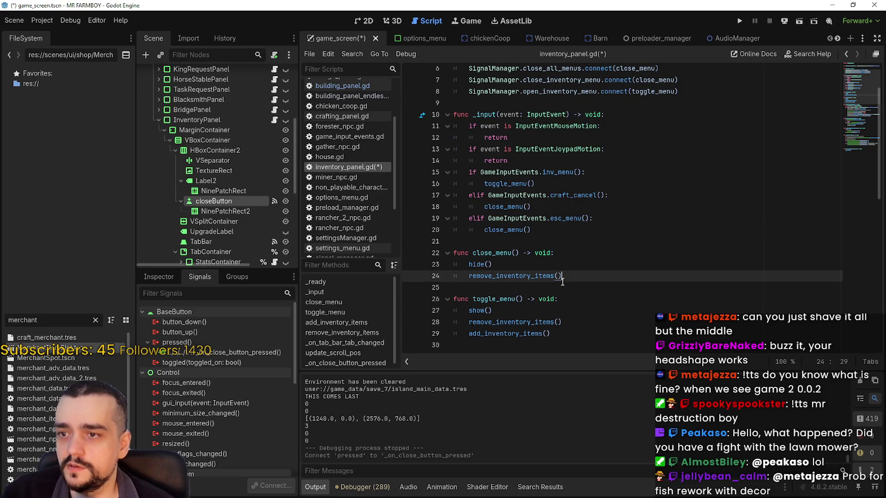
click(527, 241)
key(ctrl+s)
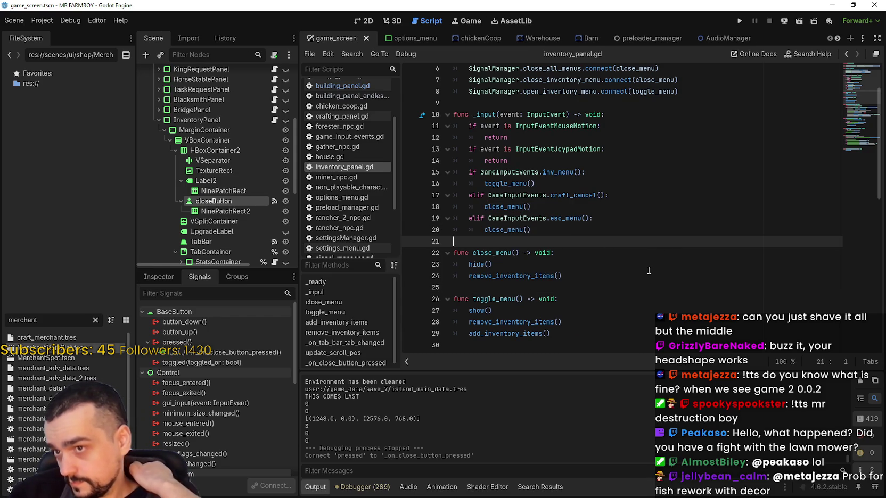
- Review add_inventory_items and its get_warehouse_items loop line
scroll(646, 263, down, 4)
click(581, 218)
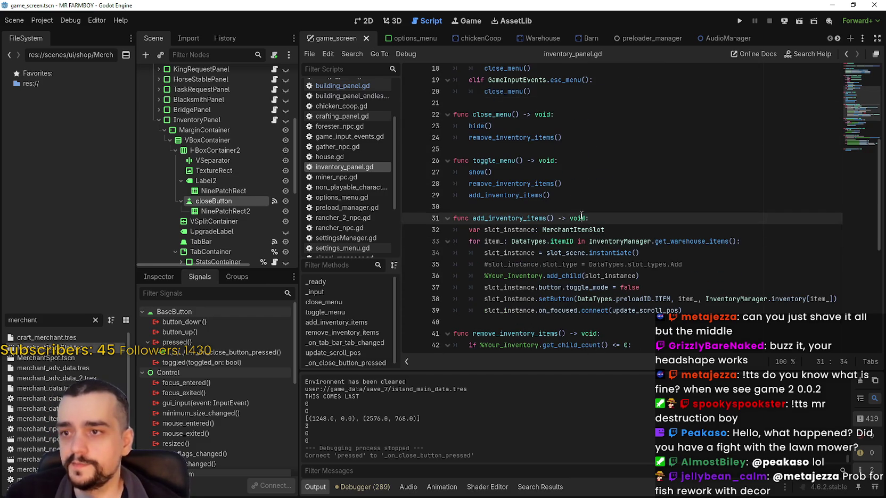
click(585, 206)
scroll(507, 228, down, 2)
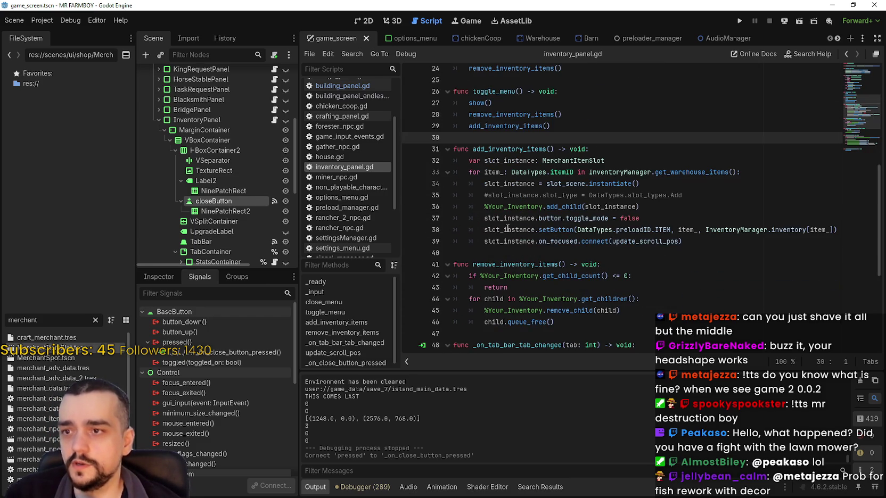
click(600, 254)
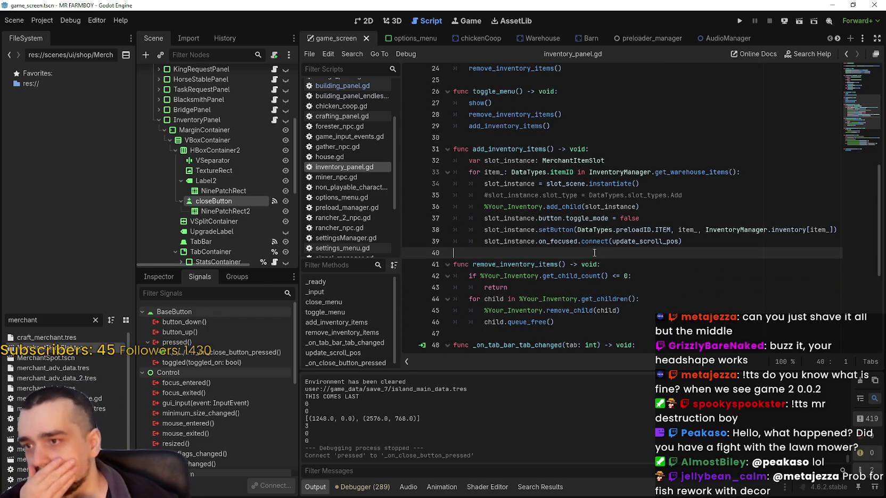
mouse_move(618, 231)
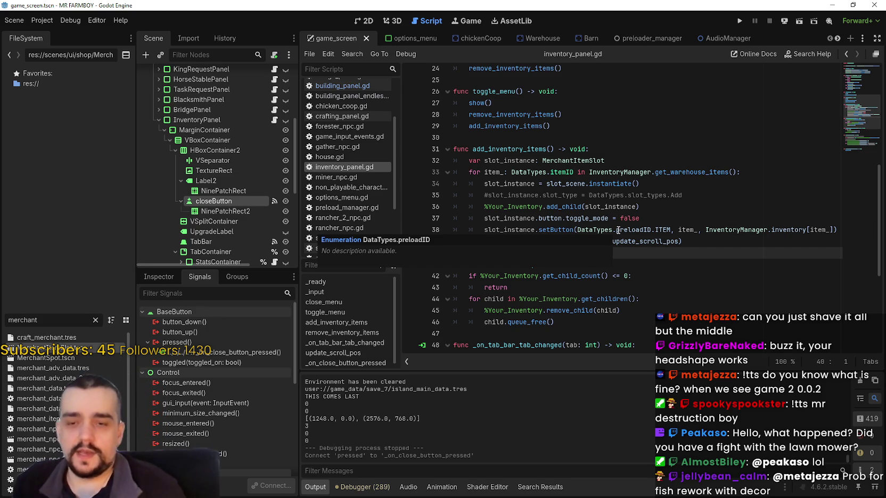
right_click(676, 175)
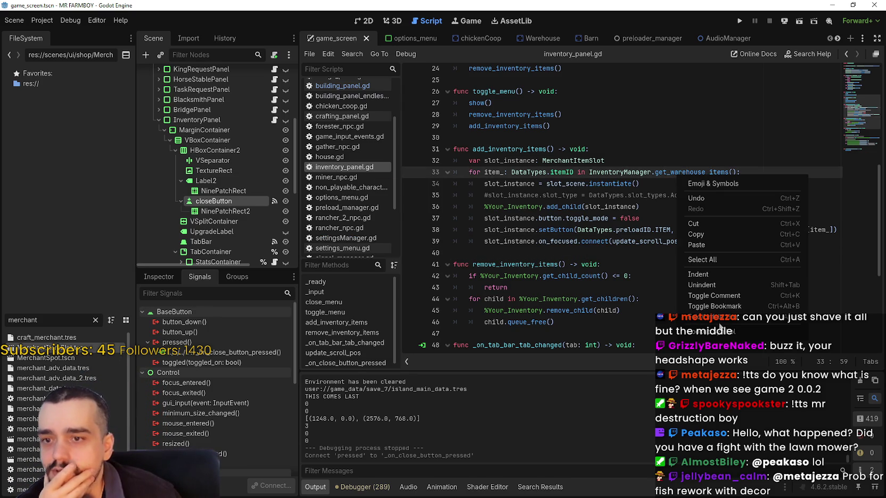
click(606, 158)
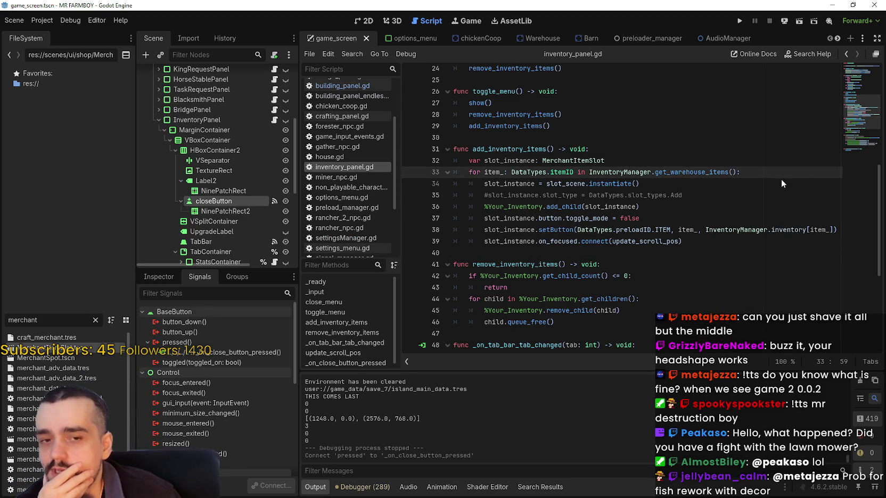
key(ctrl+alt+space)
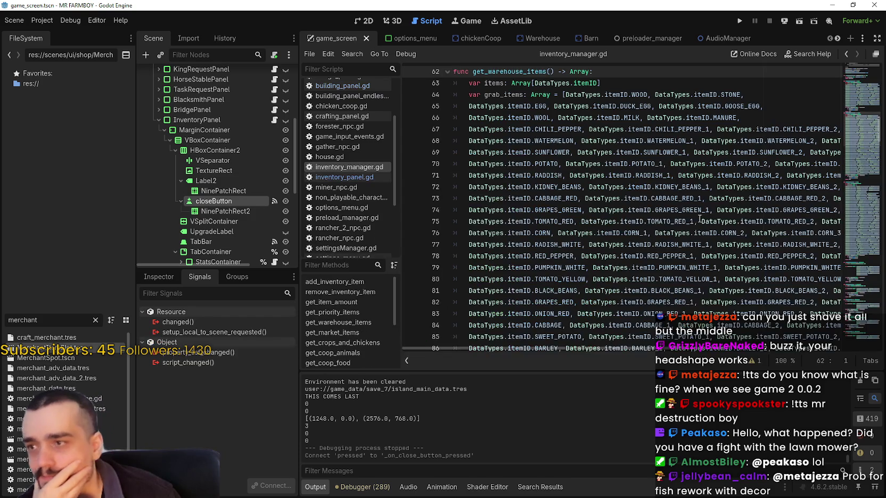
scroll(663, 180, down, 4)
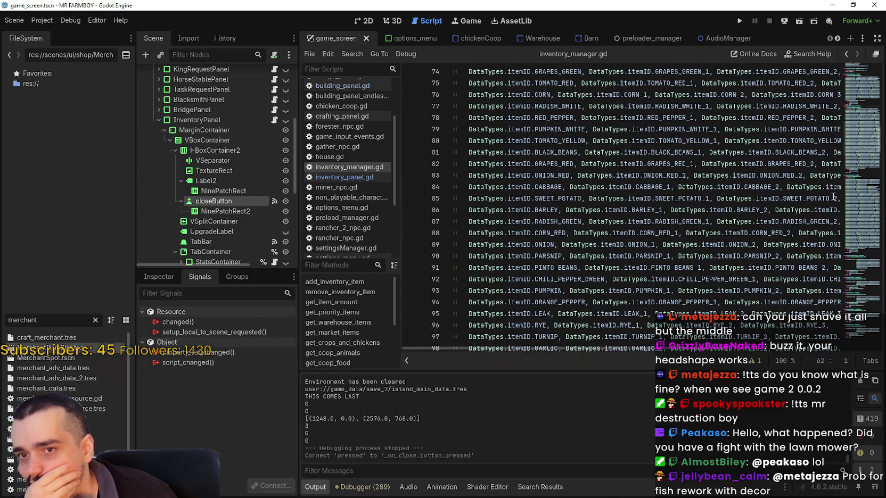
click(859, 160)
mouse_move(860, 160)
mouse_down()
mouse_move(859, 144)
mouse_move(861, 213)
mouse_up()
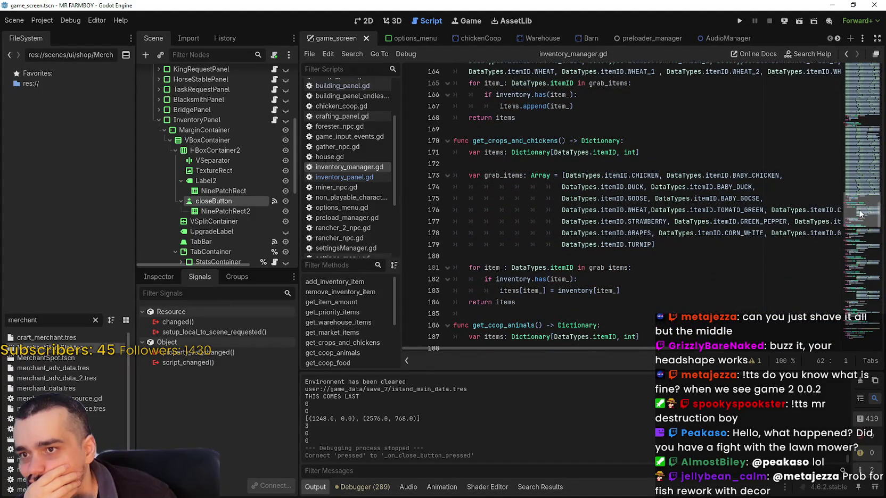
drag(860, 213, 855, 257)
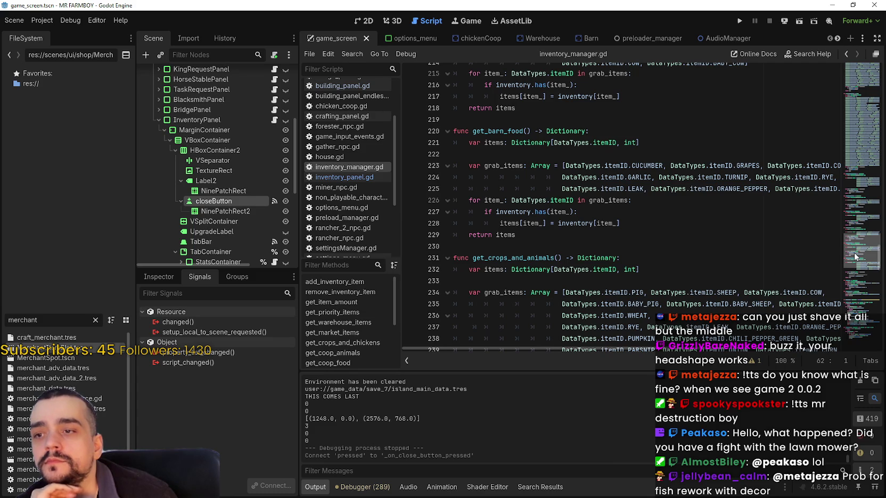
mouse_move(855, 257)
mouse_down()
mouse_move(855, 271)
mouse_move(856, 256)
mouse_up()
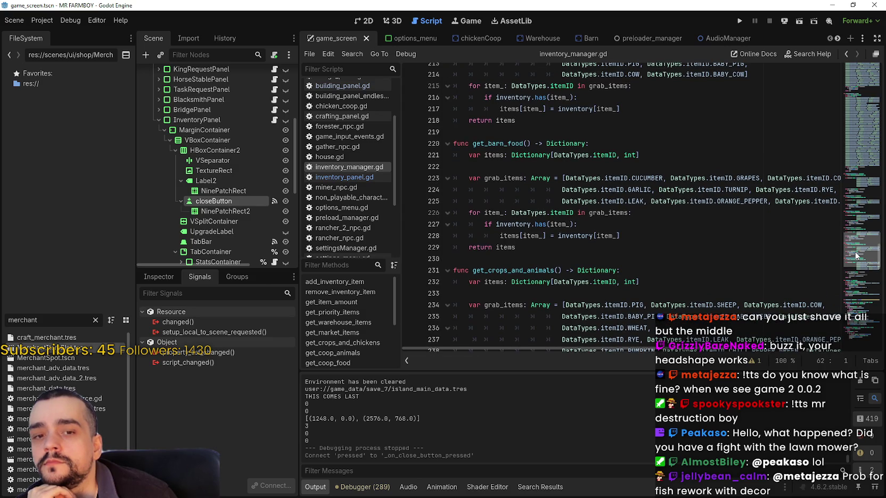
mouse_move(856, 256)
mouse_down()
mouse_move(880, 84)
mouse_move(870, 154)
mouse_up()
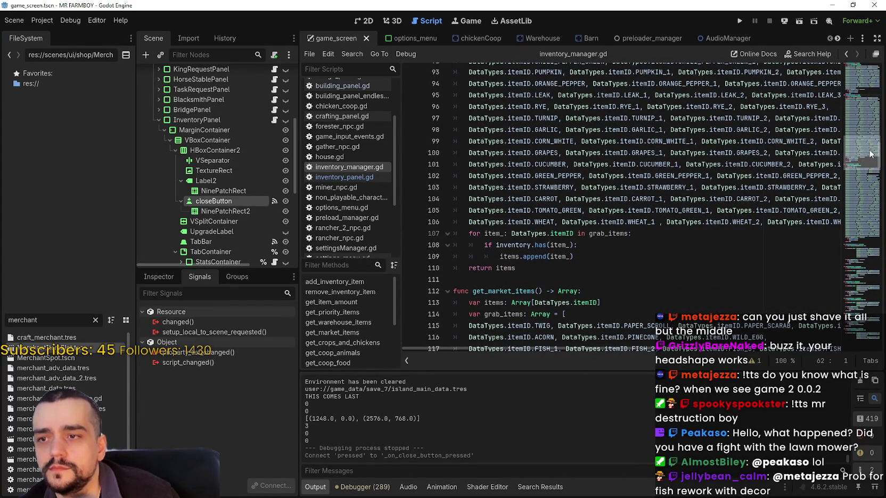
drag(584, 260, 446, 241)
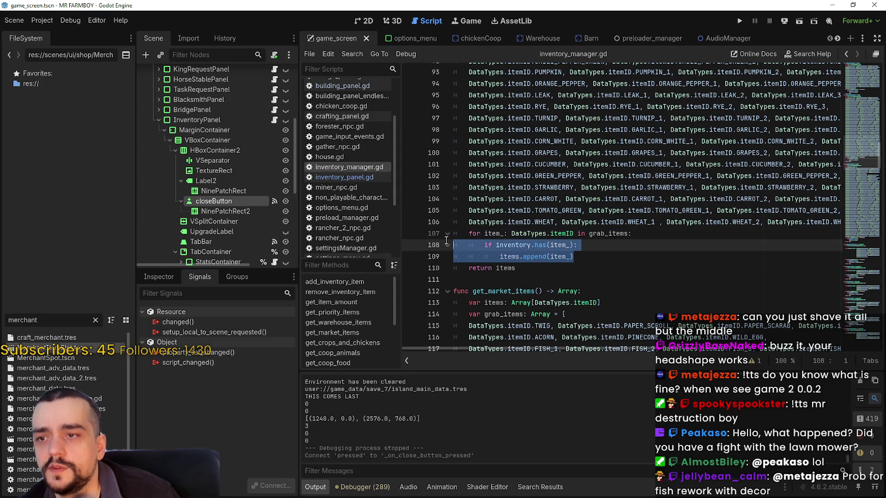
click(505, 255)
scroll(515, 246, up, 5)
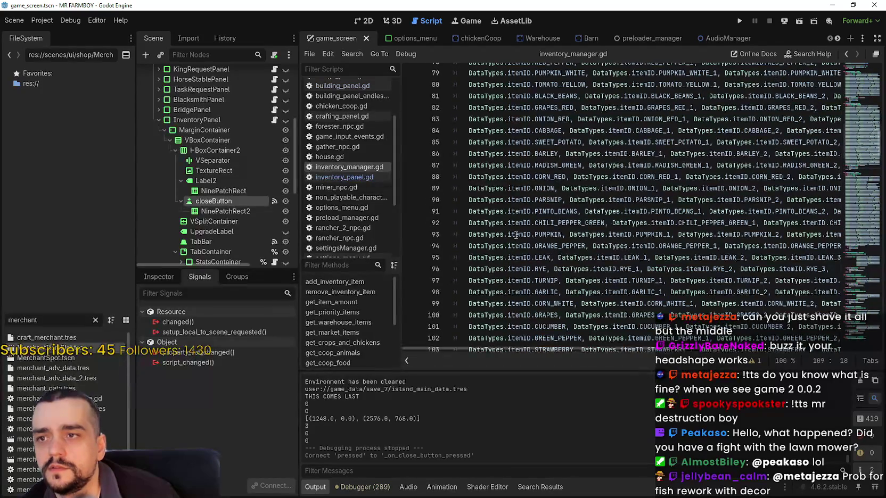
scroll(515, 237, up, 10)
double_click(577, 184)
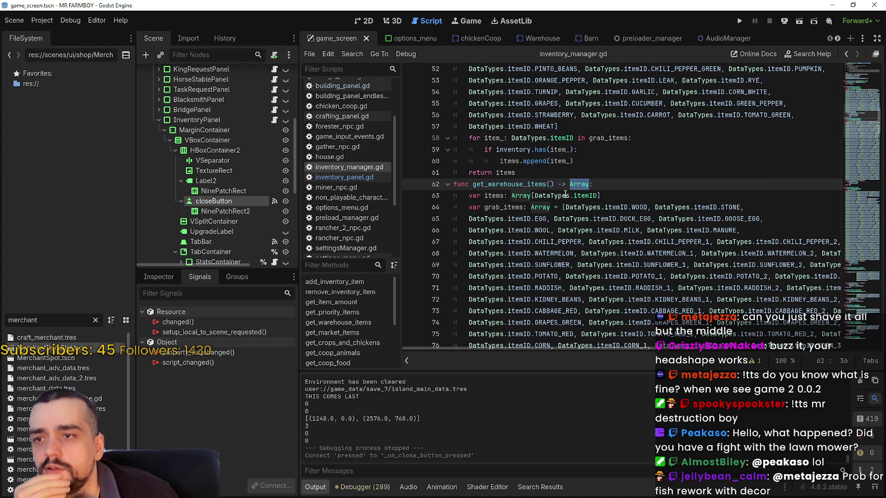
click(632, 197)
scroll(552, 237, down, 13)
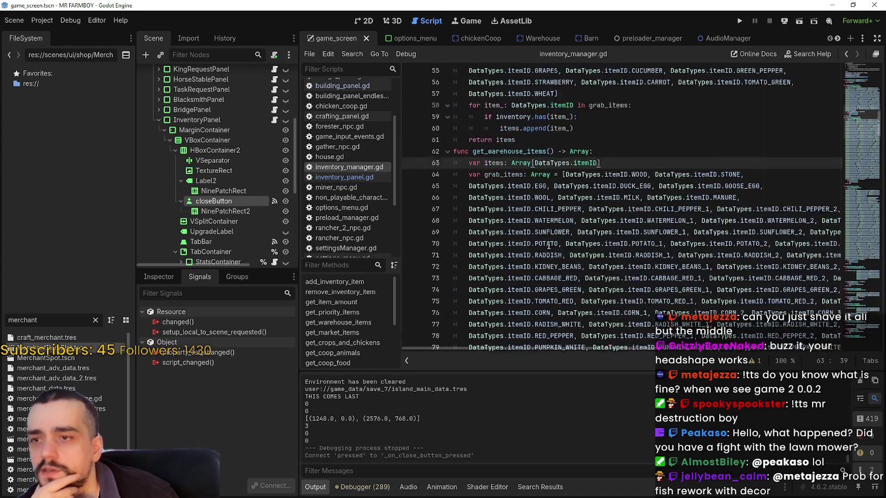
scroll(559, 213, down, 2)
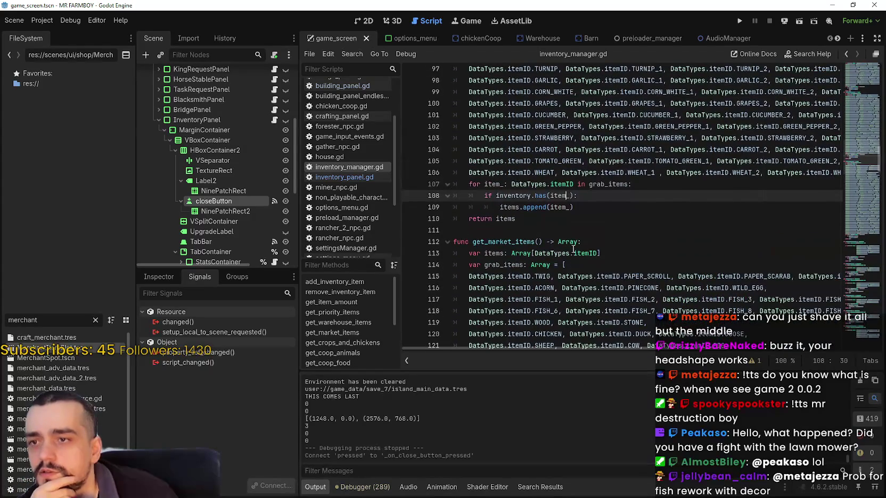
click(546, 219)
mouse_move(531, 204)
mouse_down()
mouse_move(511, 160)
mouse_move(455, 101)
mouse_up()
scroll(522, 181, up, 10)
scroll(518, 176, up, 2)
right_click(496, 135)
click(526, 196)
click(274, 120)
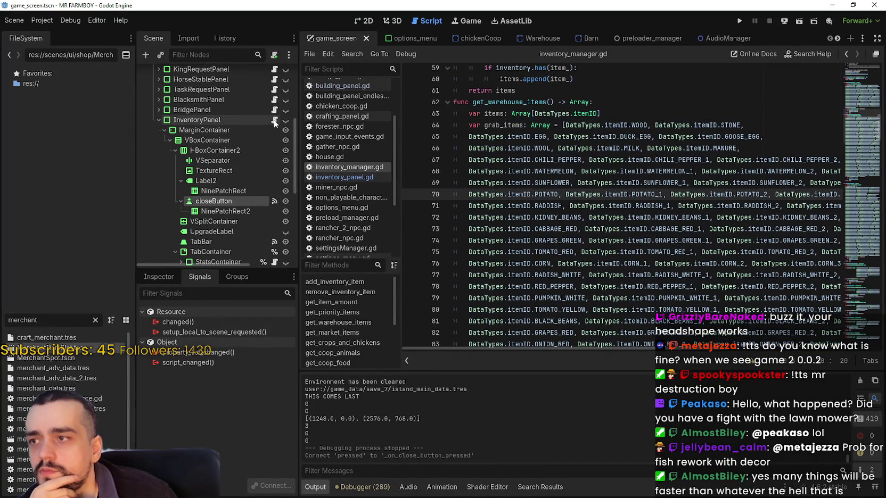
scroll(594, 243, down, 6)
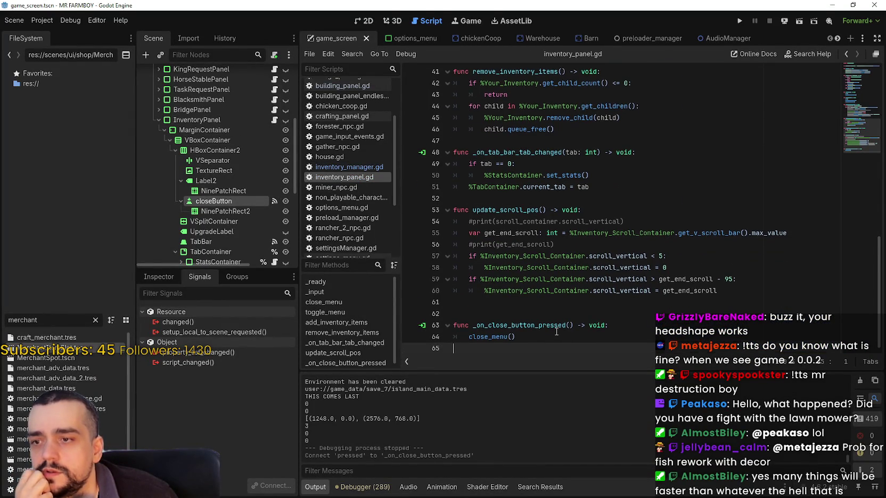
scroll(523, 199, up, 4)
click(523, 199)
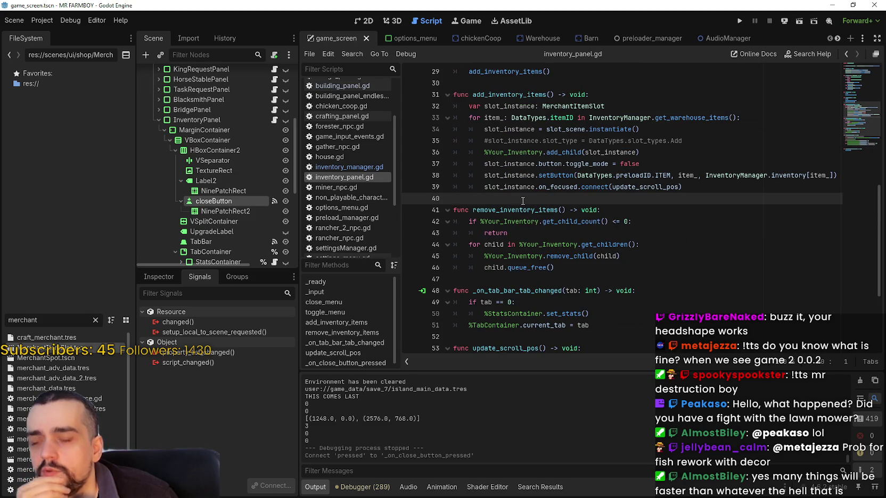
click(615, 109)
drag(589, 118, 725, 118)
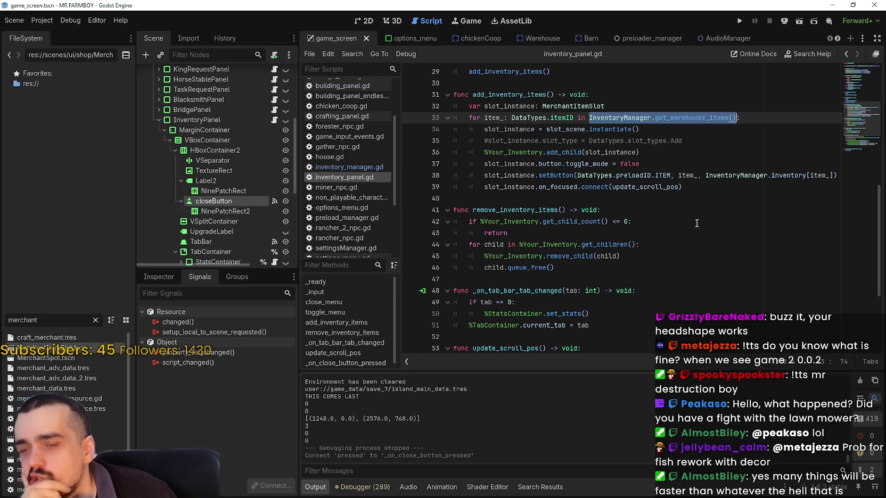
click(674, 196)
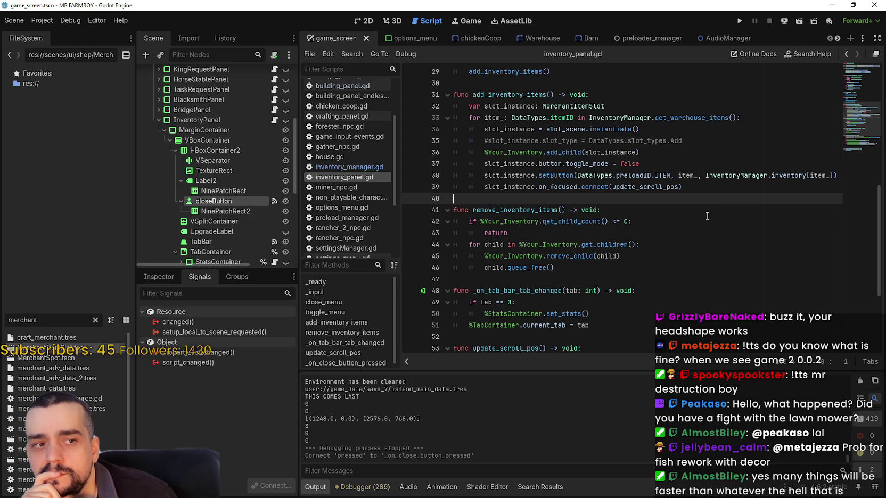
scroll(705, 214, down, 2)
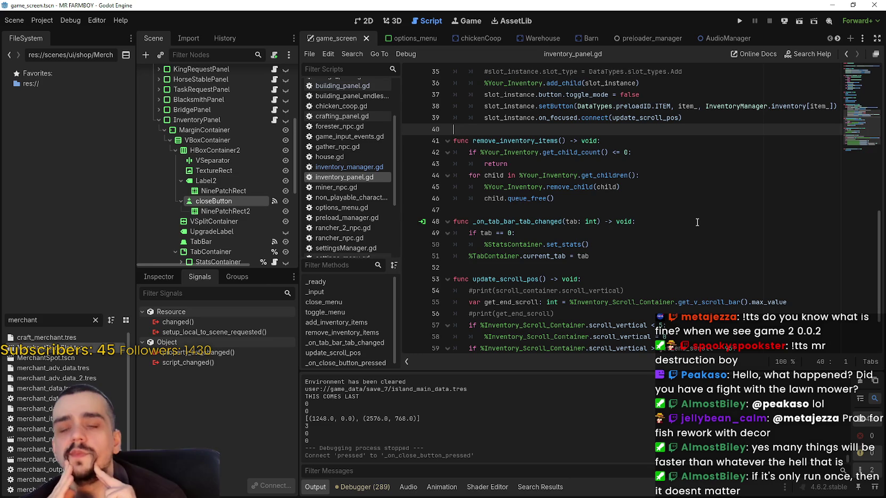
scroll(699, 213, up, 3)
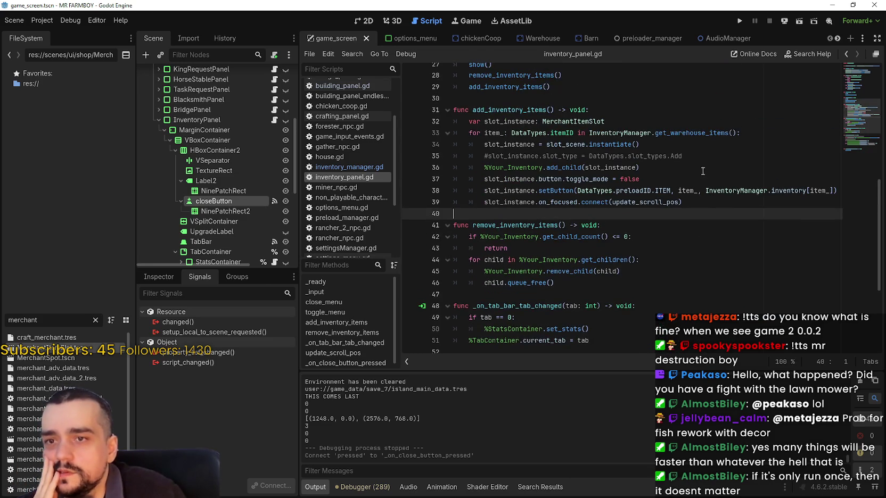
right_click(685, 134)
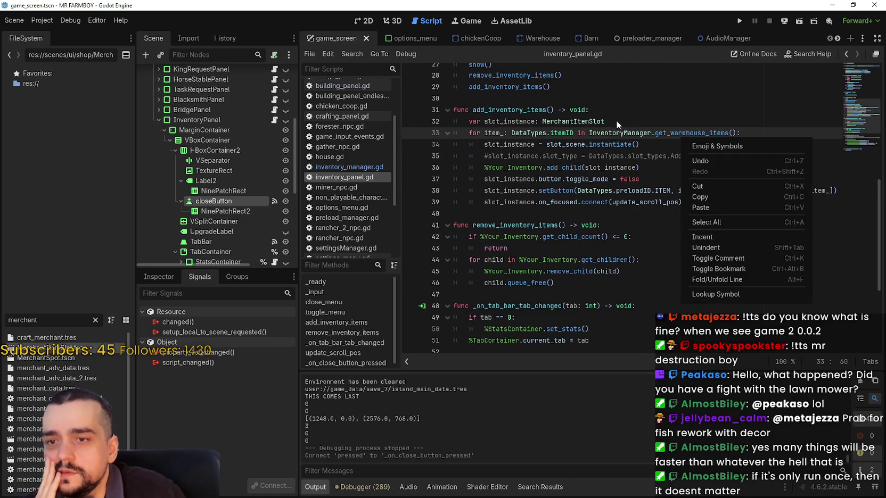
click(704, 134)
double_click(700, 134)
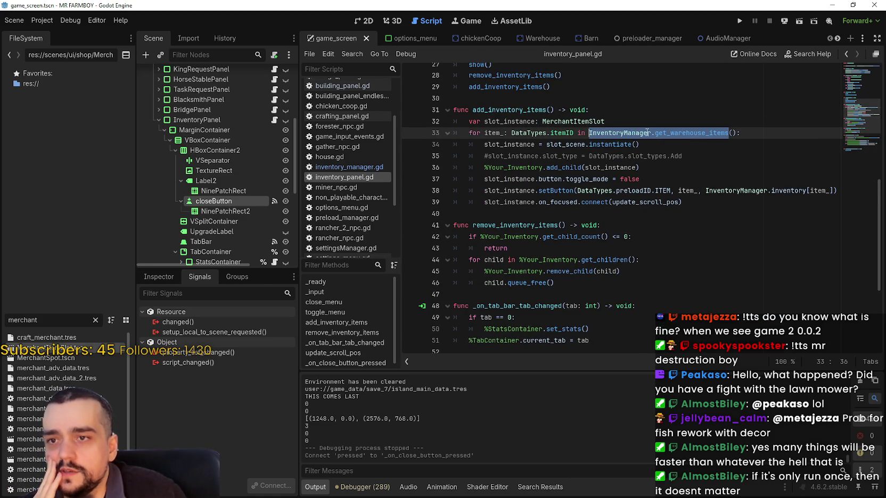
click(687, 133)
right_click(686, 137)
click(720, 293)
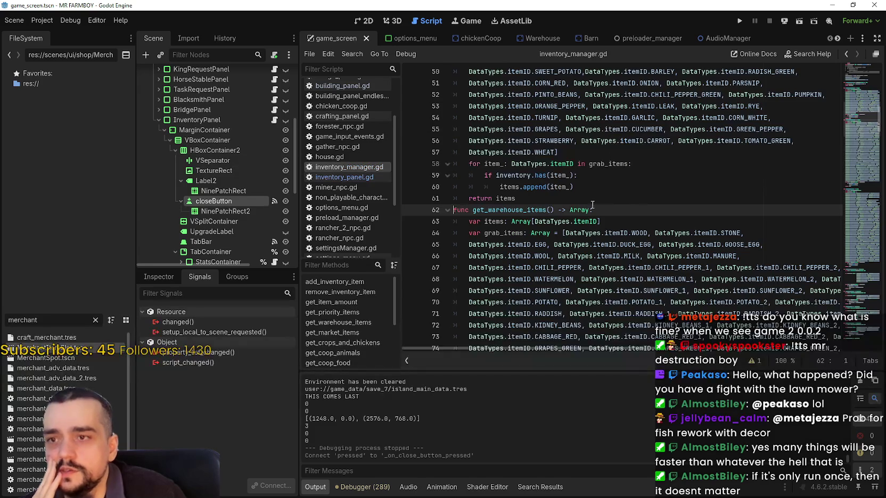
click(523, 213)
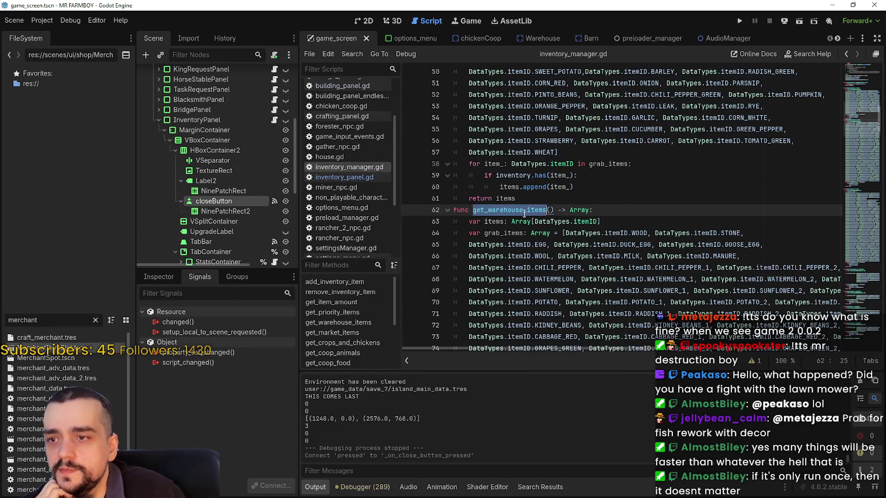
scroll(527, 175, down, 2)
drag(531, 164, 624, 267)
shift+click(667, 310)
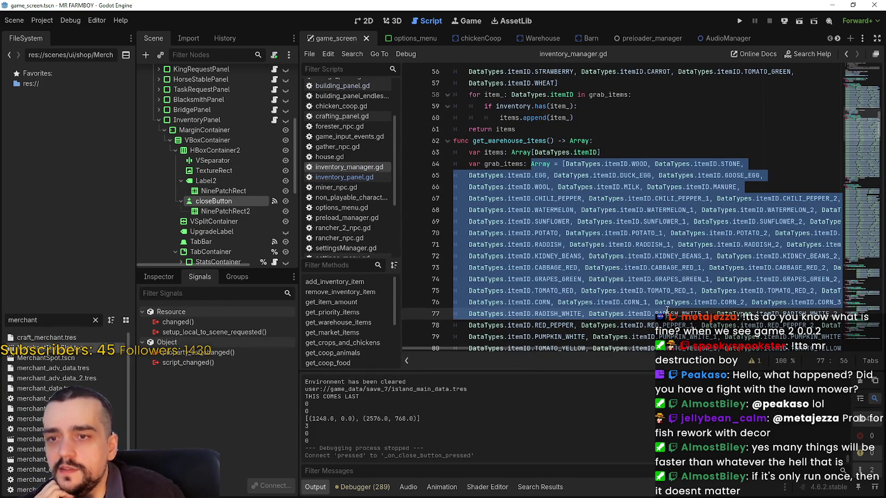
click(610, 169)
drag(647, 164, 582, 165)
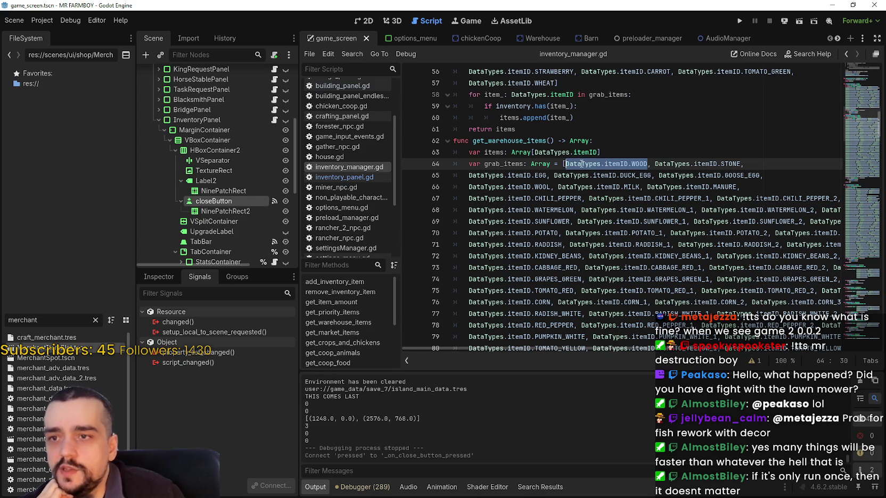
drag(741, 164, 685, 160)
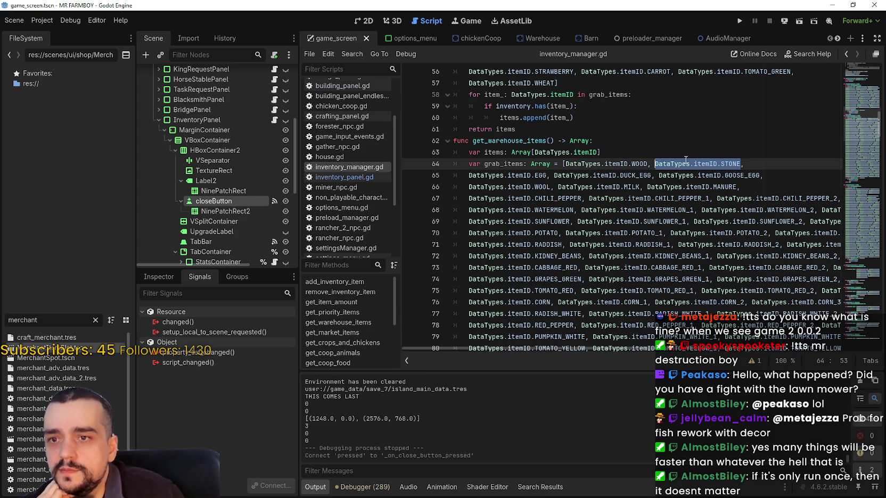
click(727, 176)
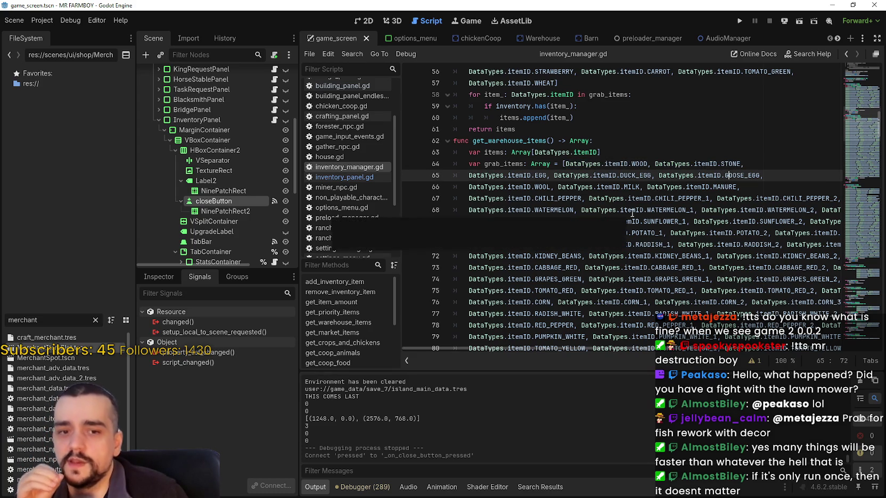
drag(646, 164, 566, 164)
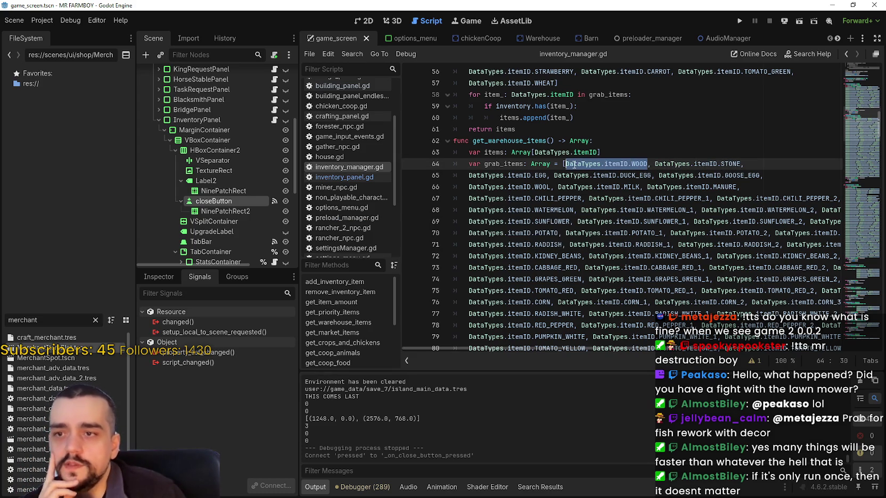
drag(740, 164, 656, 164)
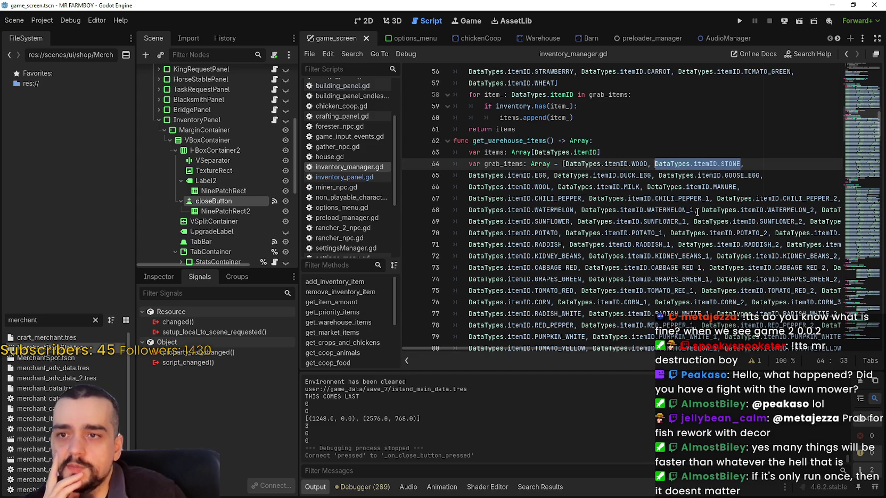
click(662, 187)
scroll(543, 165, down, 2)
scroll(542, 165, down, 10)
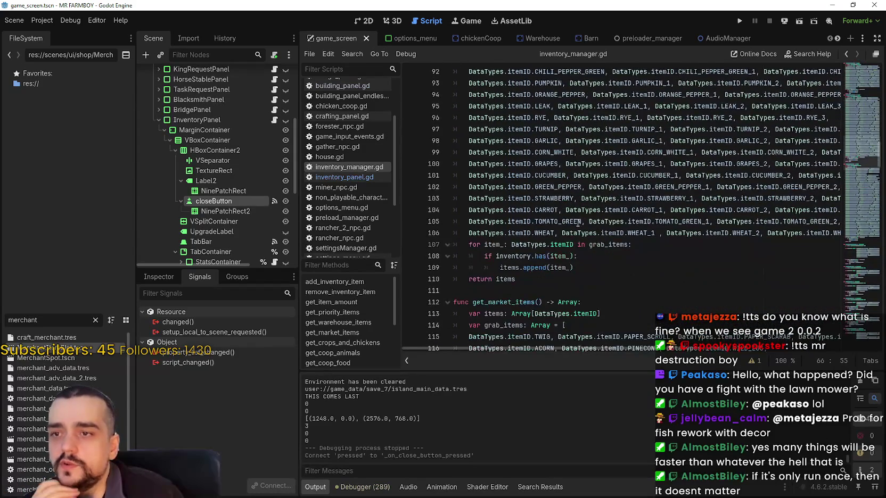
scroll(653, 273, up, 3)
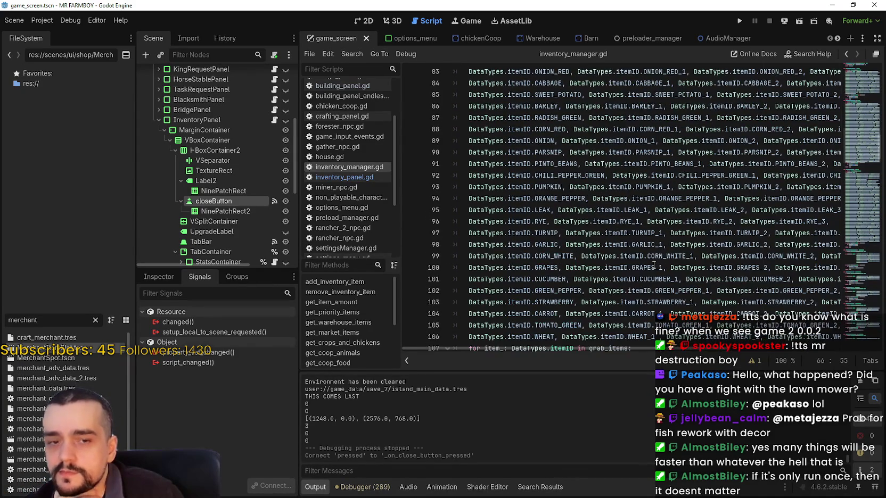
scroll(654, 264, down, 1)
scroll(654, 264, down, 2)
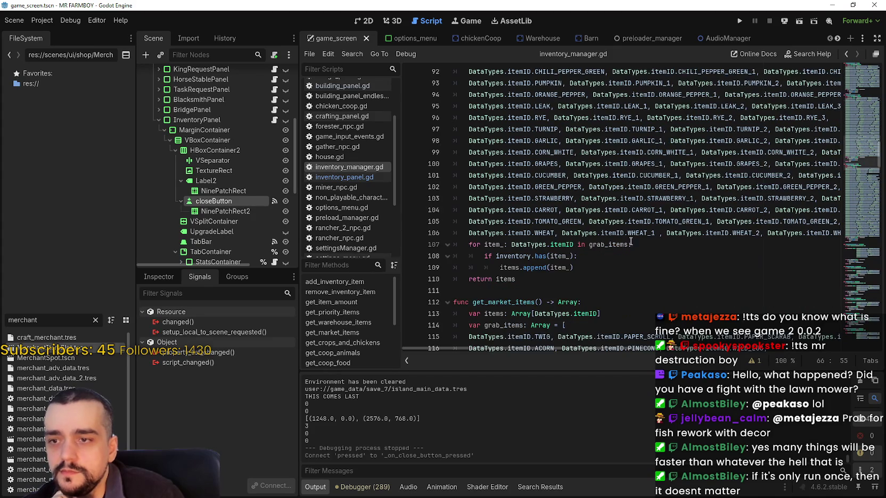
scroll(674, 198, down, 1)
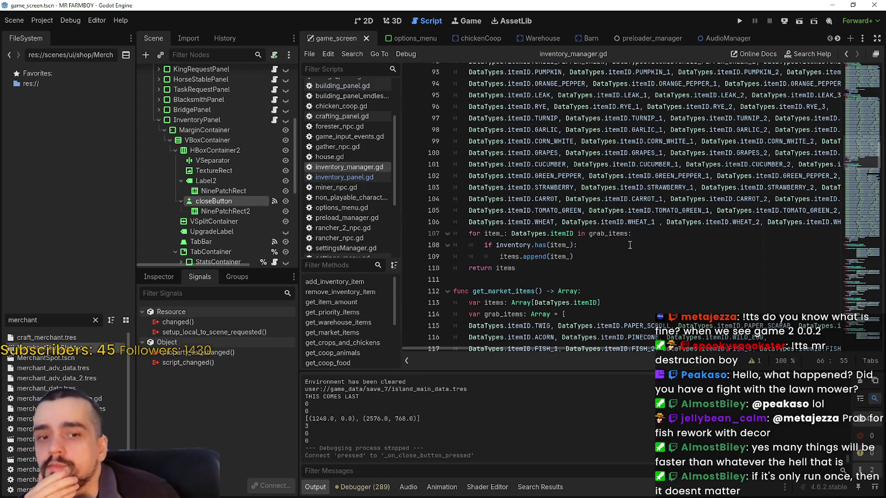
key(Down)
key(ctrl+d)
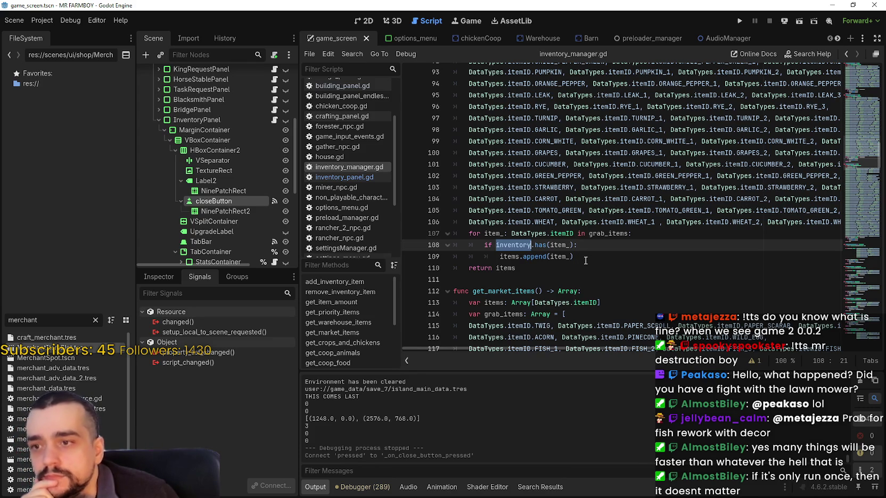
drag(586, 261, 451, 233)
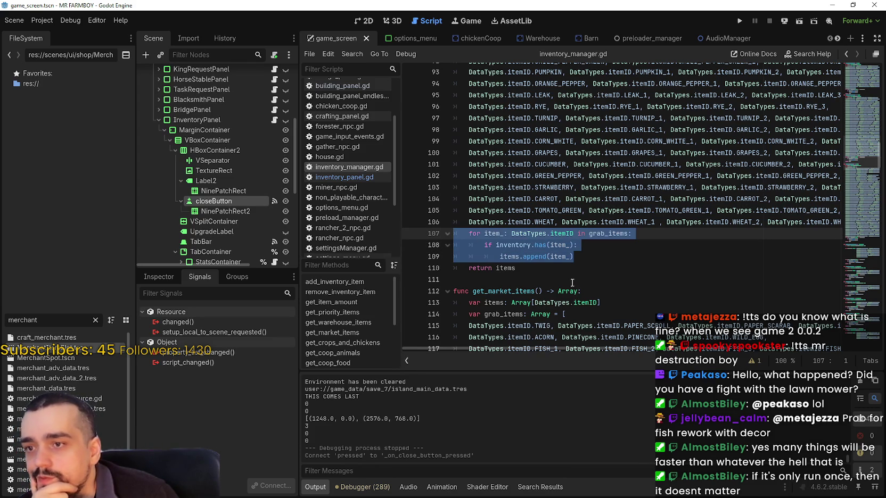
- Browse inventory_manager.gd's item functions, highlighting grab_items usages
scroll(508, 287, down, 12)
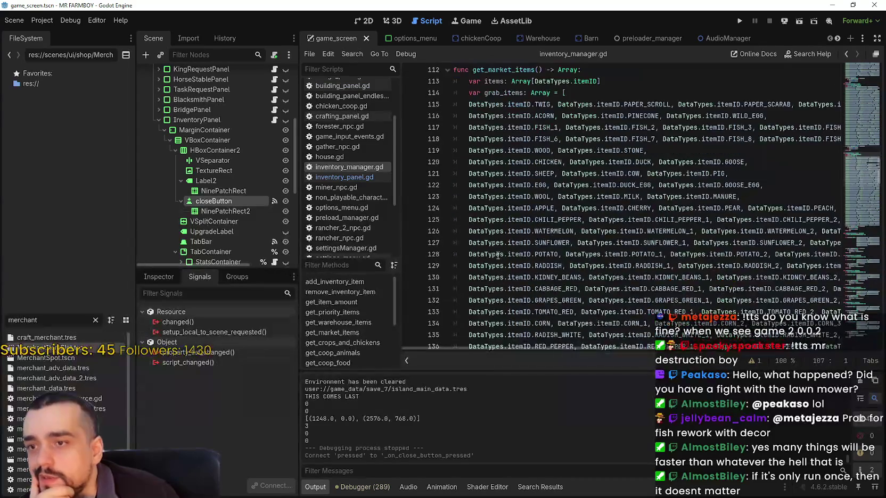
scroll(492, 246, down, 8)
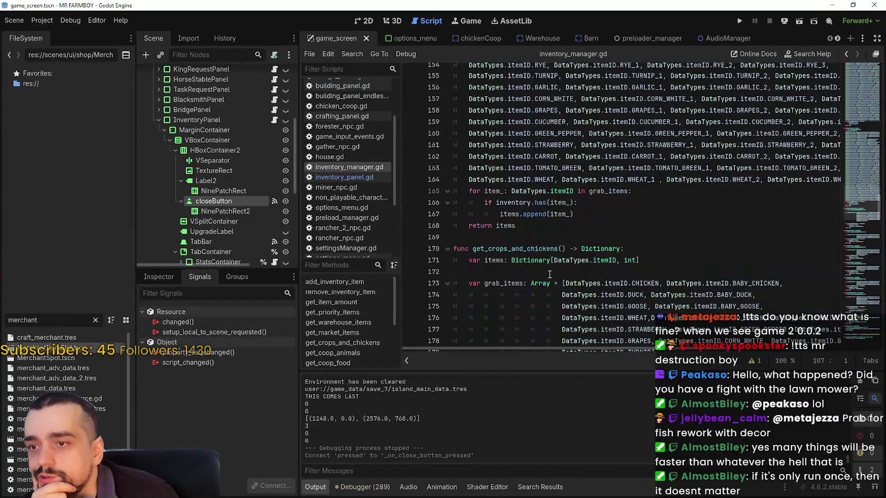
double_click(608, 191)
scroll(567, 231, up, 12)
scroll(567, 230, up, 6)
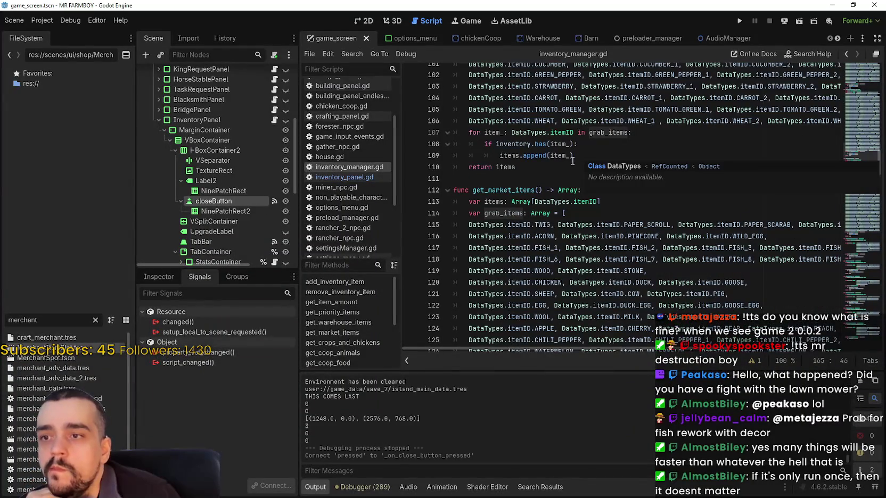
click(581, 168)
scroll(543, 194, up, 2)
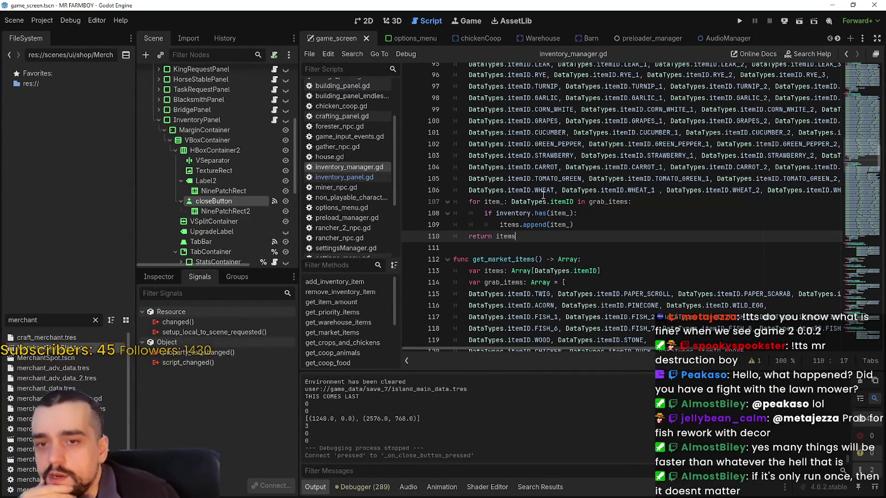
scroll(541, 195, down, 3)
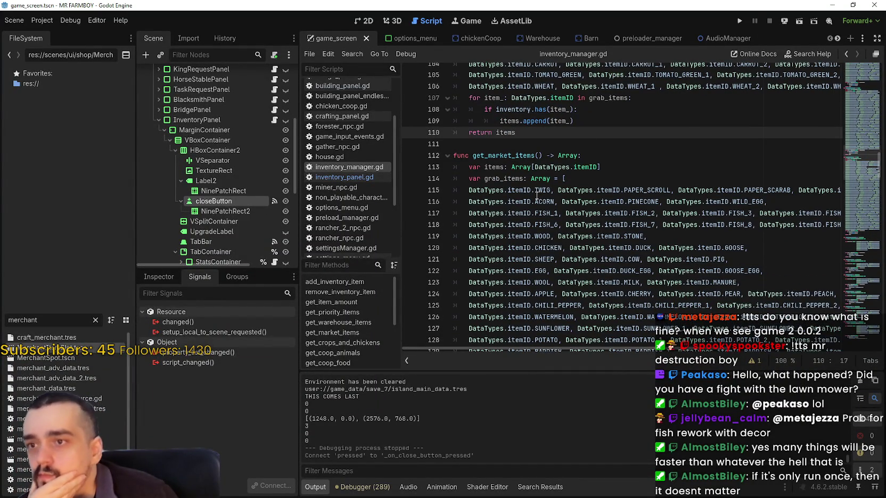
scroll(537, 195, down, 2)
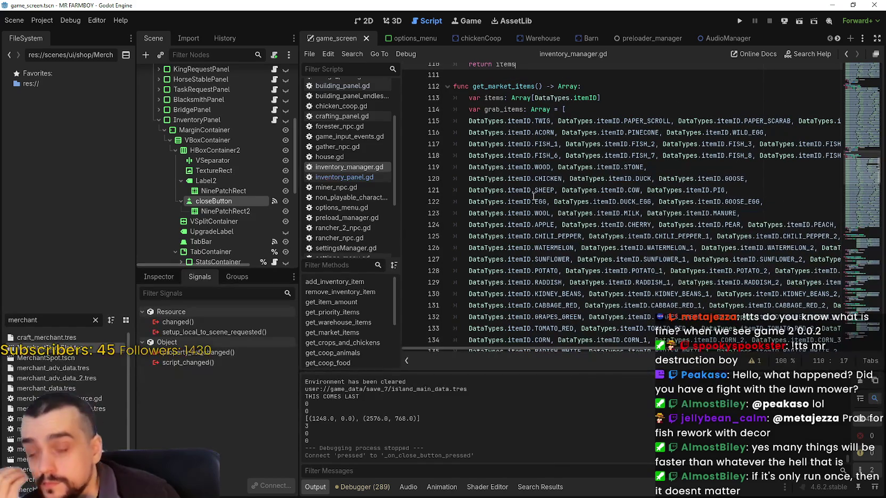
scroll(533, 195, up, 1)
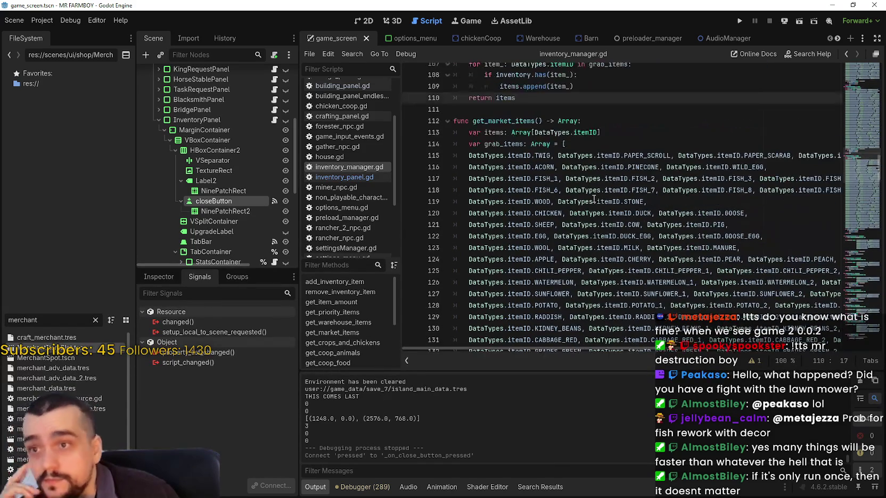
drag(573, 155, 606, 224)
scroll(596, 219, down, 7)
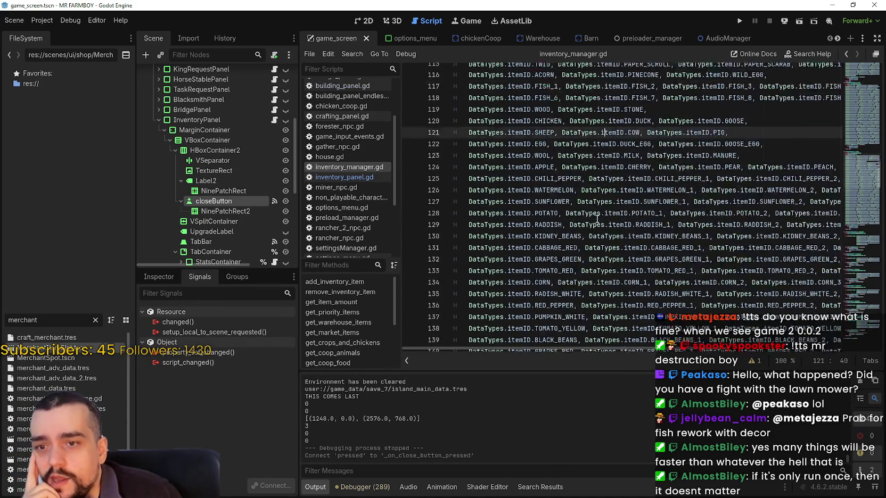
scroll(589, 216, down, 5)
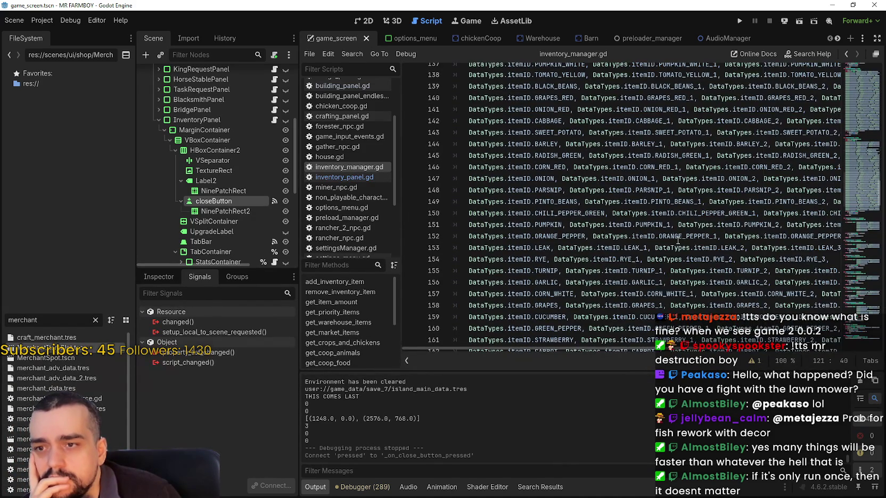
scroll(673, 236, down, 2)
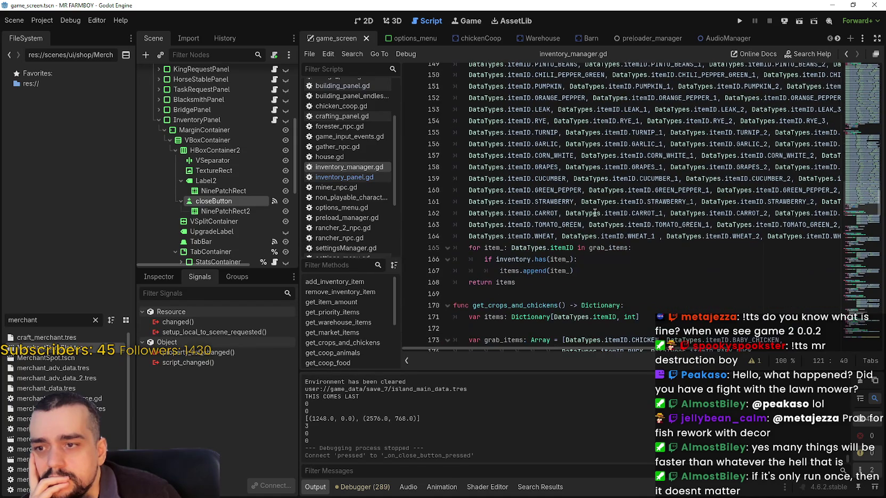
- Inspect the WHEAT line 164, fish items line 117 and return on line 168
click(752, 236)
mouse_move(708, 244)
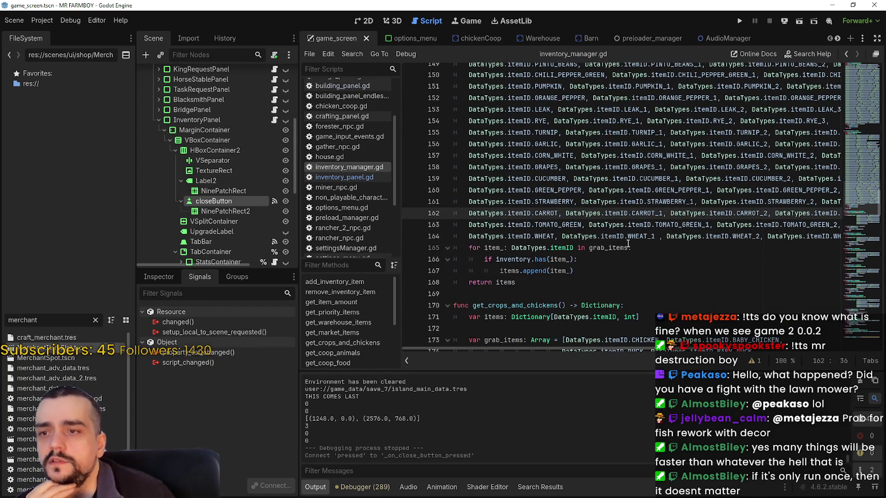
click(625, 238)
click(729, 237)
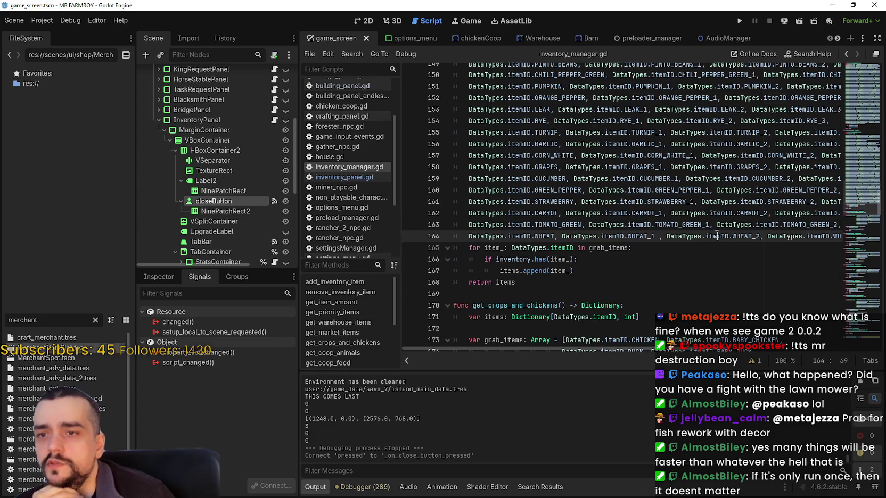
scroll(596, 213, up, 5)
scroll(596, 213, up, 7)
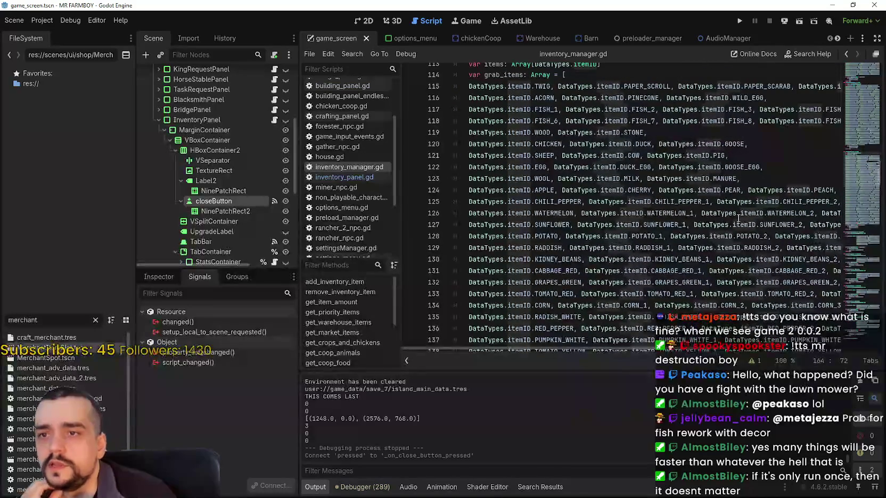
click(671, 110)
scroll(603, 237, down, 11)
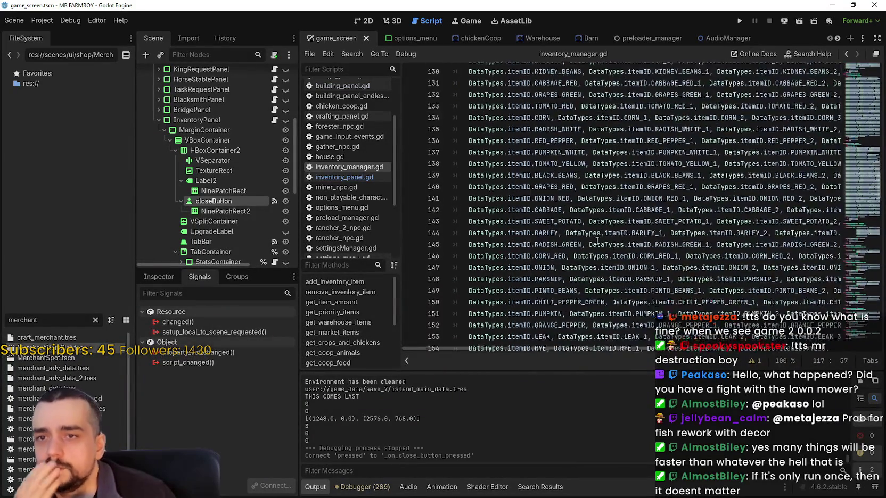
scroll(602, 235, down, 1)
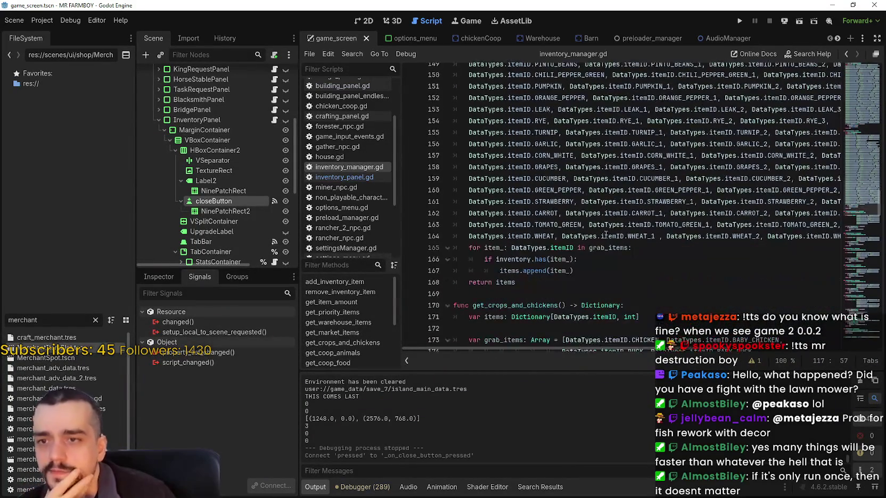
click(630, 287)
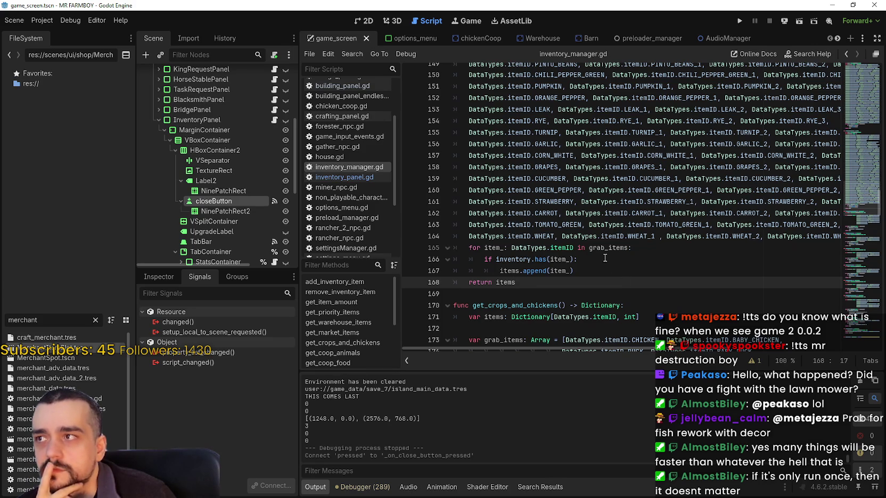
scroll(612, 267, up, 15)
- Replace get_warehouse_items with copied get_market_items() on line 33, then save and run
drag(473, 155, 544, 156)
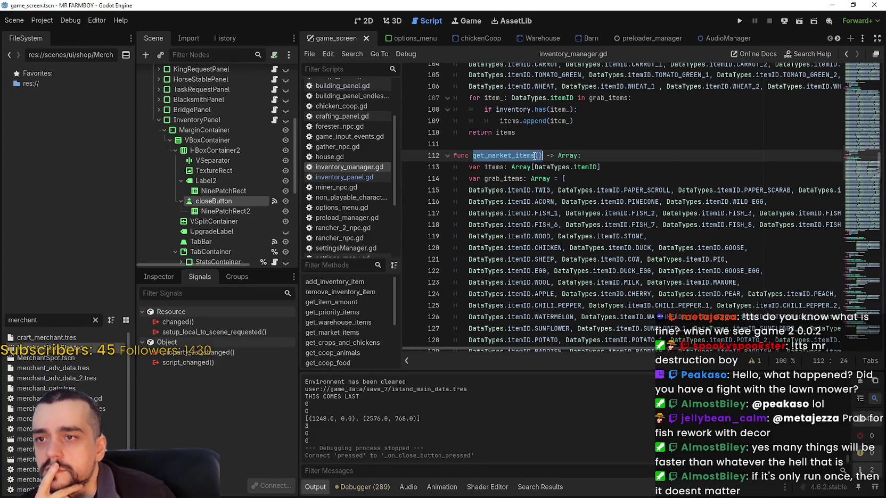
right_click(537, 156)
click(567, 221)
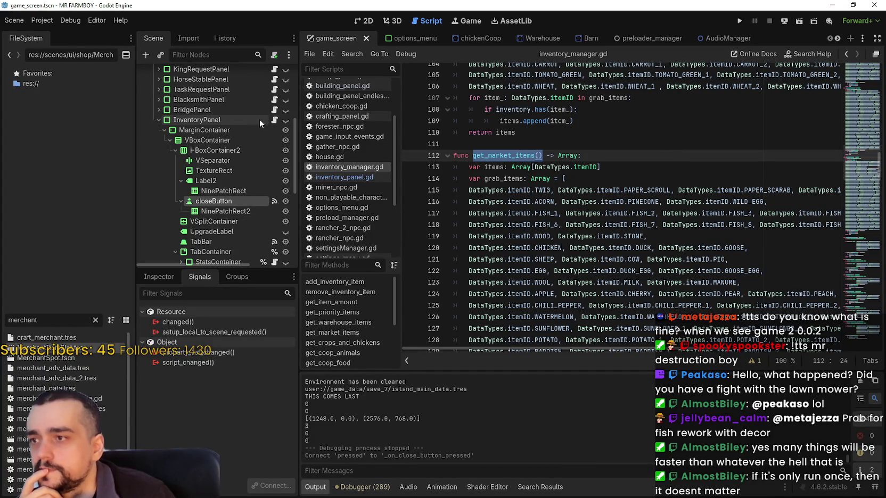
click(274, 120)
double_click(672, 140)
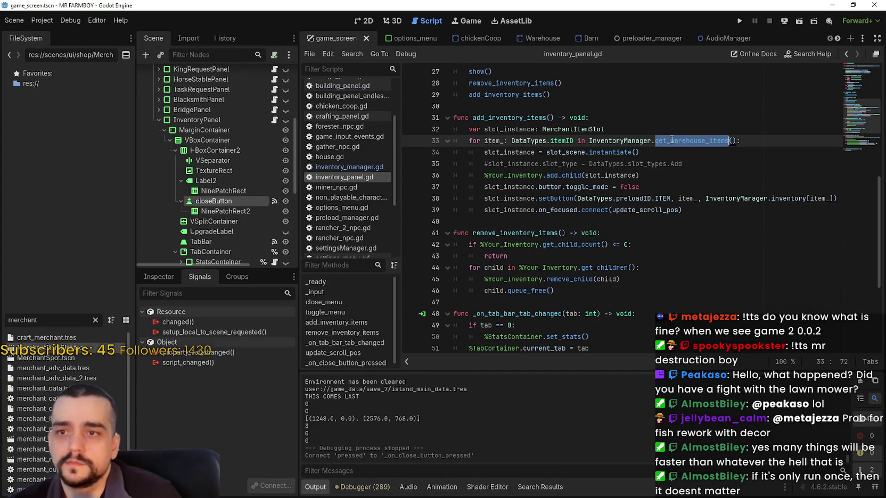
key(ctrl+v)
key(BackSpace)
key(BackSpace)
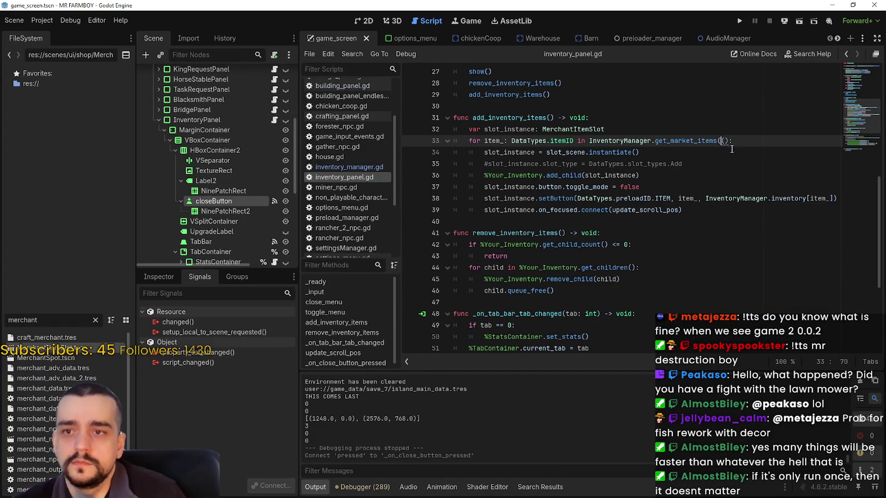
click(730, 150)
key(ctrl+s)
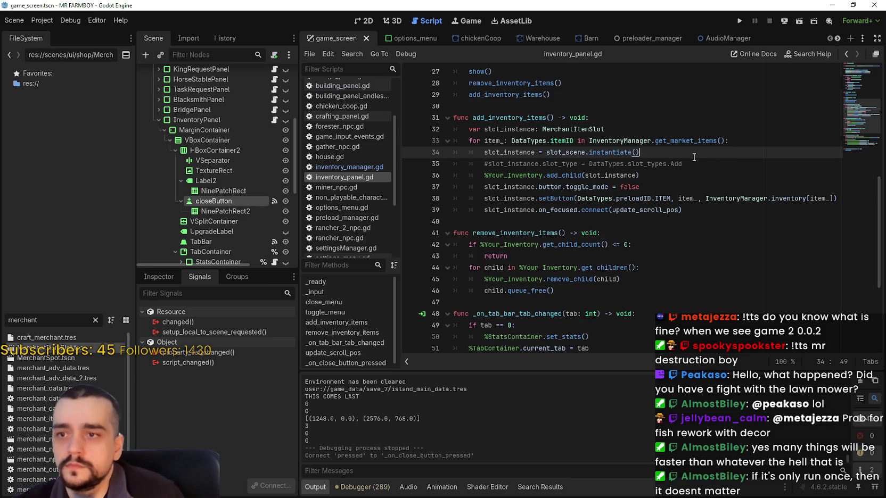
click(740, 25)
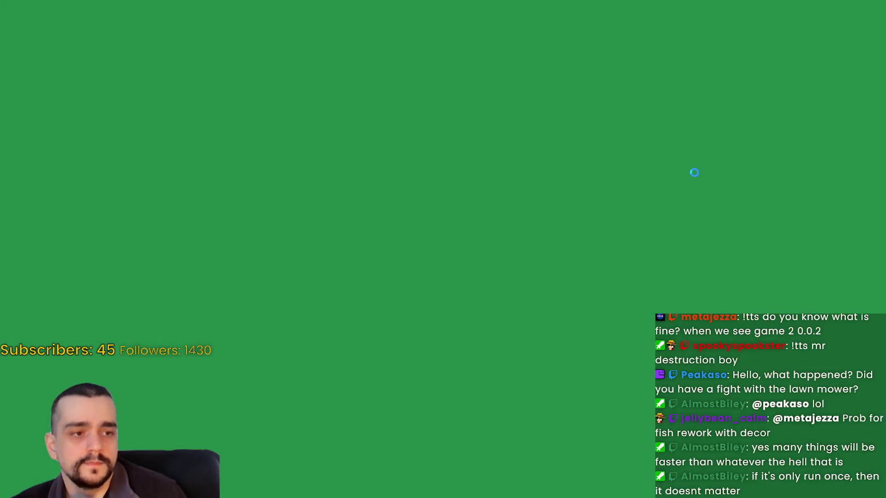
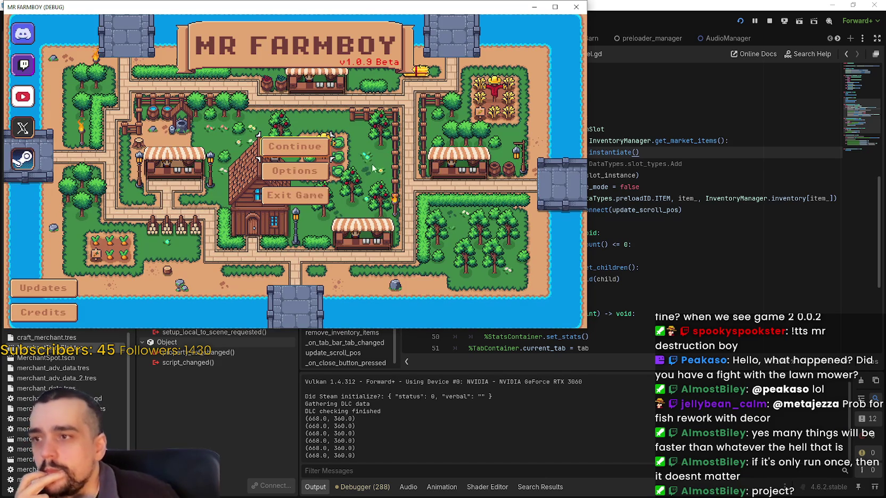
- Load Save 7 from the Continue list and open the Stats & Inventory panel
click(315, 149)
scroll(355, 162, down, 1)
click(353, 171)
click(282, 187)
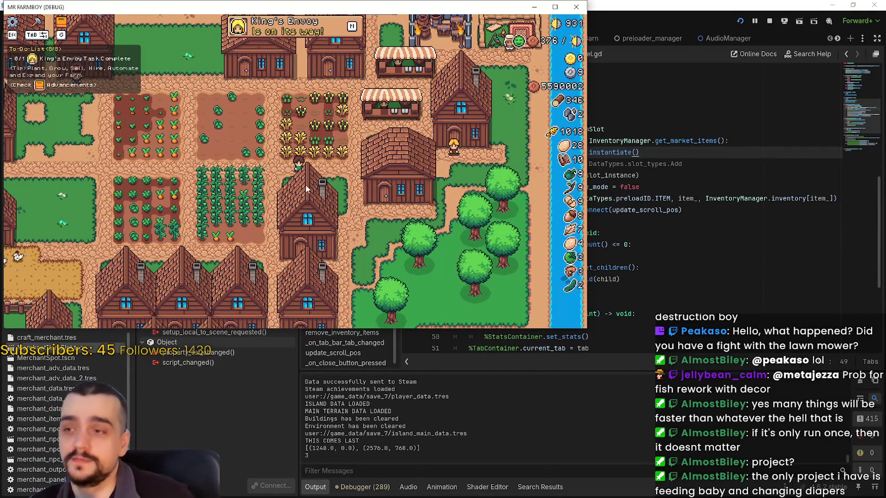
scroll(396, 200, up, 3)
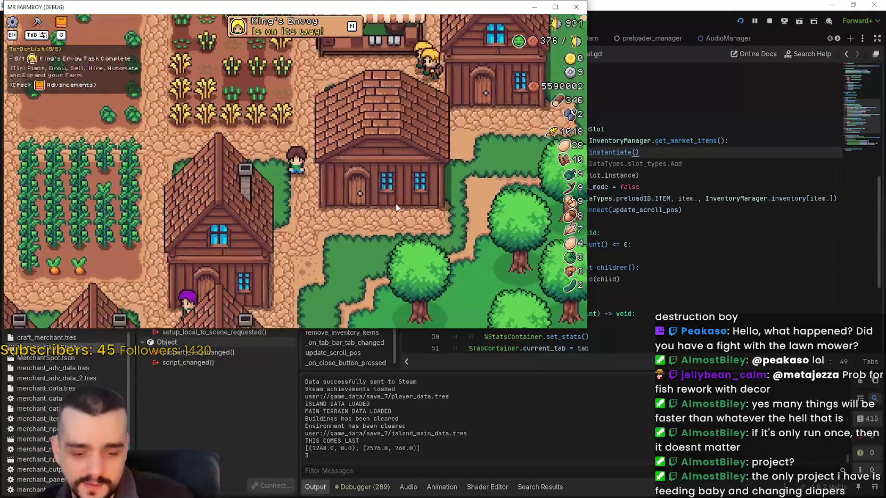
key(Tab)
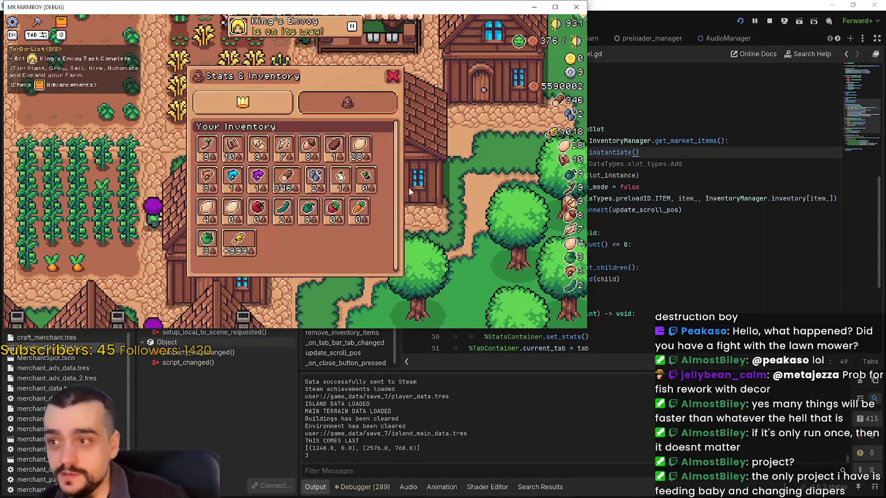
- Maximize the game window and reopen the Stats & Inventory panel
click(555, 7)
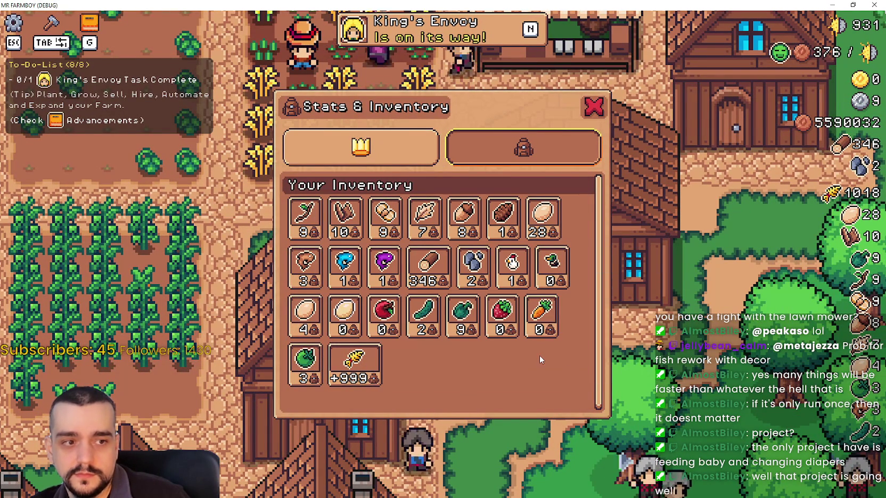
click(594, 107)
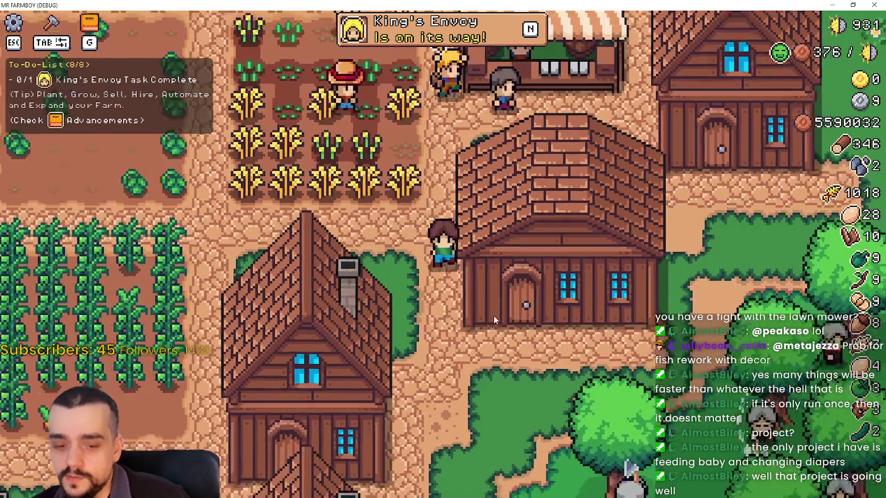
key(i)
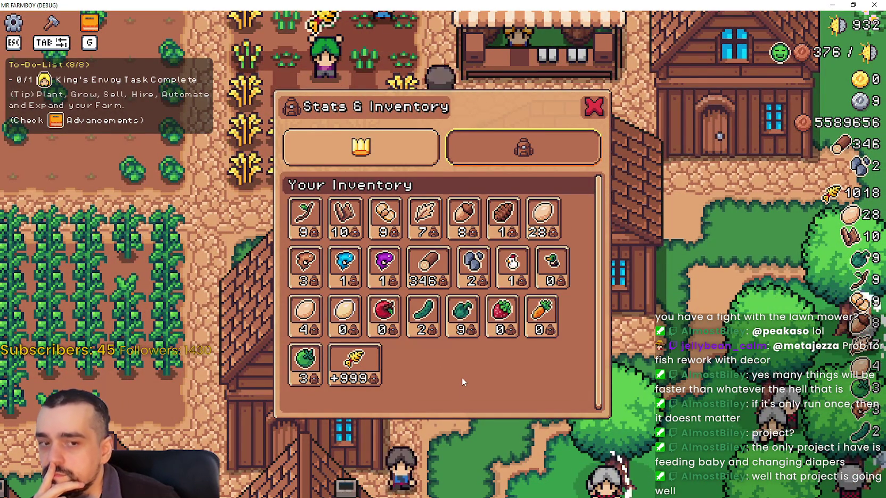
- Check item counts and sell prices: 9 green peppers, 2 cucumbers, 9 twigs, 10 paper scrolls
mouse_move(366, 368)
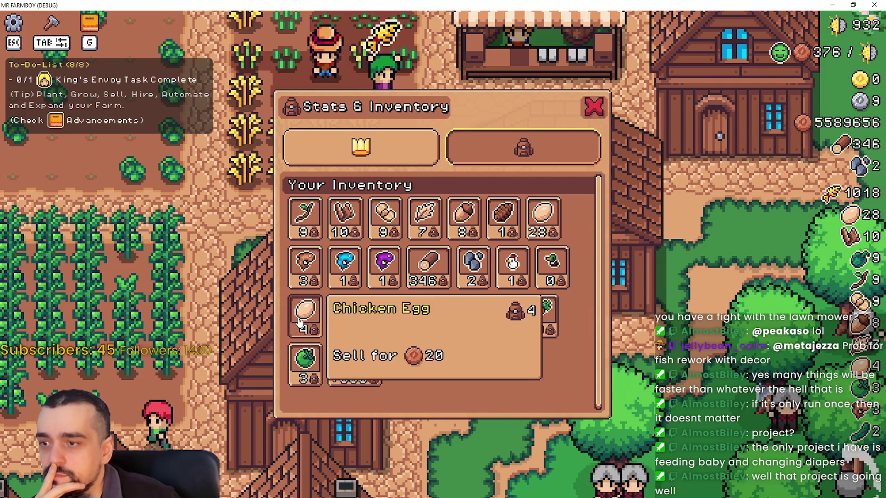
mouse_move(308, 265)
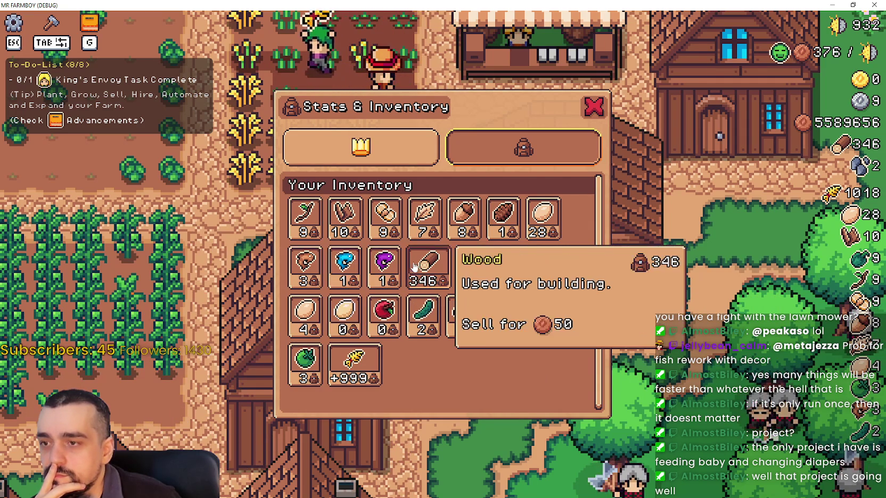
mouse_move(550, 223)
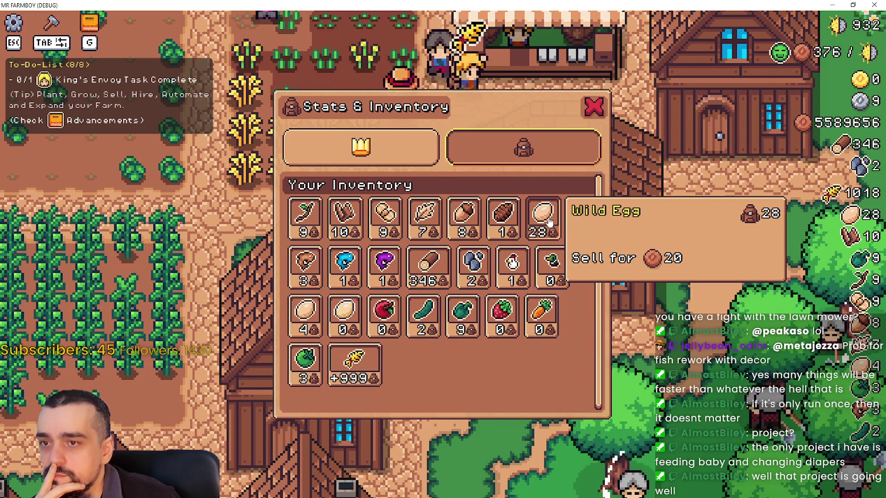
mouse_move(314, 224)
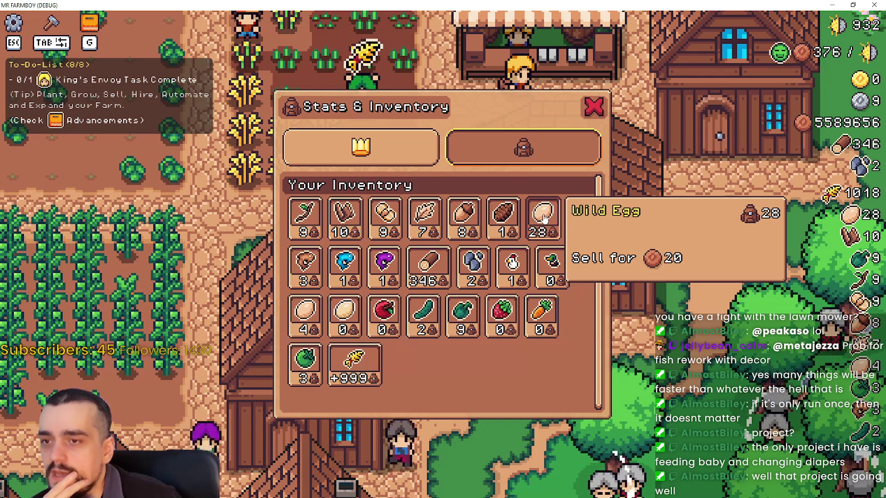
mouse_move(555, 270)
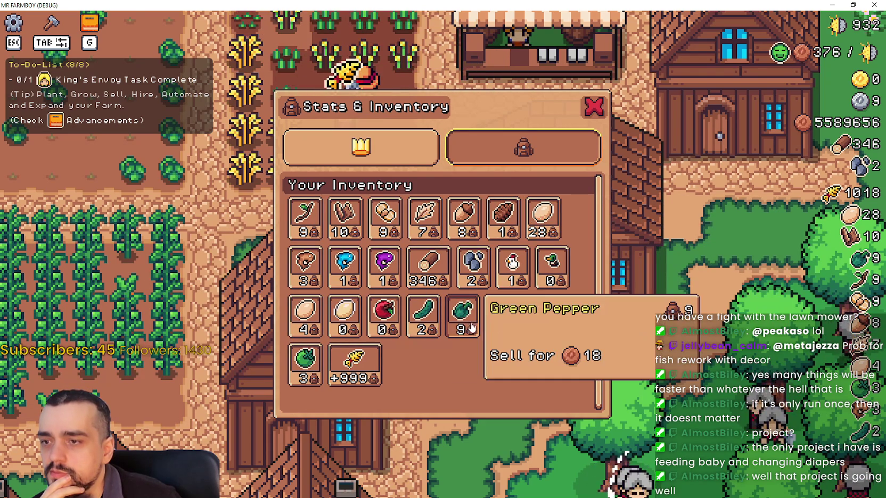
mouse_move(501, 318)
mouse_move(435, 319)
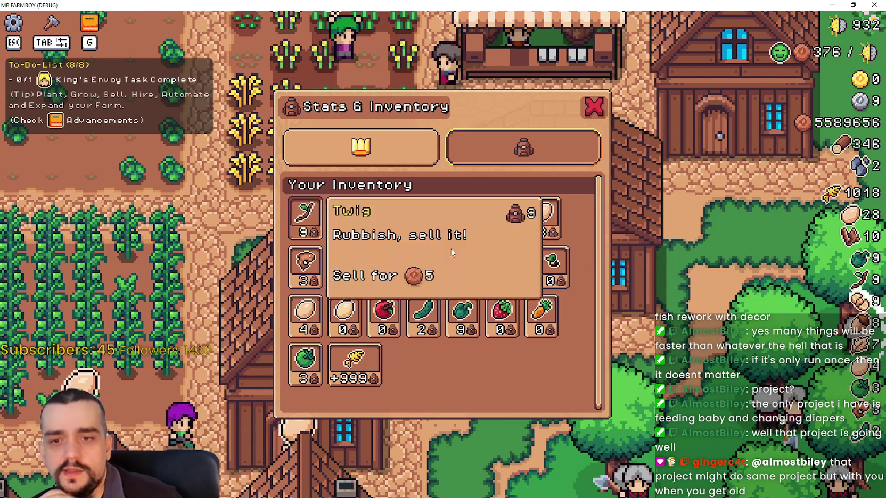
mouse_move(321, 292)
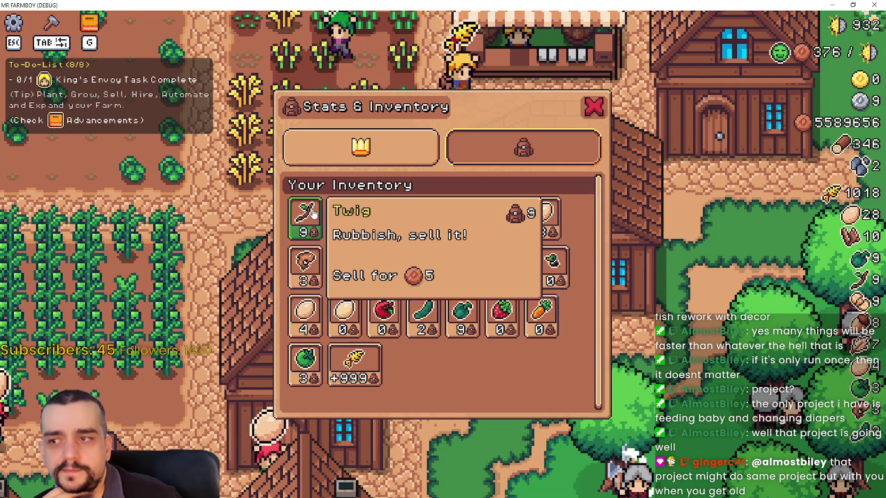
mouse_move(355, 214)
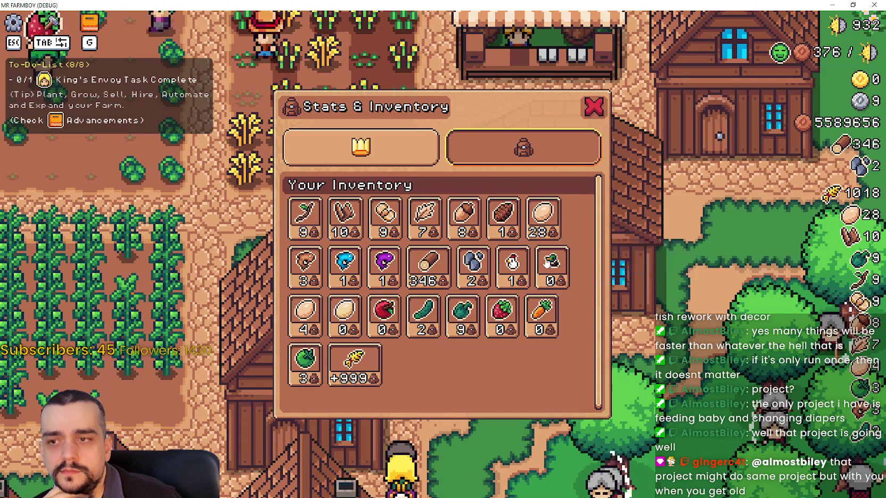
mouse_move(554, 331)
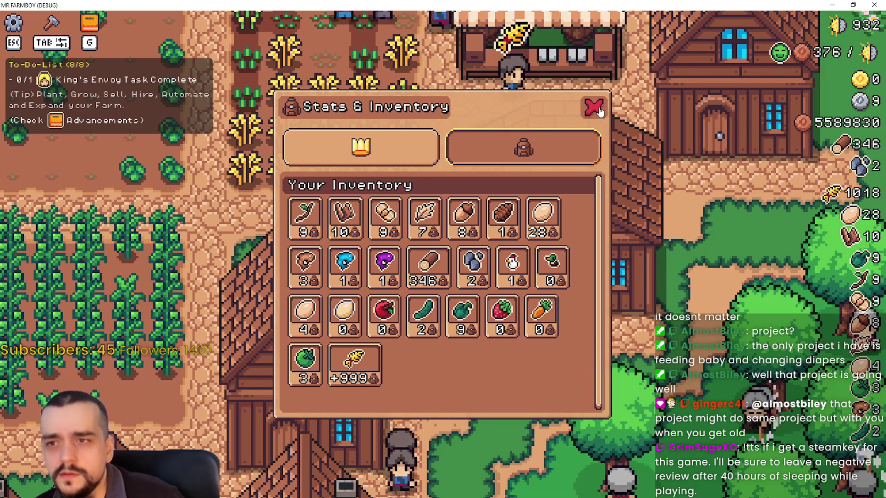
- Toggle the Stats & Inventory panel several times, leaving it closed
click(594, 106)
key(i)
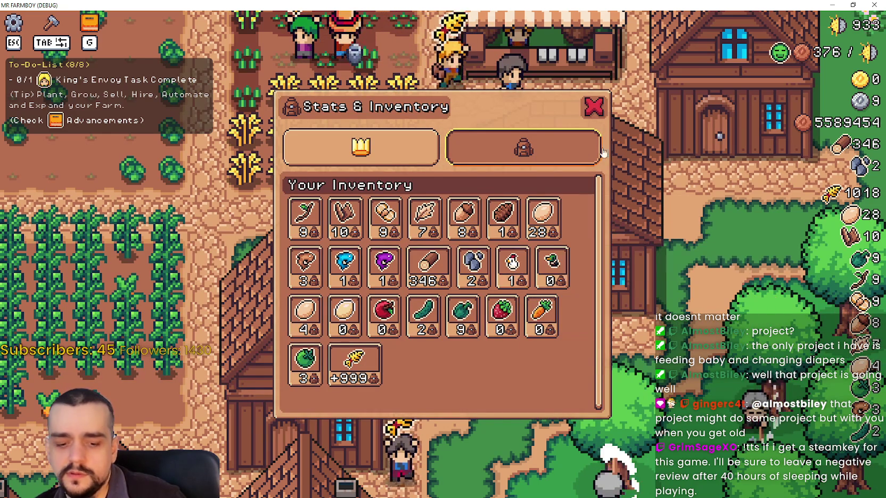
click(599, 109)
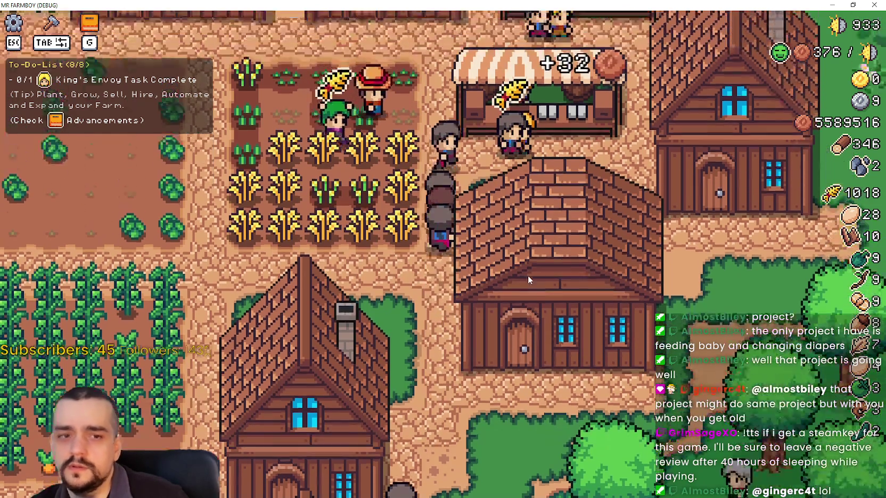
key(i)
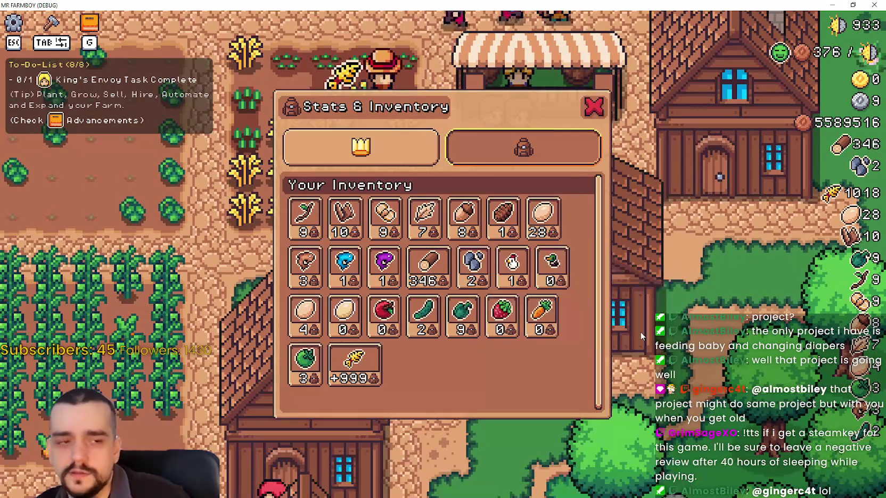
click(592, 112)
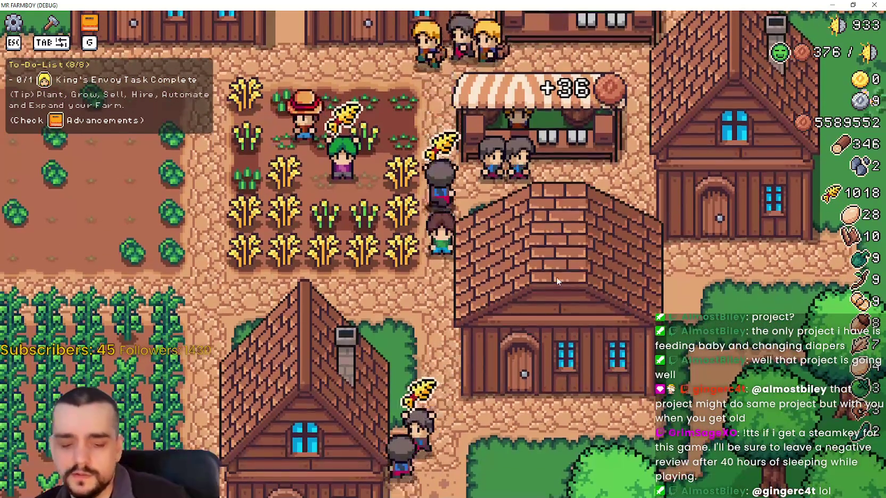
key(i)
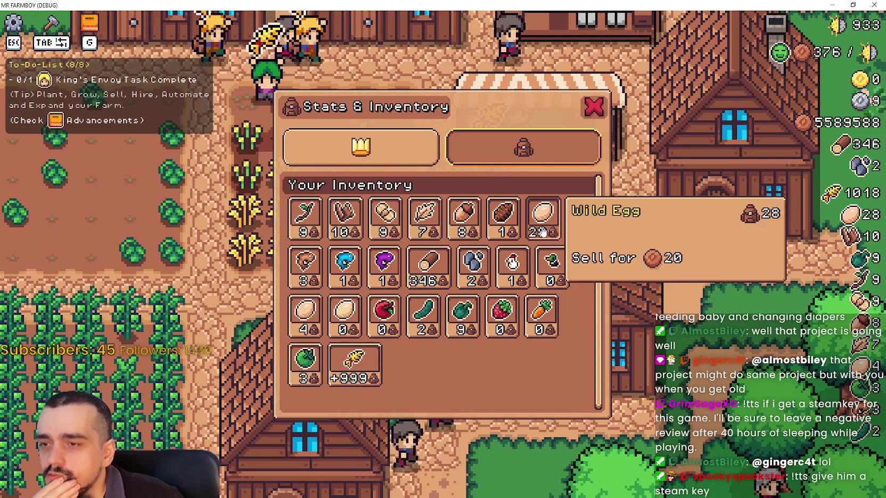
click(594, 107)
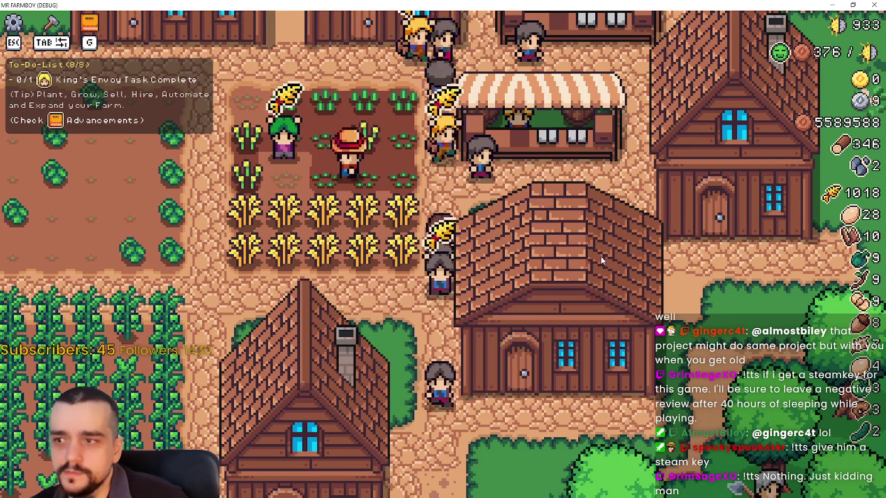
- Pan and zoom over the village and farm plot, then open the Market
key(w)
scroll(584, 264, up, 2)
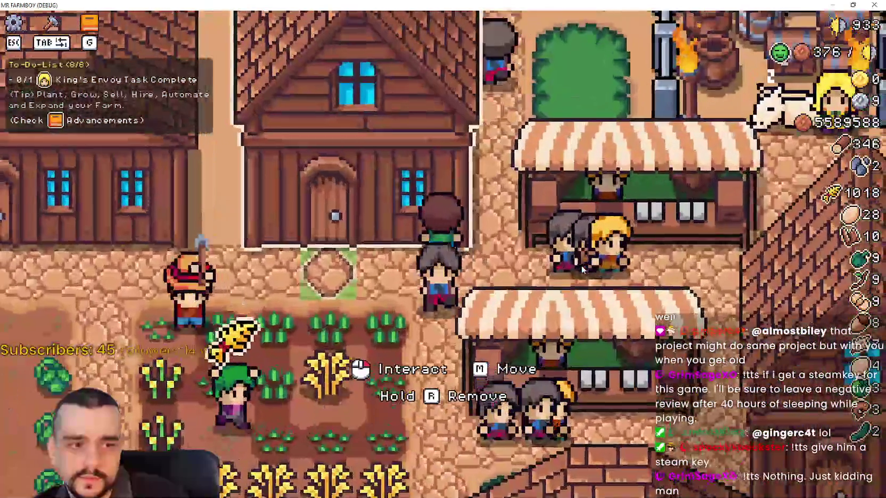
scroll(581, 269, down, 3)
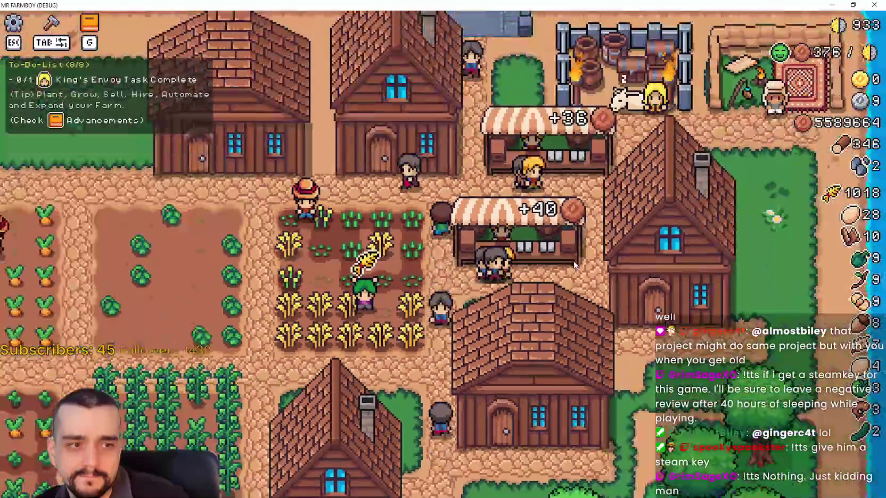
scroll(574, 264, up, 3)
key(s)
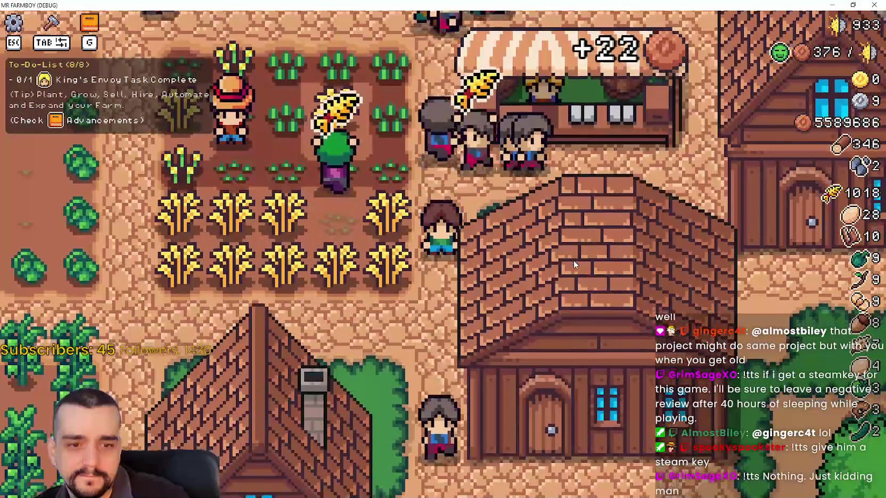
key(w)
scroll(573, 260, down, 2)
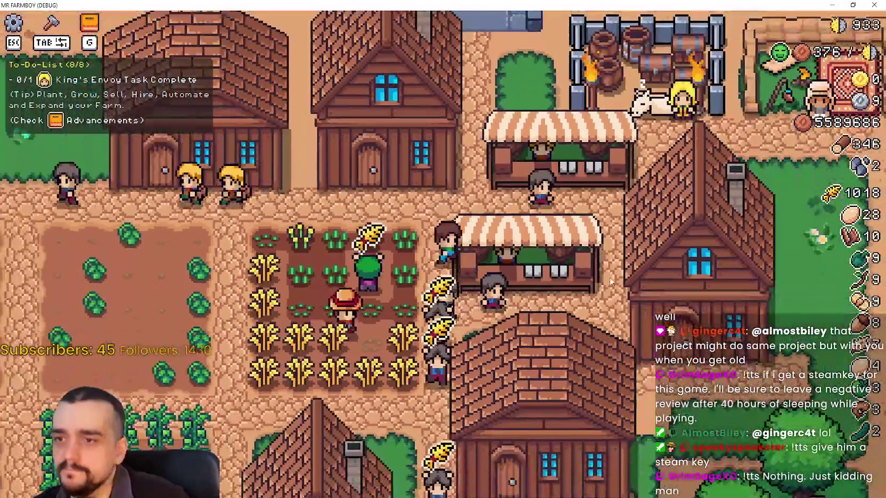
click(611, 282)
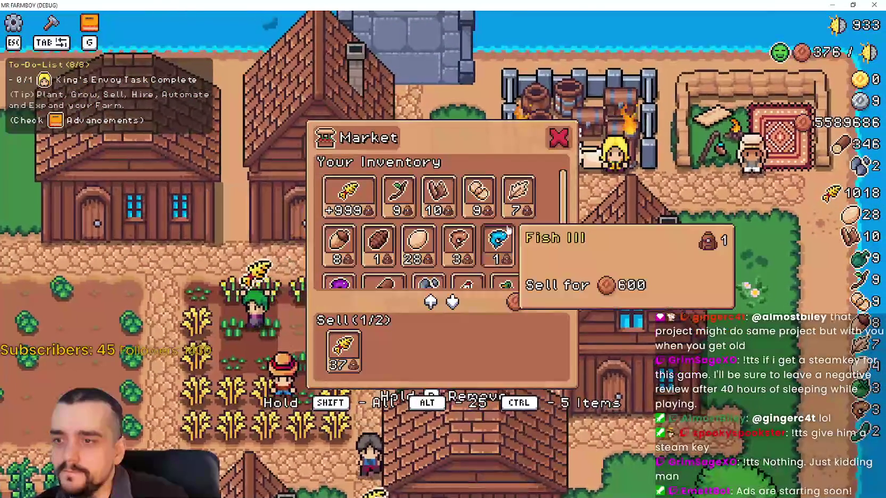
- Add Twig to the sell list and complete the sale, bringing gold to 934
scroll(436, 227, down, 1)
scroll(510, 224, down, 1)
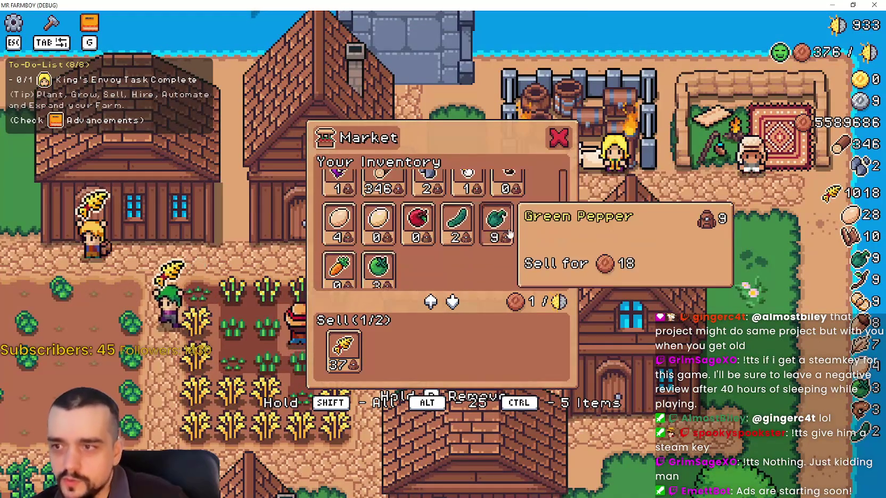
scroll(510, 238, up, 2)
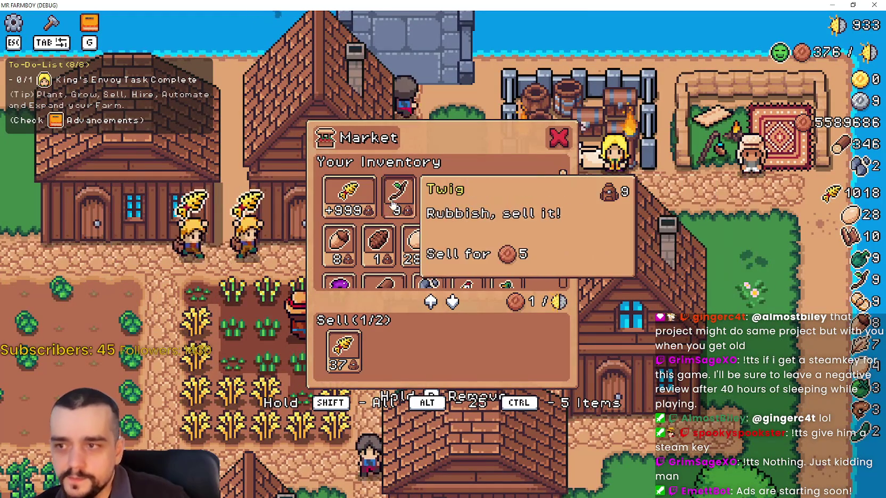
click(400, 197)
click(559, 138)
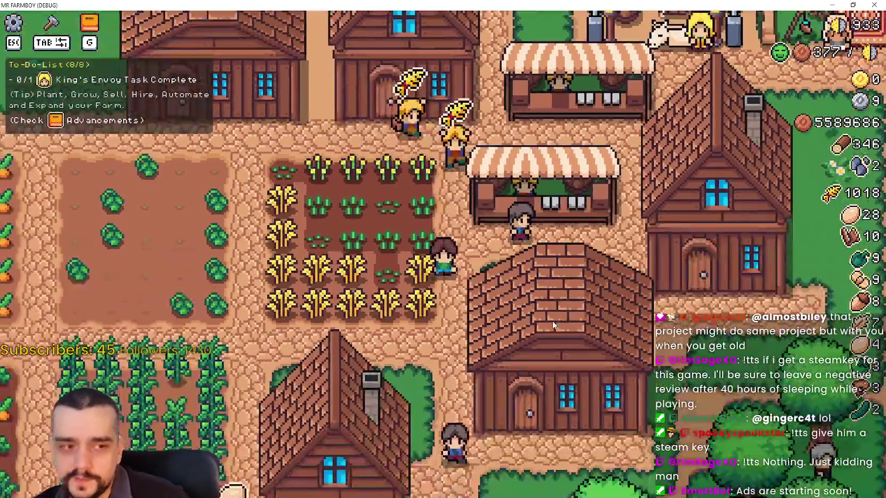
- Look over the inventory panel, close it, and walk the farmer left and south past the crops
click(553, 326)
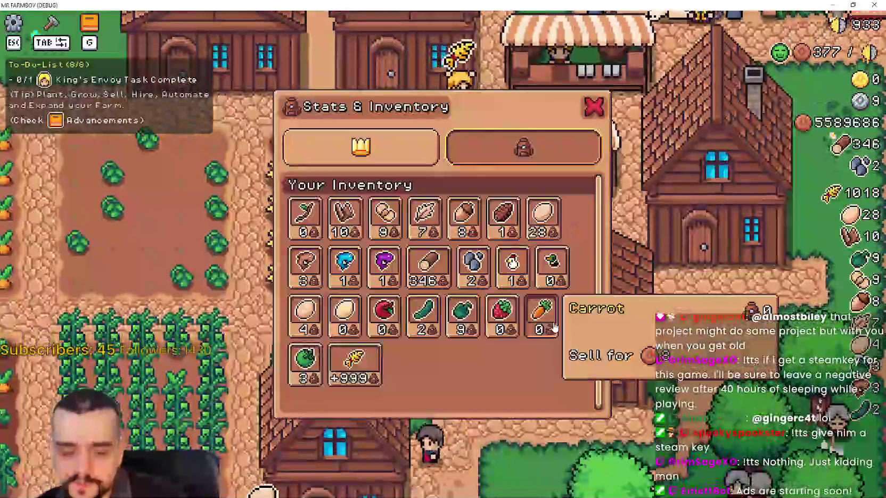
key(Escape)
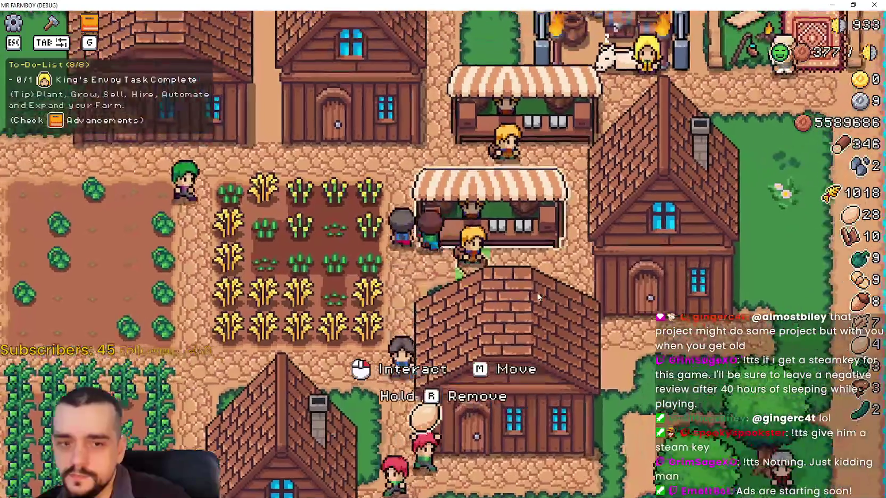
key(Tab)
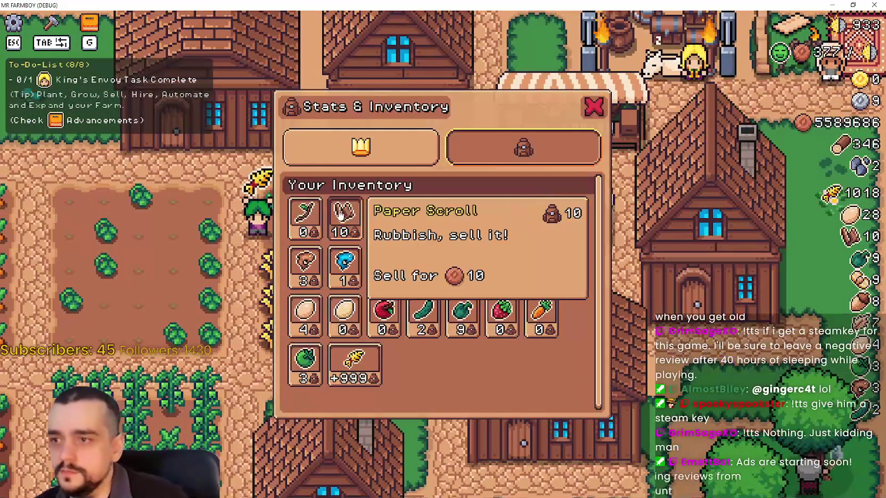
click(551, 264)
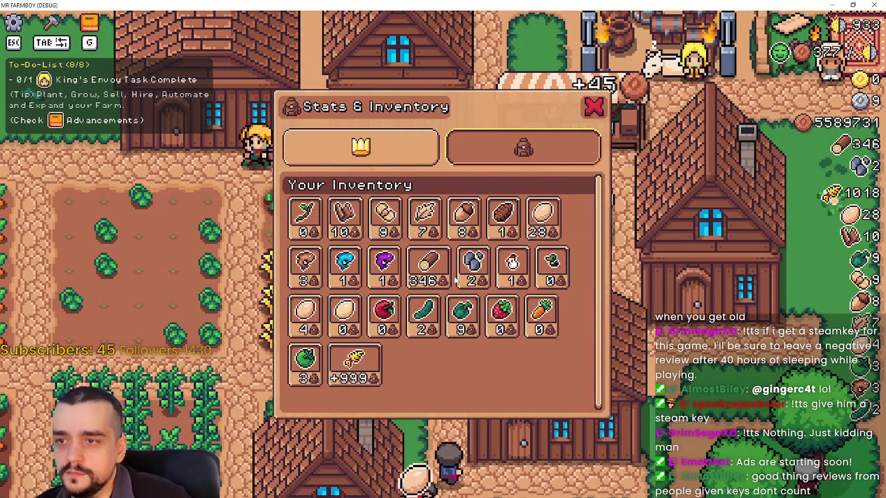
mouse_move(361, 273)
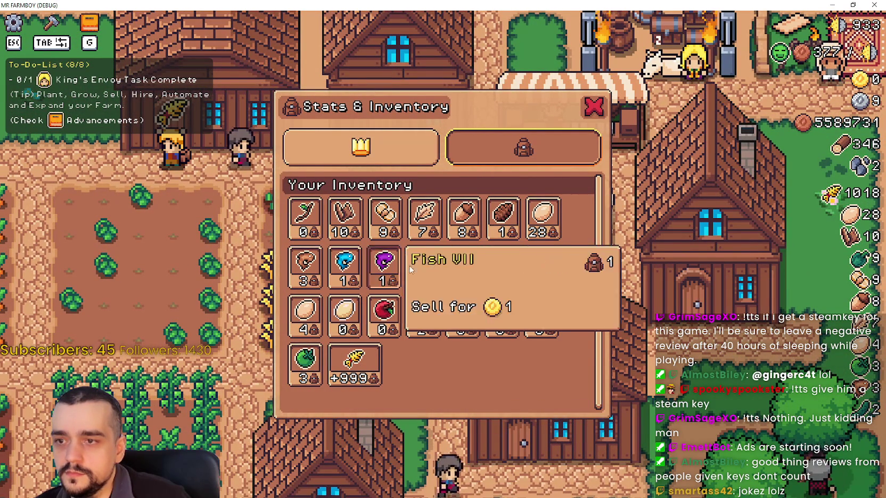
click(594, 107)
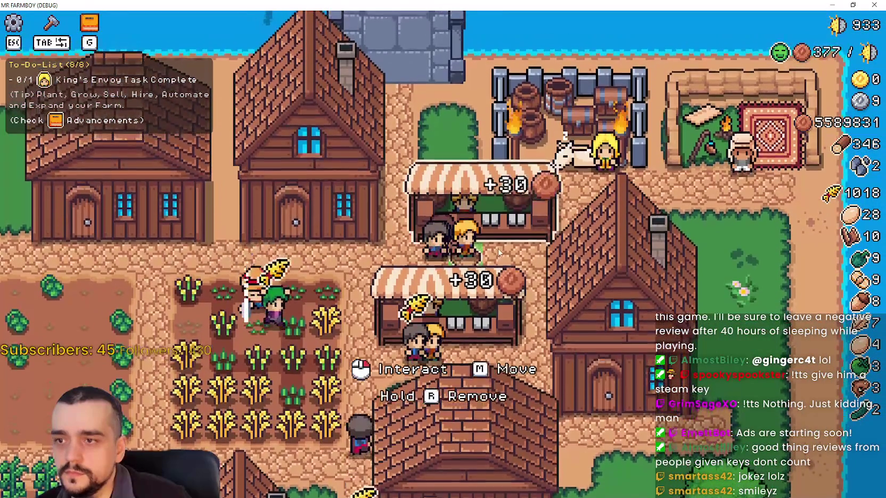
key(i)
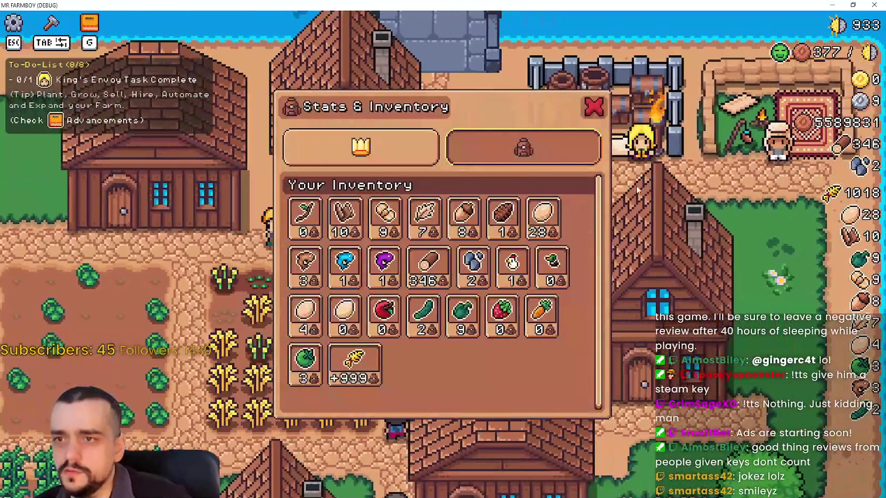
click(591, 110)
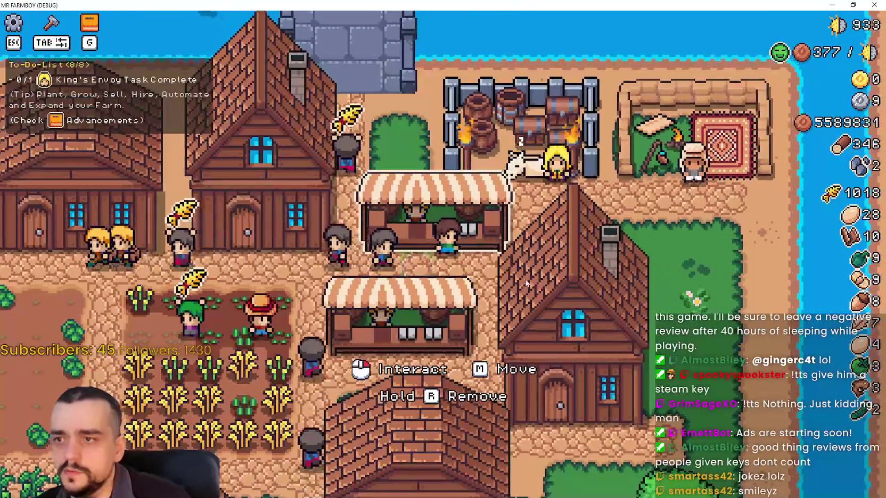
key(i)
key(i)
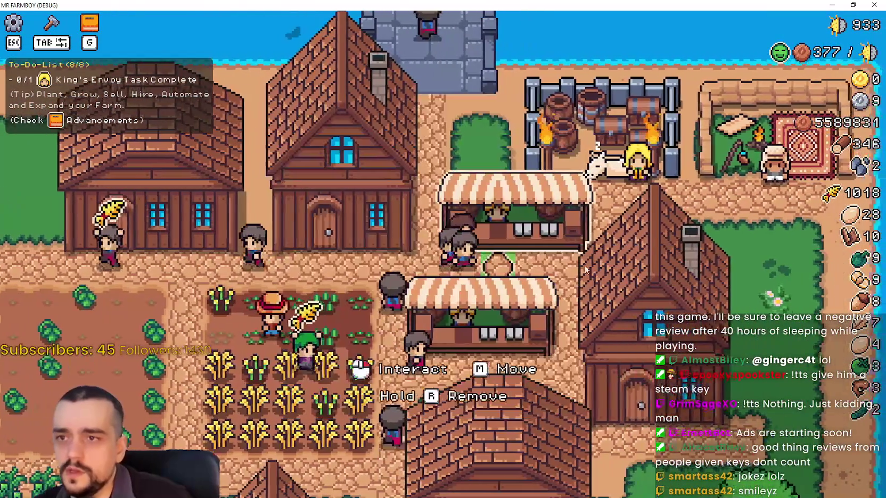
key(a)
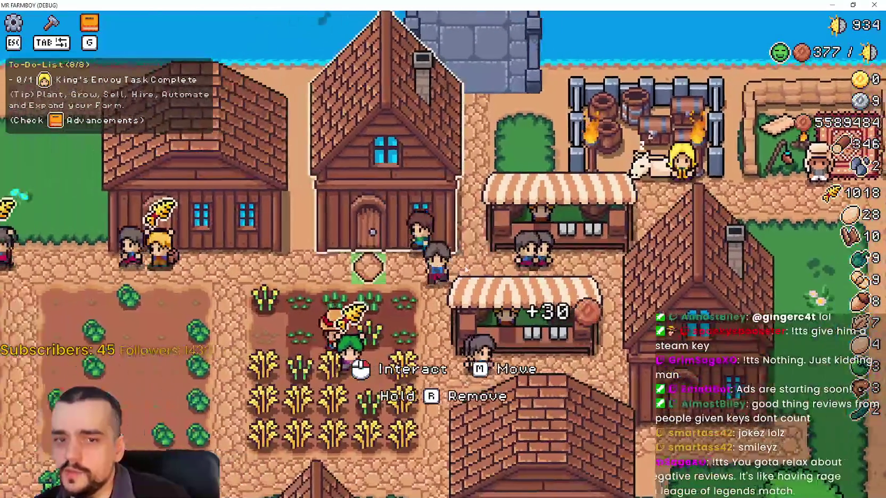
key(s)
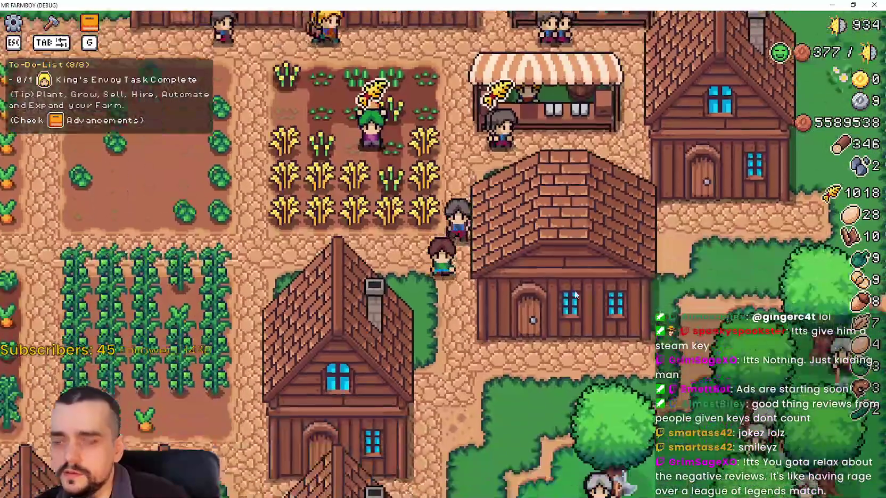
- Glance at inventory_panel.gd in the editor, then walk the farmer back and reopen the Market stall
key(alt+Tab)
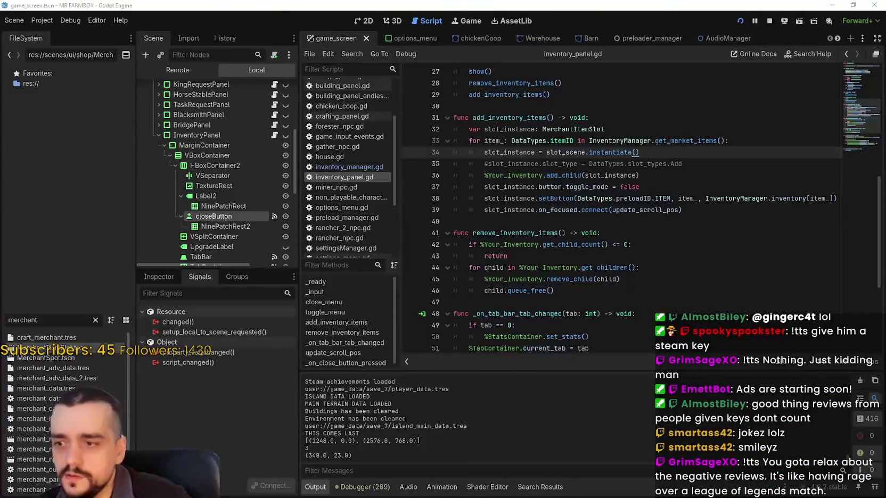
key(alt+Tab)
key(d)
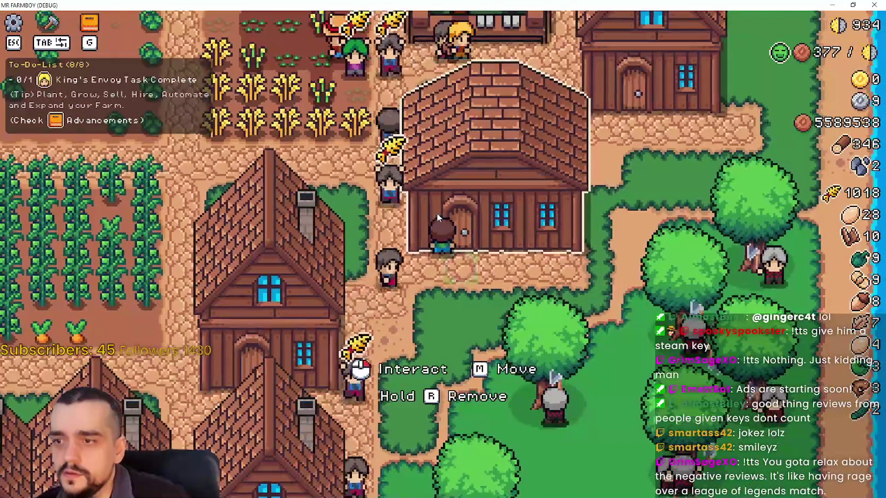
key(i)
key(w)
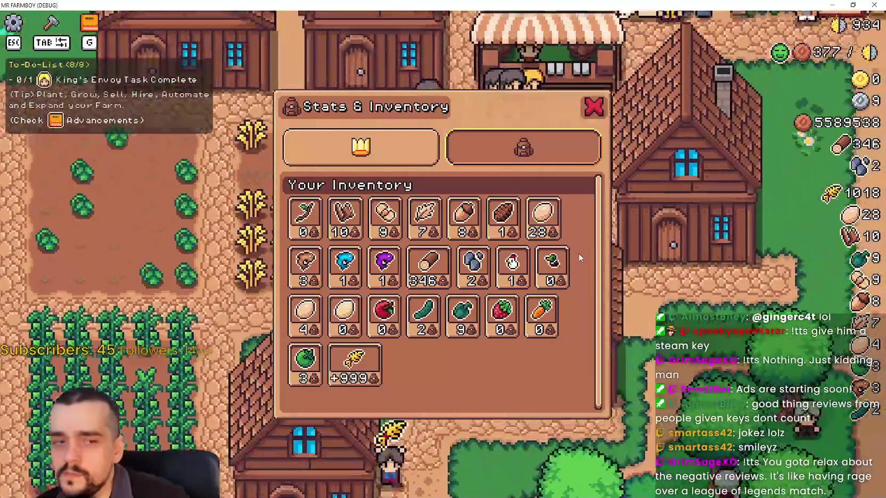
key(i)
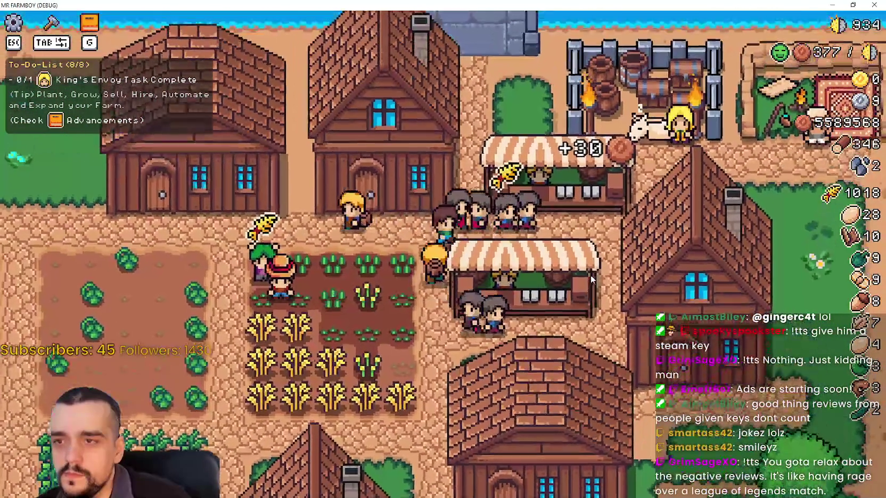
key(e)
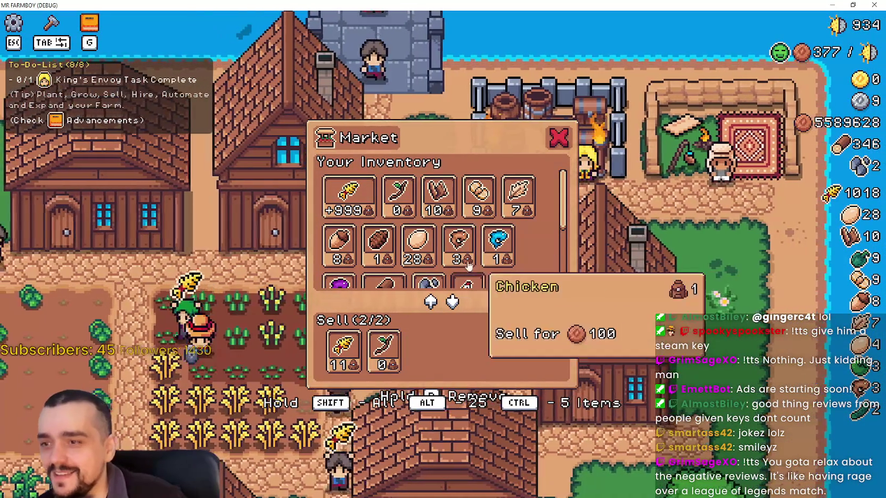
key(Escape)
key(i)
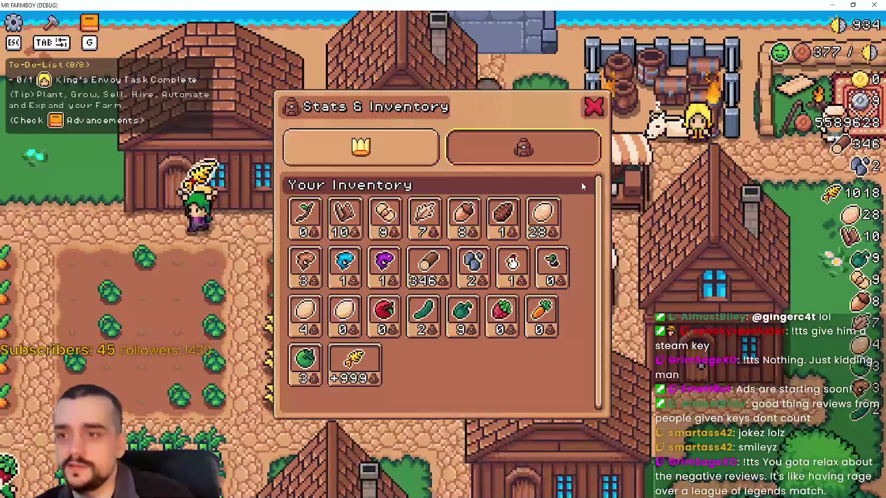
mouse_move(317, 223)
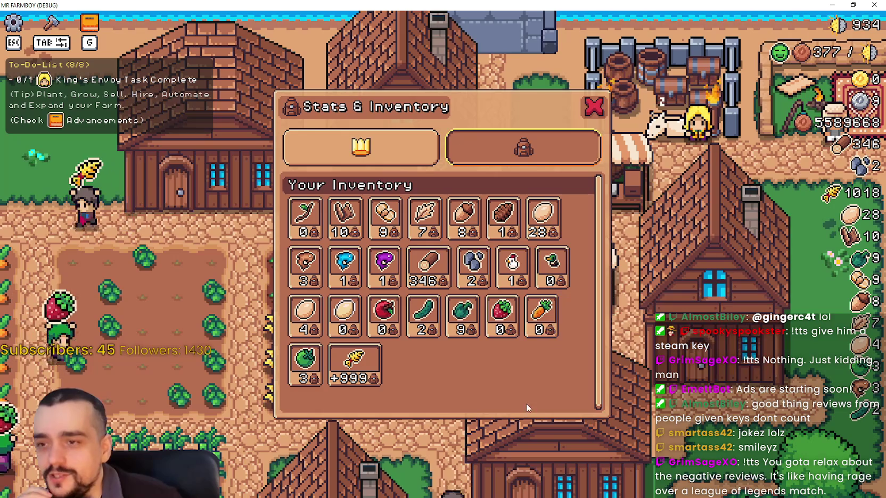
mouse_move(377, 345)
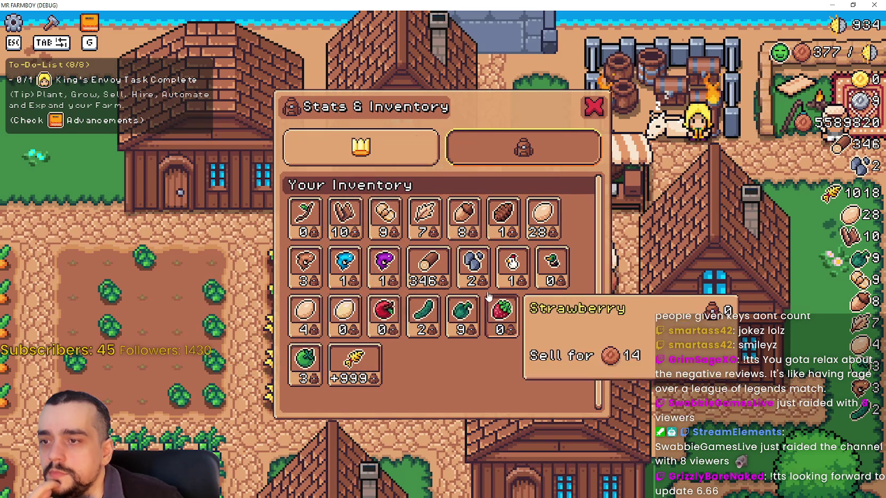
click(597, 118)
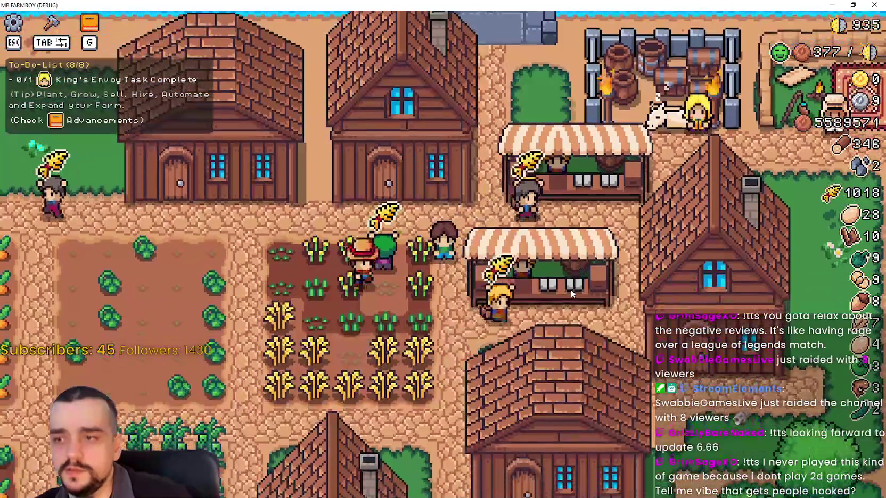
- Open the crafting panel and walk the farmer down, right and up toward the stalls
key(Tab)
key(Tab)
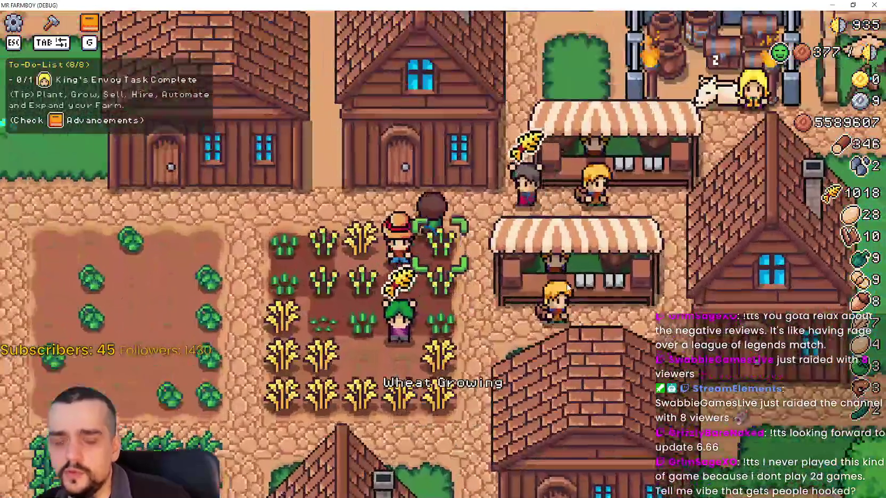
key(s)
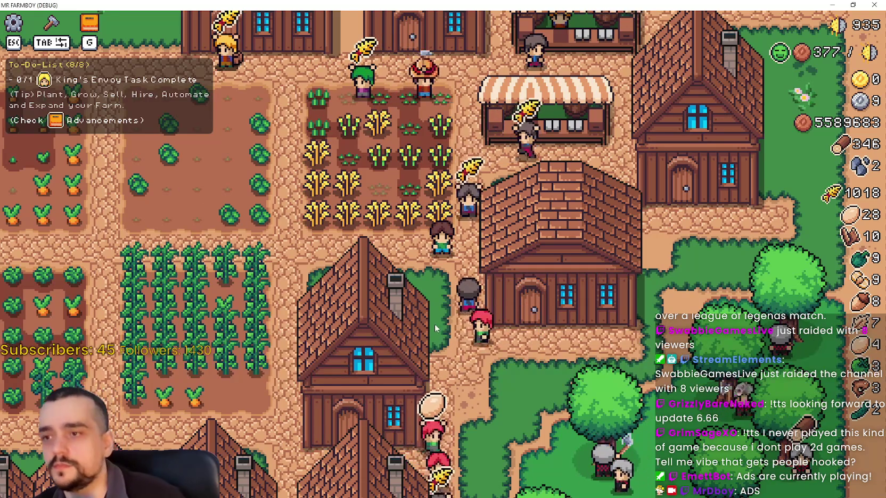
key(d)
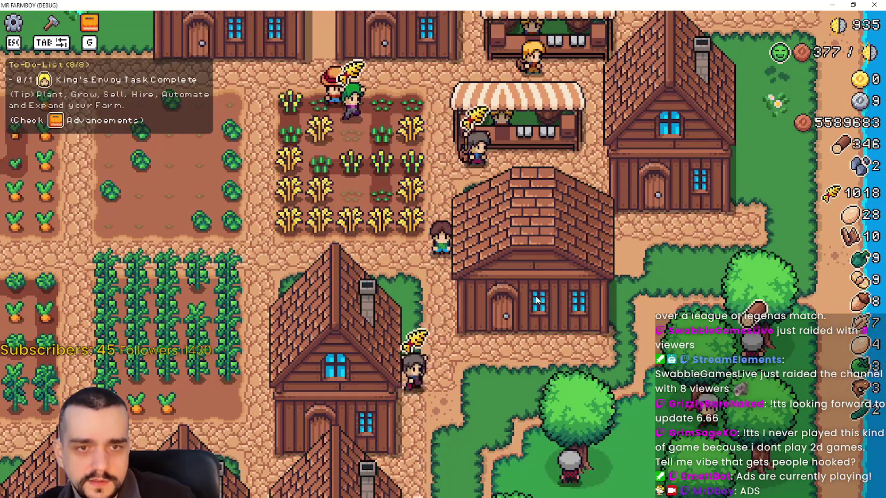
key(w)
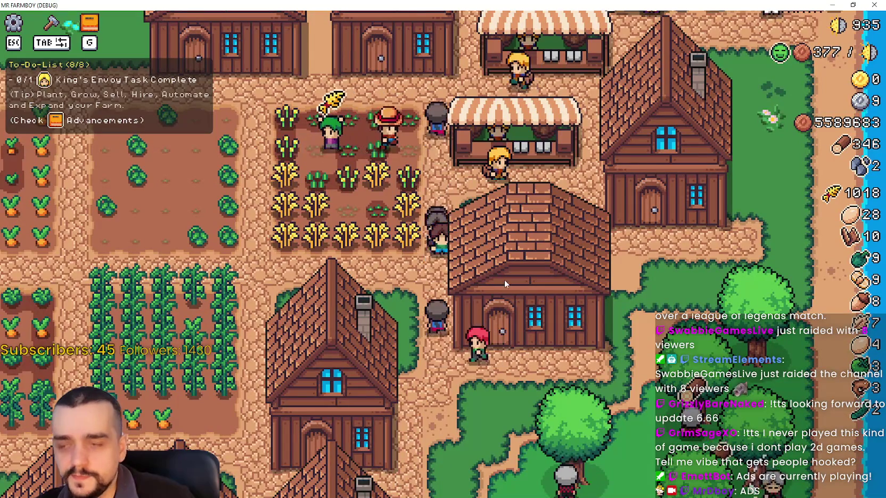
key(w)
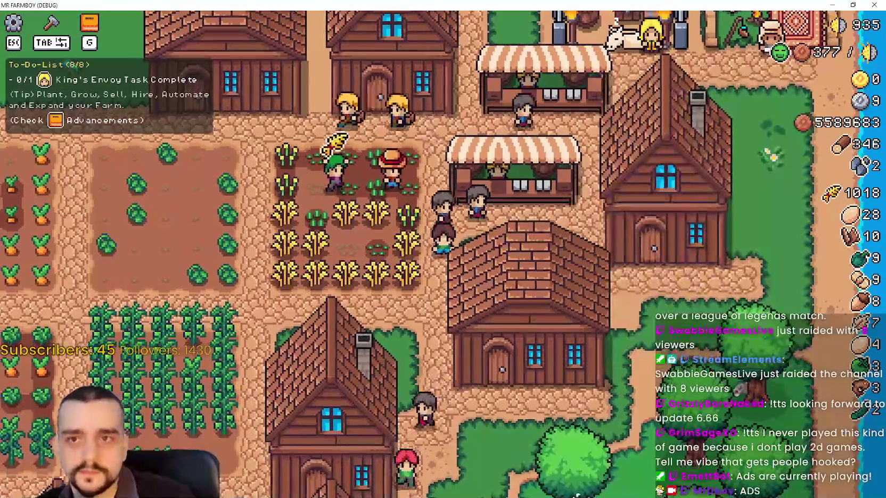
- Restore then re-maximize the game window and switch to the Godot editor's inventory_panel.gd
click(852, 5)
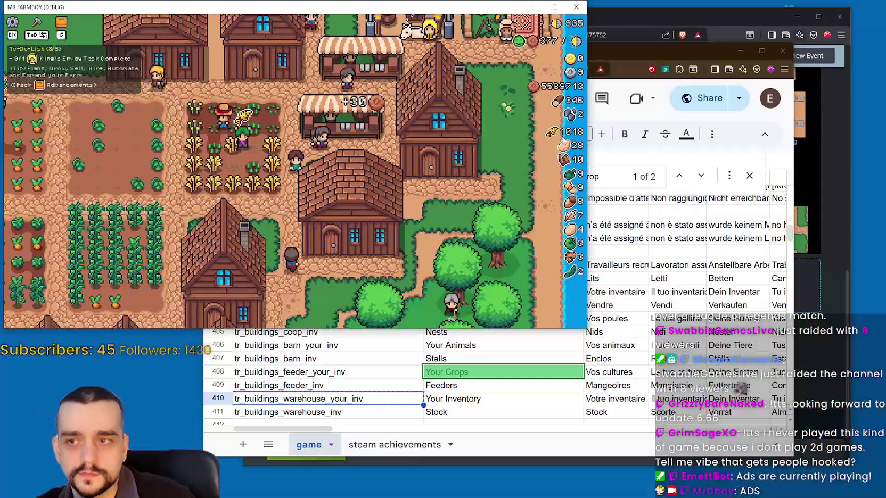
click(544, 6)
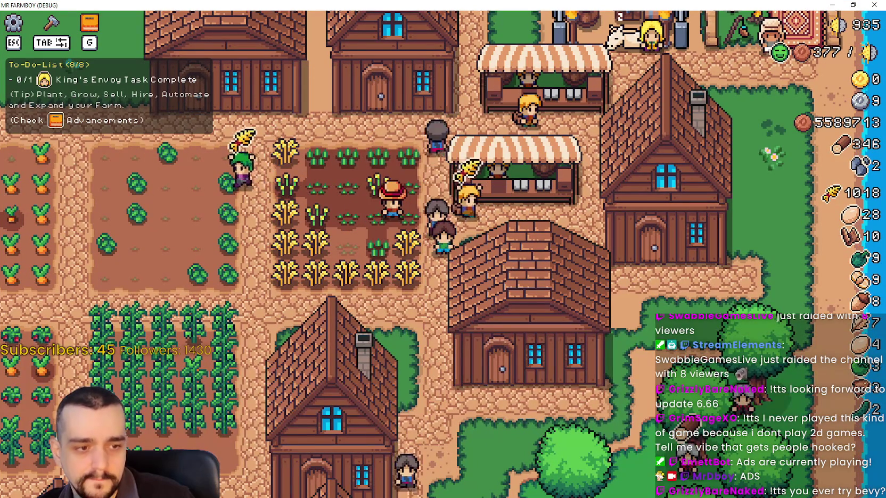
key(alt+Tab)
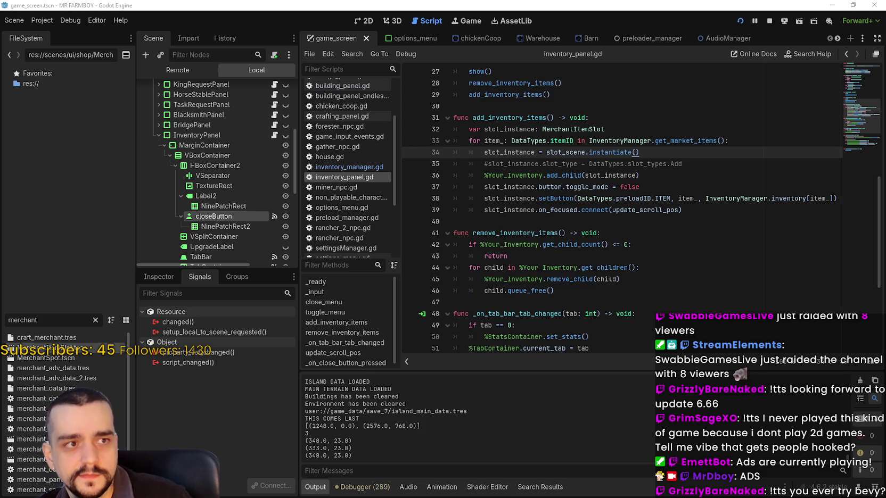
- Skim the bevy.org home page features in Brave, then open the Examples (WebGL2) page
key(alt+Tab)
scroll(486, 380, down, 5)
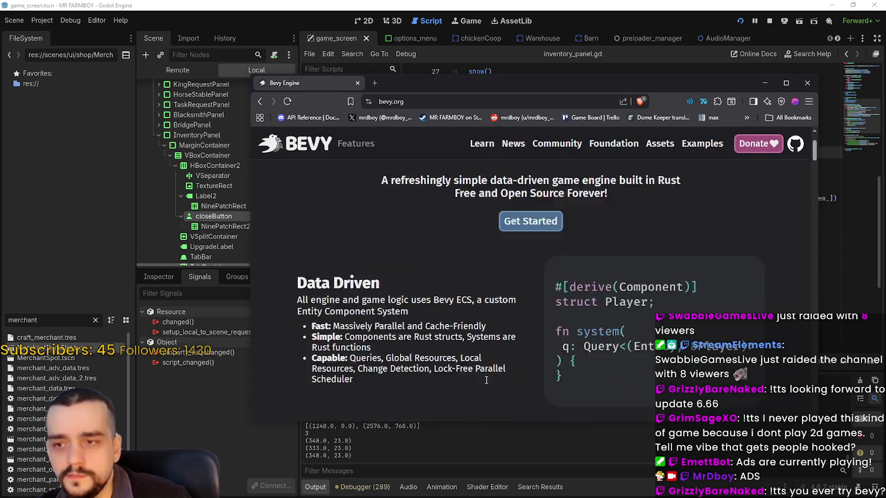
scroll(486, 380, down, 10)
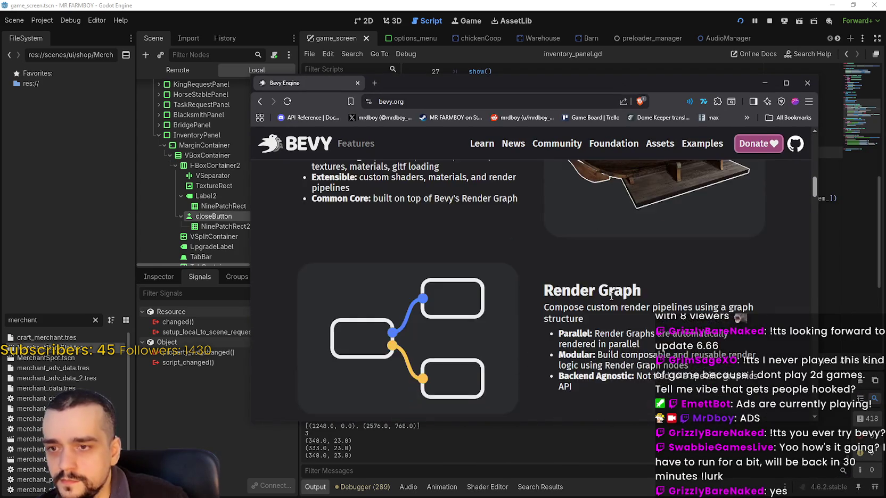
scroll(634, 305, down, 15)
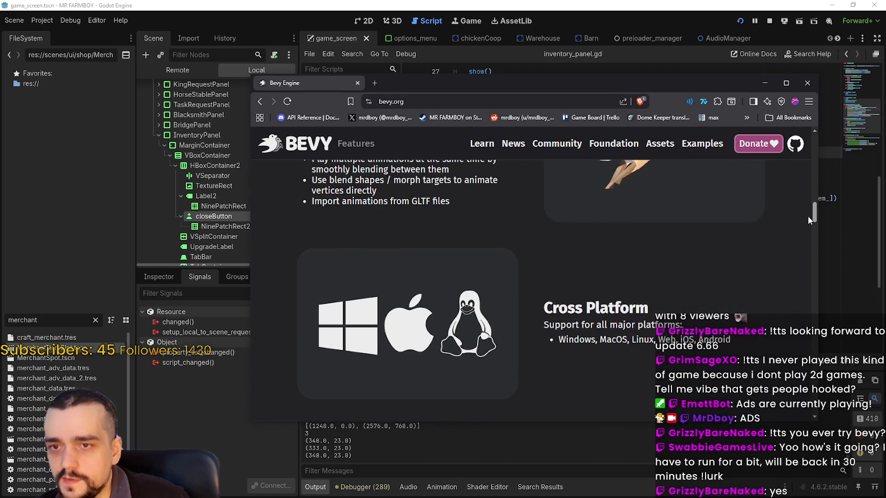
mouse_move(813, 230)
mouse_down()
mouse_move(801, 320)
mouse_move(807, 136)
mouse_up()
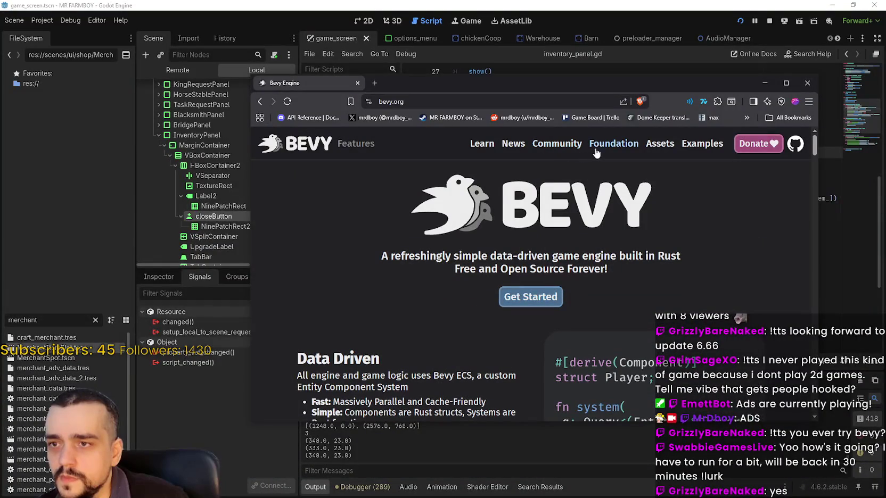
click(703, 144)
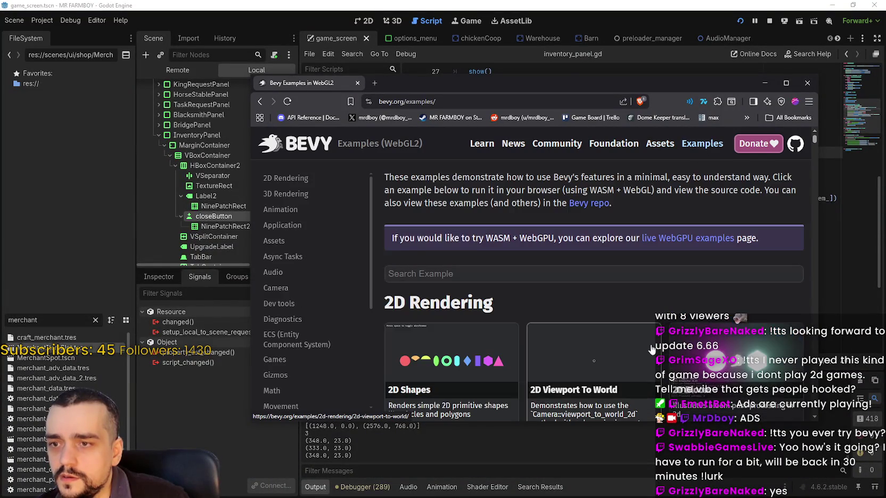
- Browse the examples list and jump to the ECS section with Entity disabling and Observers demos
scroll(710, 346, down, 5)
scroll(709, 373, down, 15)
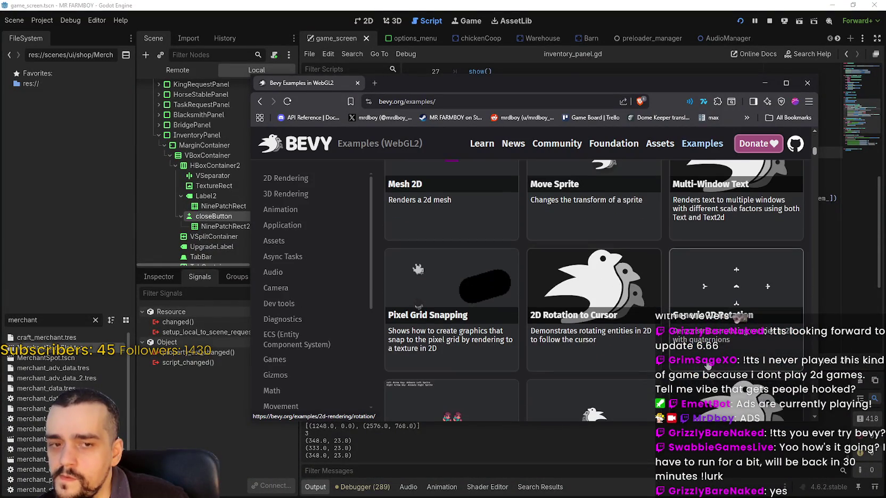
scroll(757, 309, up, 1)
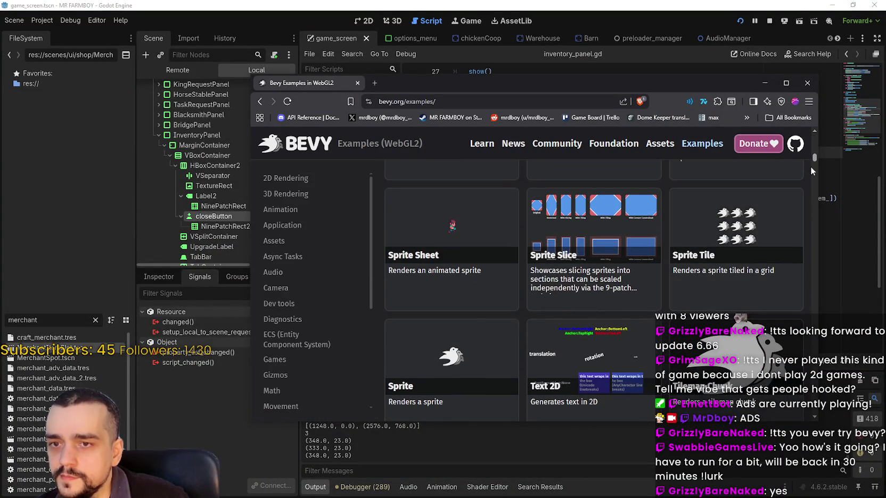
scroll(811, 172, down, 15)
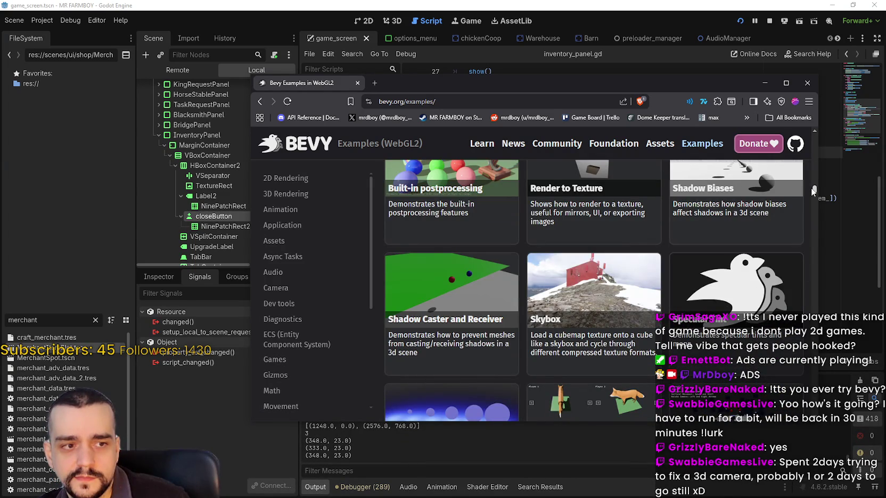
drag(811, 187, 801, 273)
scroll(749, 350, up, 15)
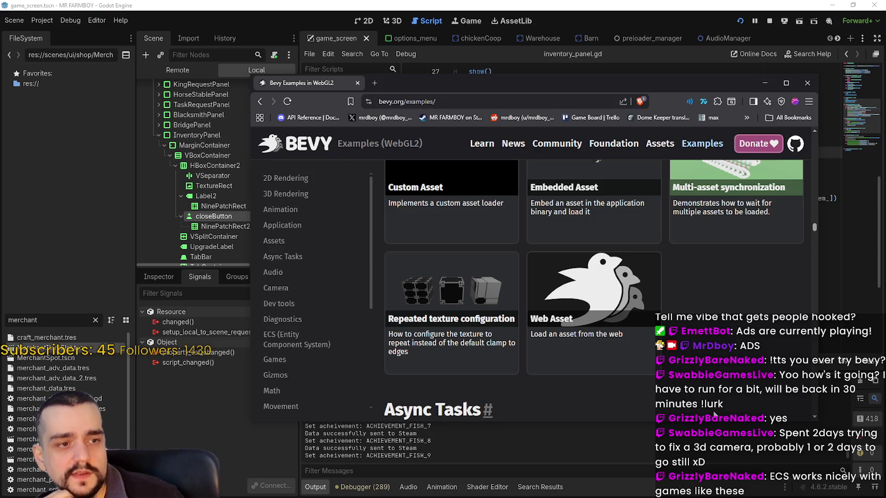
scroll(637, 374, down, 3)
scroll(778, 411, up, 3)
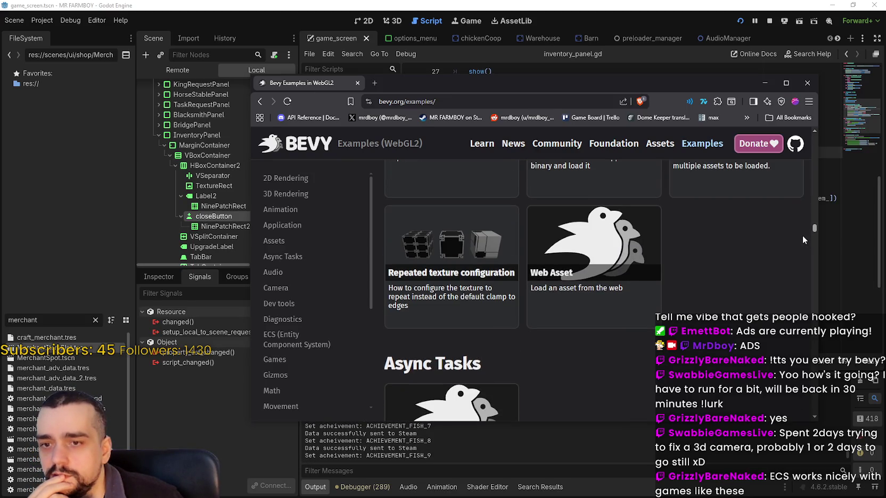
drag(813, 230, 805, 140)
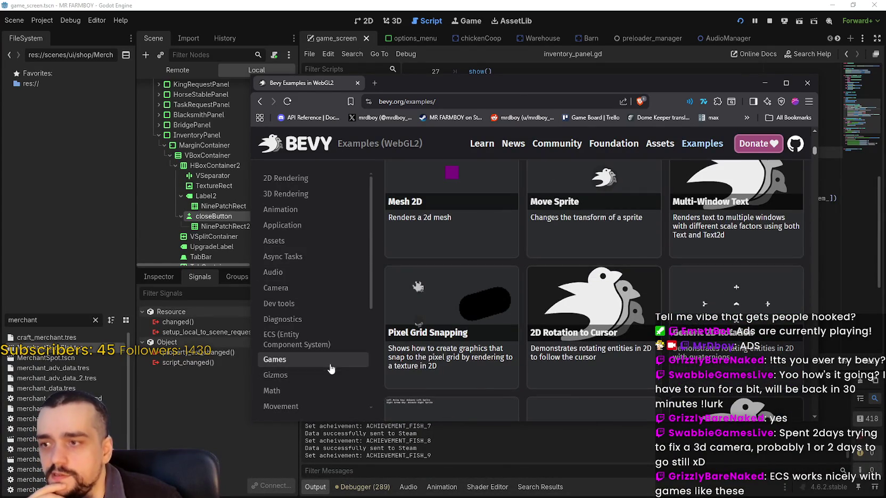
click(324, 346)
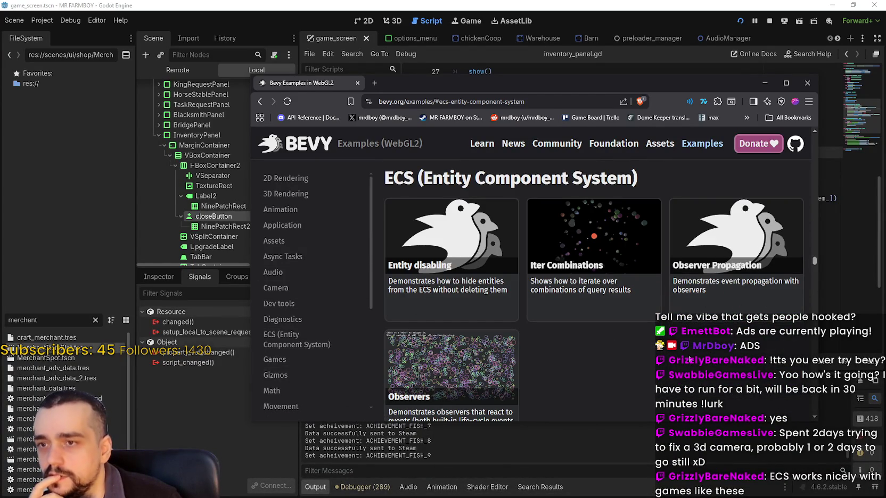
scroll(686, 349, down, 1)
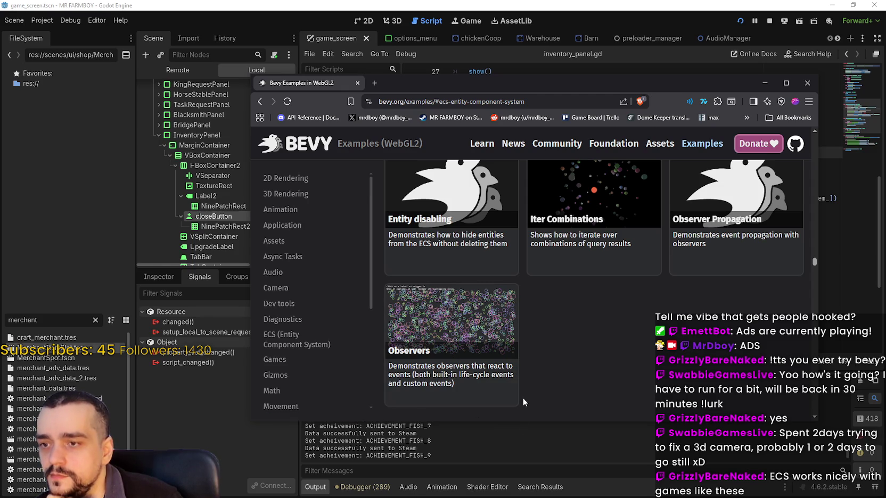
scroll(464, 349, up, 1)
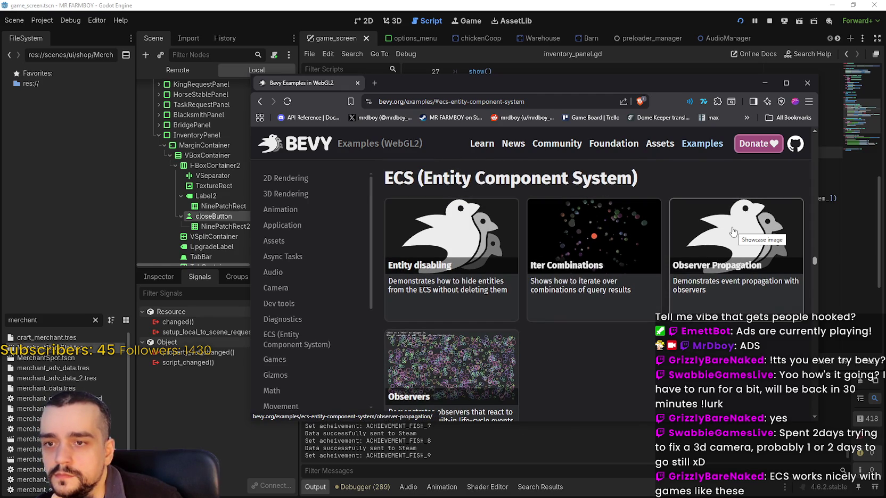
scroll(468, 334, down, 1)
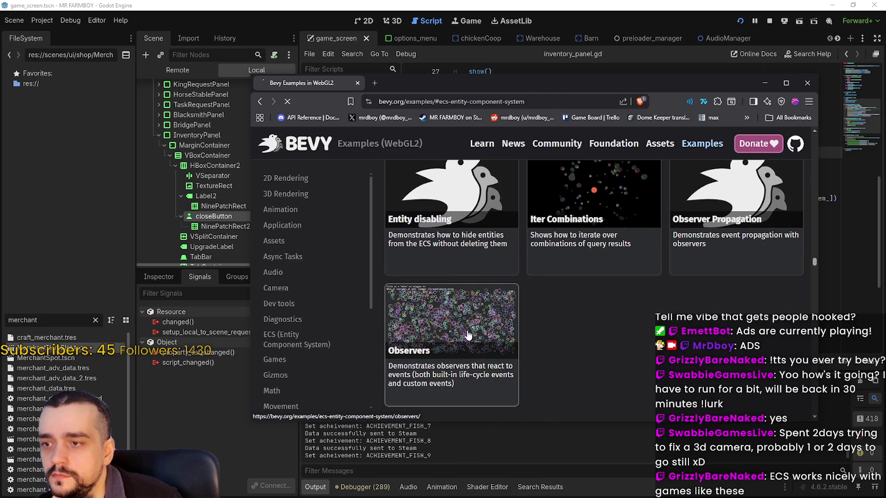
click(468, 335)
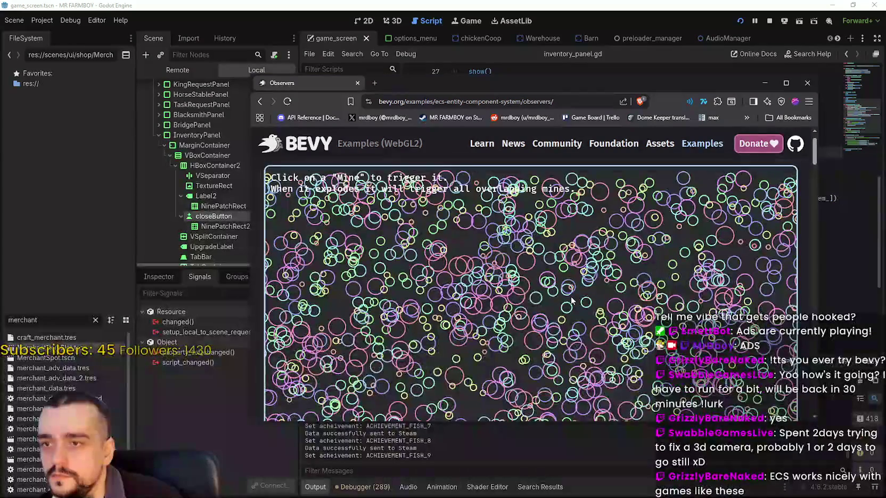
scroll(783, 325, down, 1)
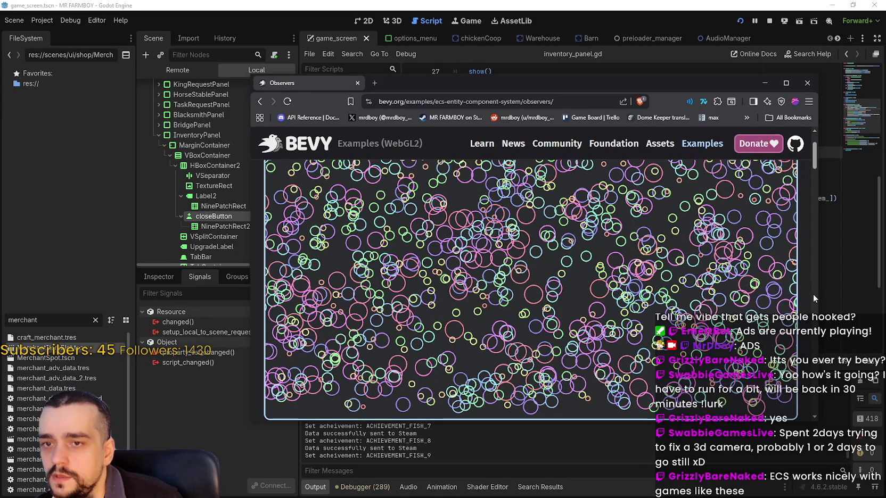
scroll(808, 291, up, 3)
scroll(807, 291, down, 8)
scroll(794, 305, down, 5)
scroll(691, 319, down, 10)
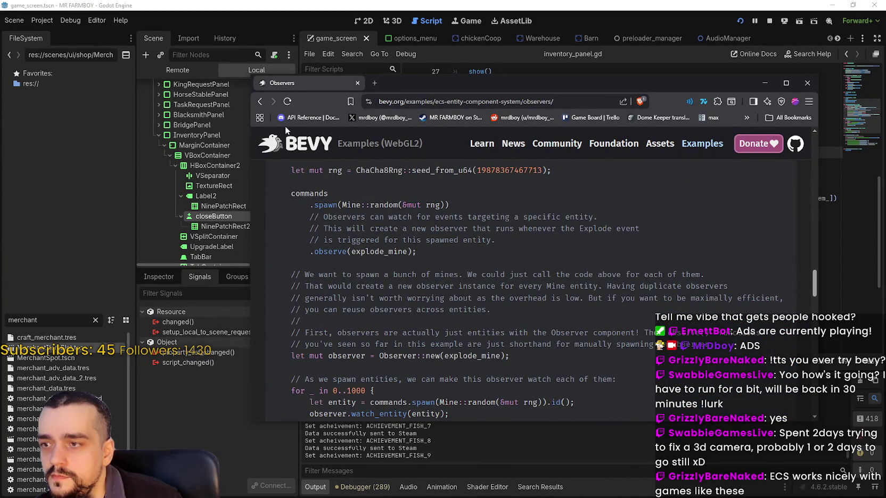
click(260, 101)
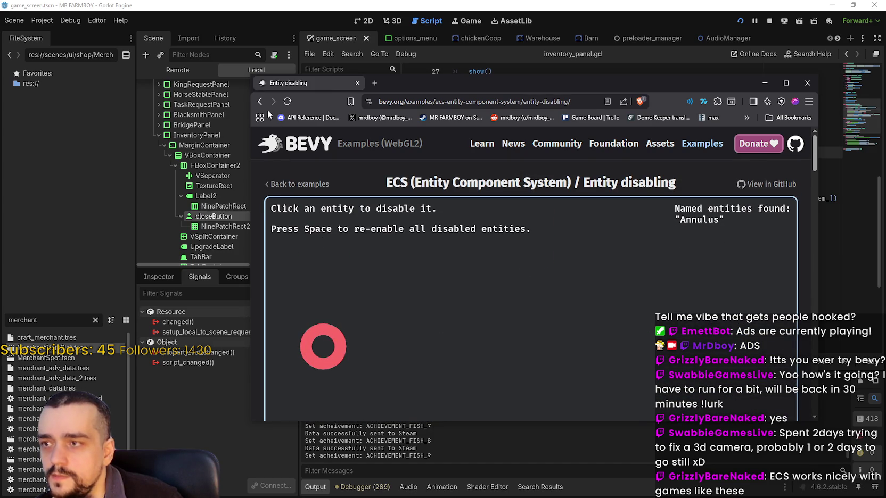
scroll(738, 367, up, 2)
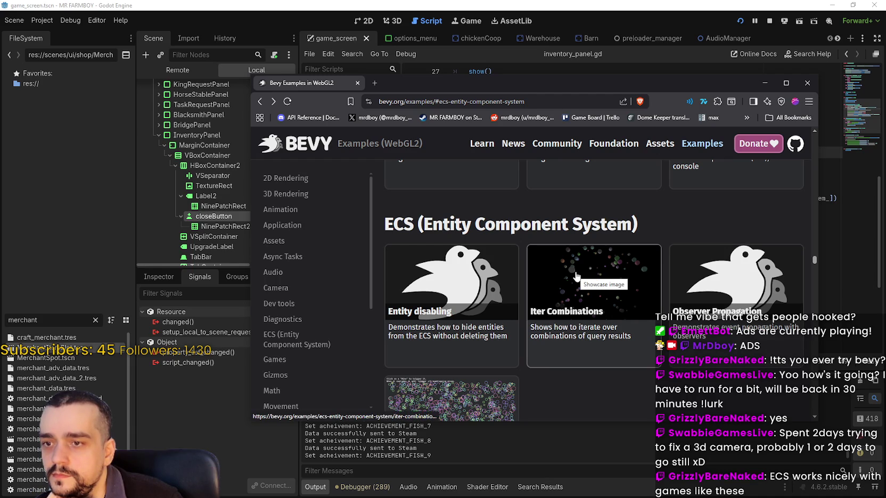
click(575, 274)
scroll(814, 160, down, 2)
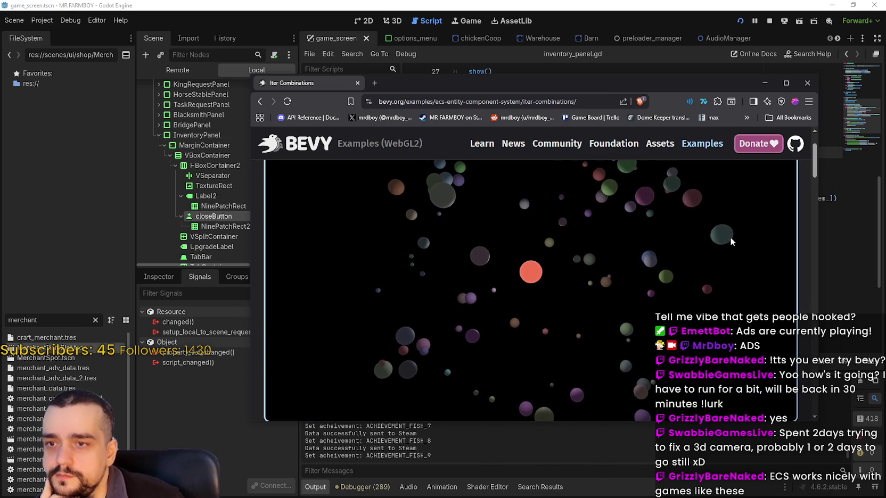
scroll(800, 263, up, 1)
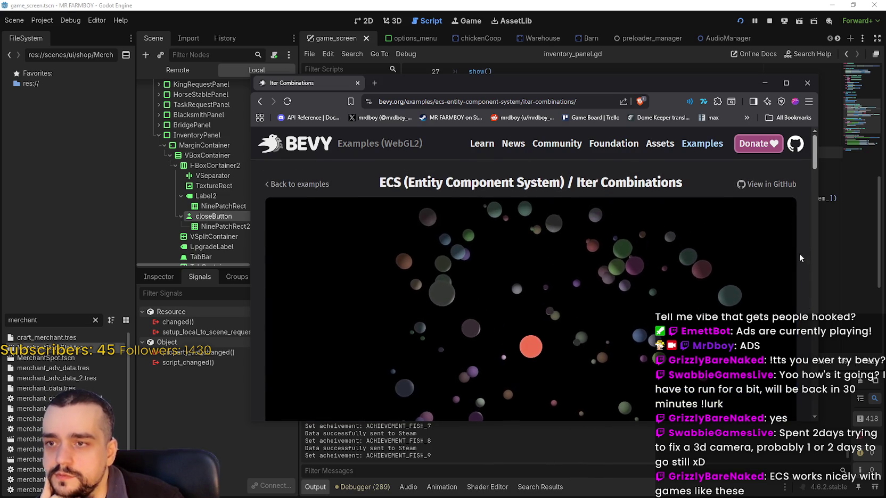
scroll(802, 260, down, 2)
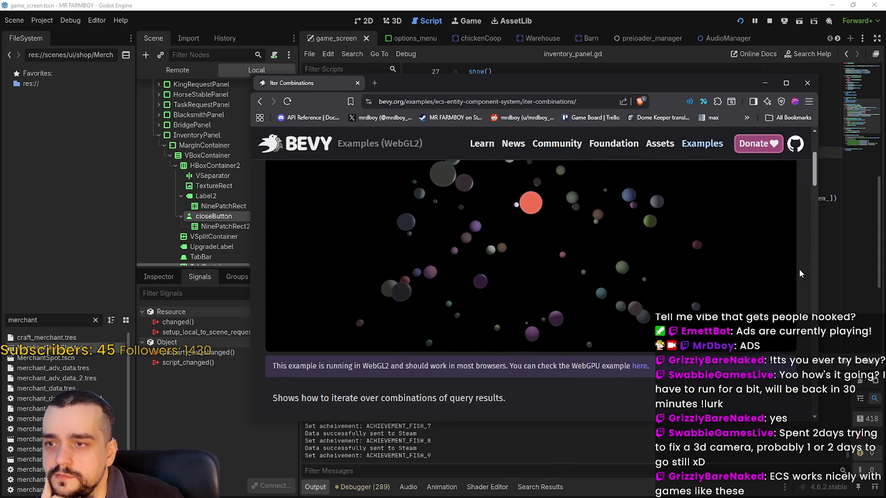
scroll(805, 268, up, 1)
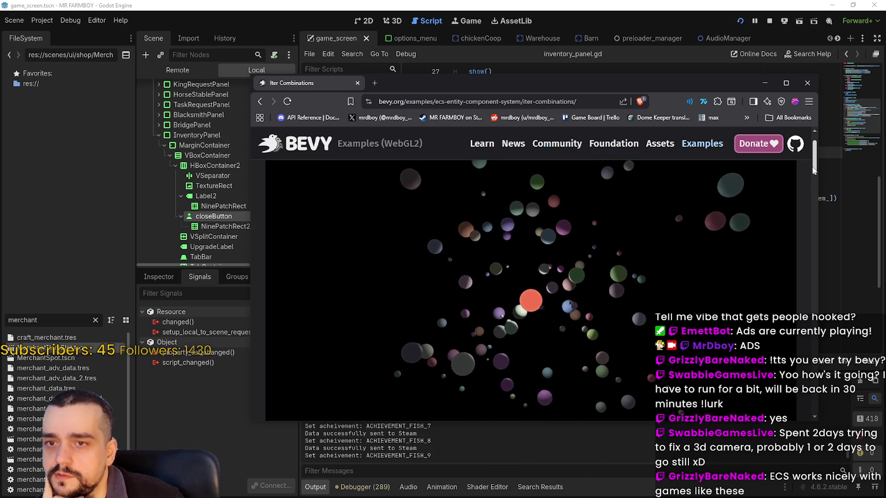
scroll(814, 177, down, 1)
drag(813, 178, 815, 168)
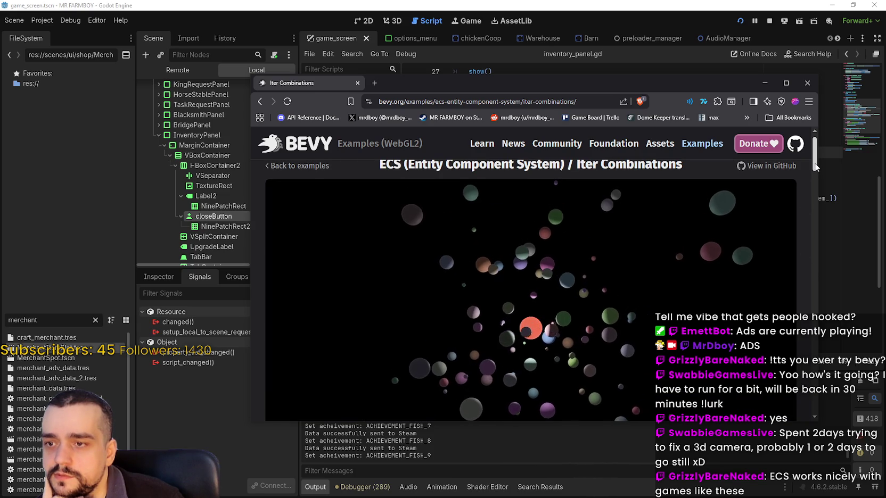
mouse_move(815, 168)
mouse_down()
mouse_move(815, 192)
mouse_move(814, 128)
mouse_up()
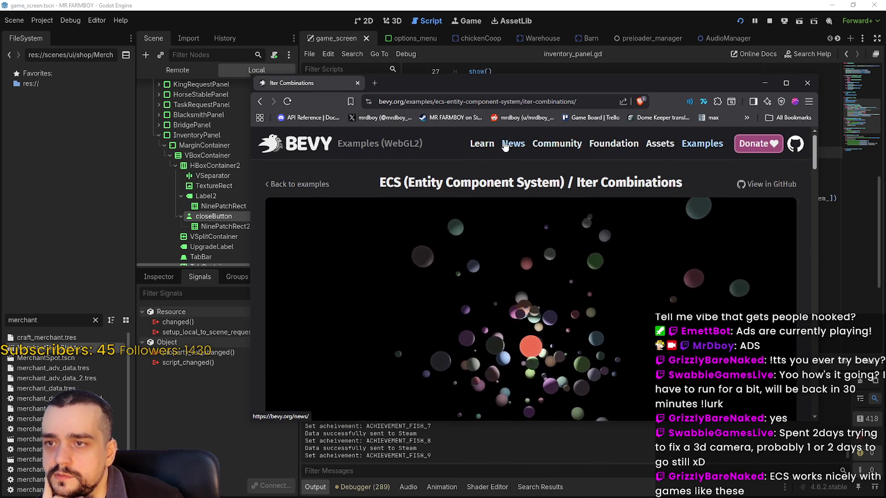
click(702, 143)
scroll(533, 366, down, 6)
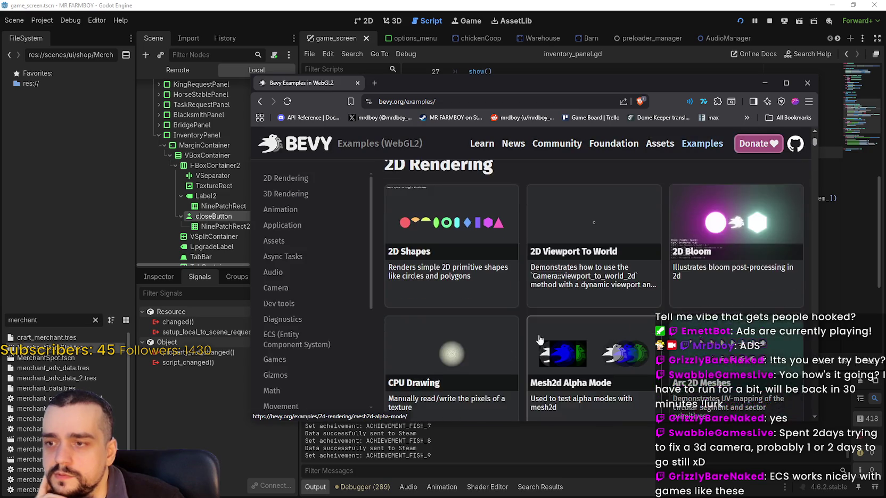
scroll(533, 366, up, 3)
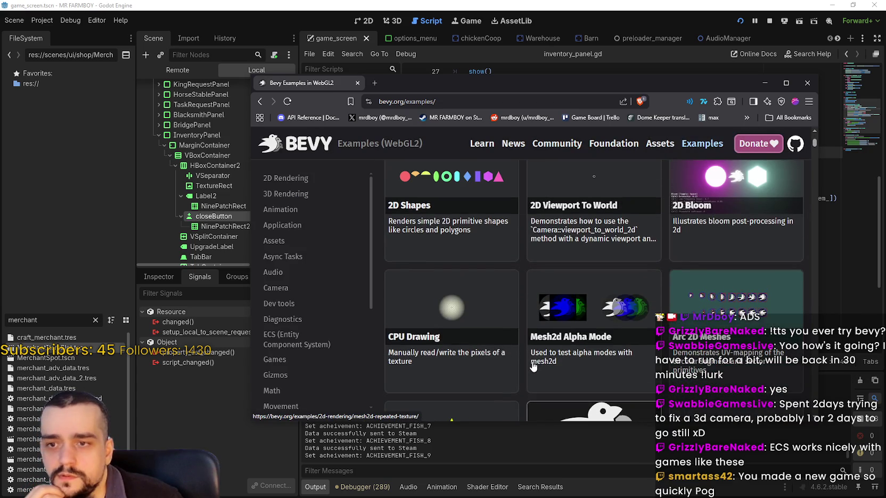
scroll(533, 366, down, 7)
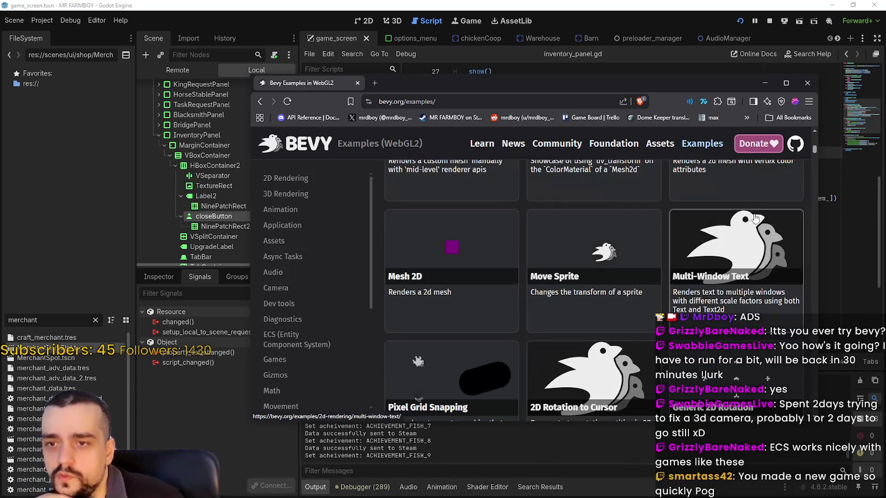
drag(812, 150, 812, 165)
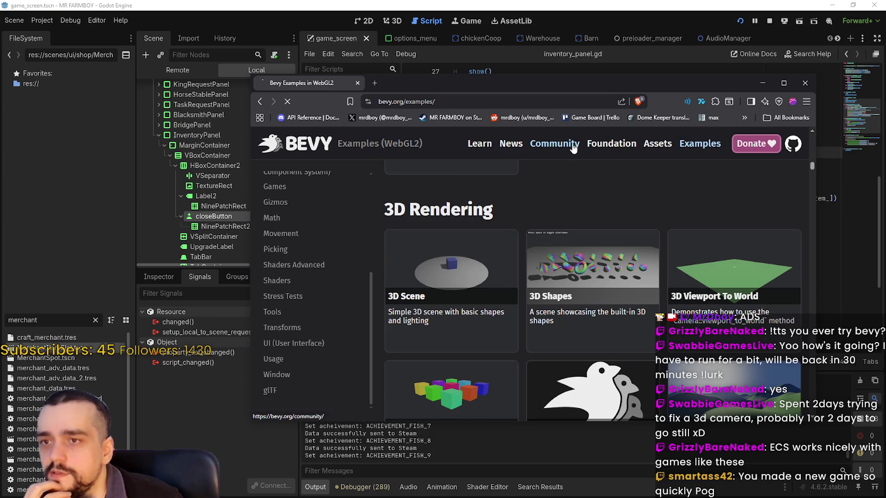
- Open the Bevy Assets page from the site navigation
scroll(606, 317, down, 5)
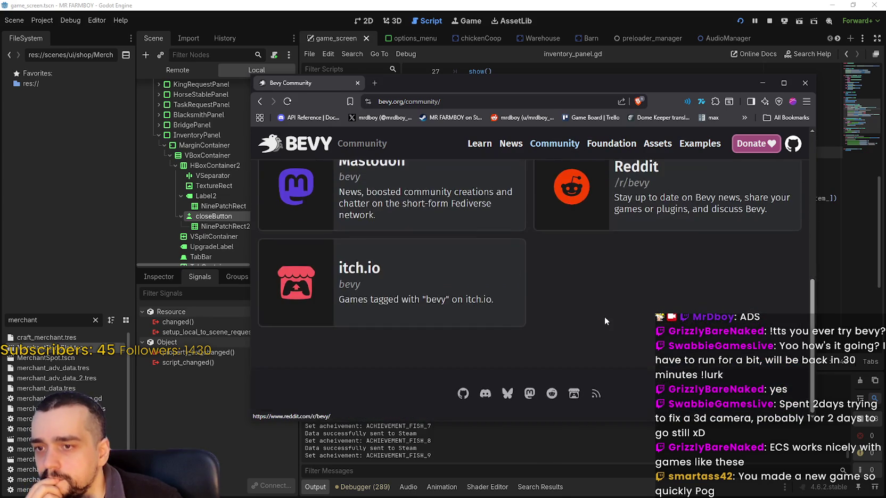
scroll(605, 315, up, 5)
click(657, 145)
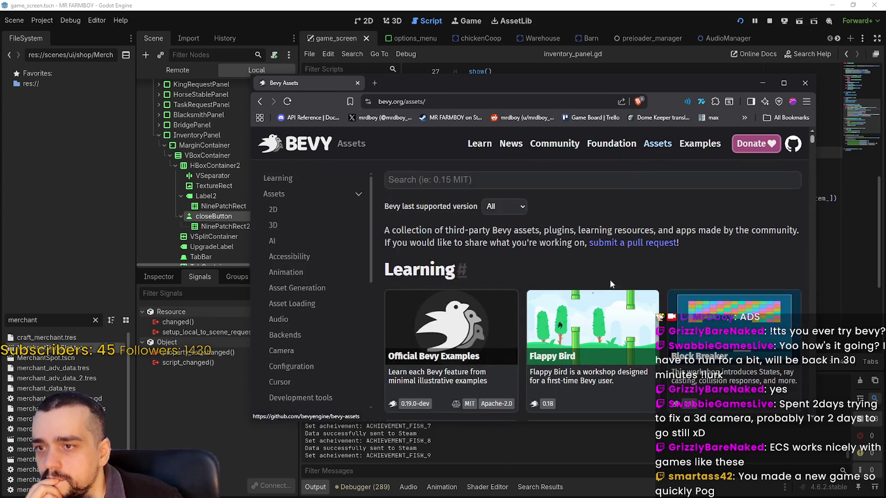
- Scroll past 2D plugins like bevy_hourglass down to the 3D category's plugins
scroll(610, 279, down, 3)
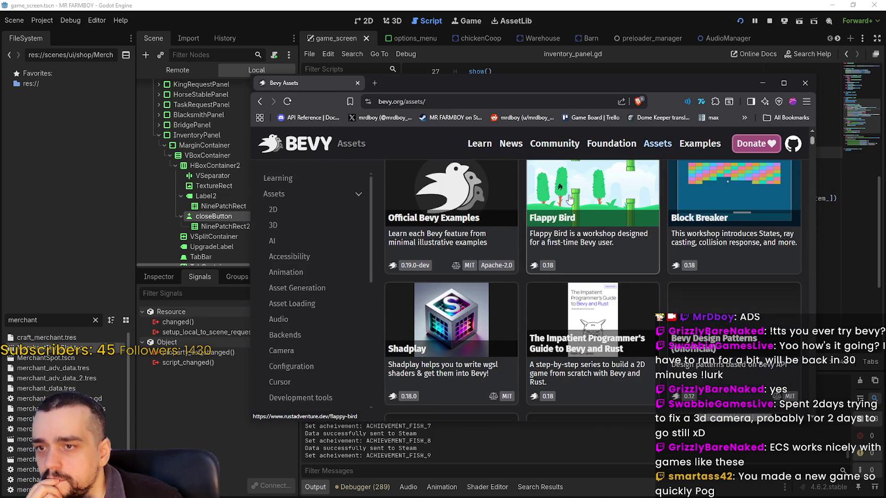
scroll(613, 346, down, 3)
scroll(613, 346, down, 5)
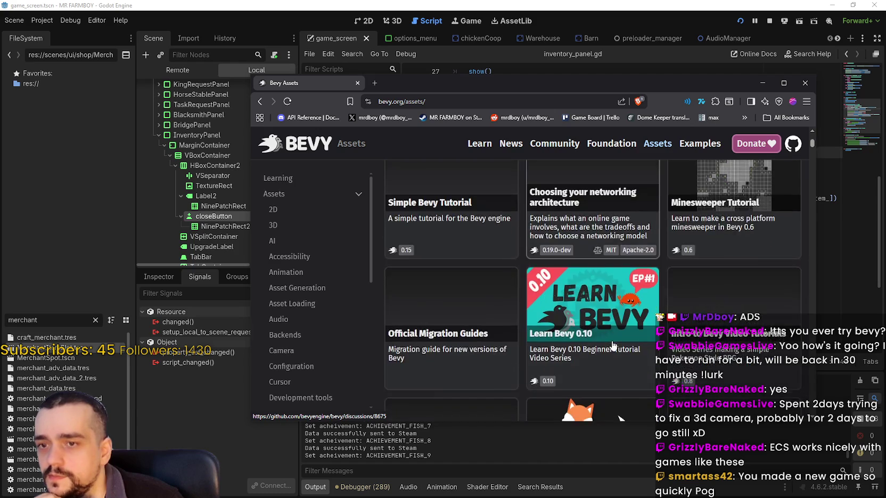
scroll(601, 334, down, 3)
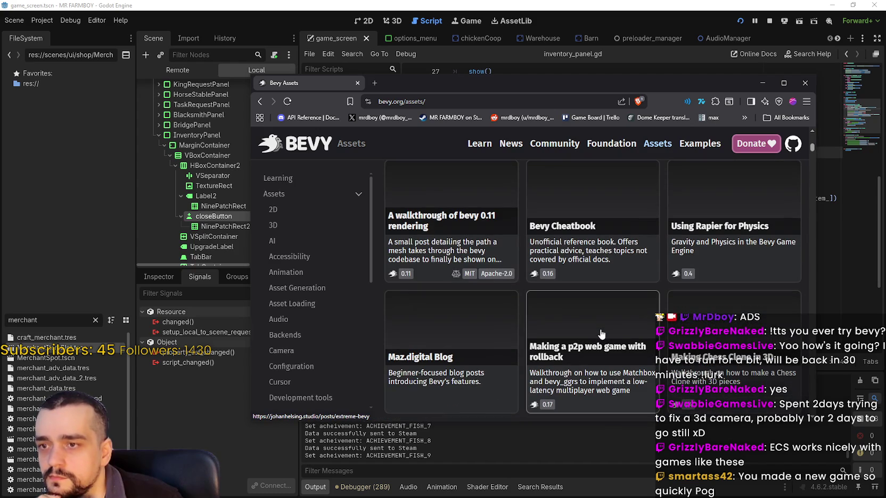
scroll(602, 334, down, 10)
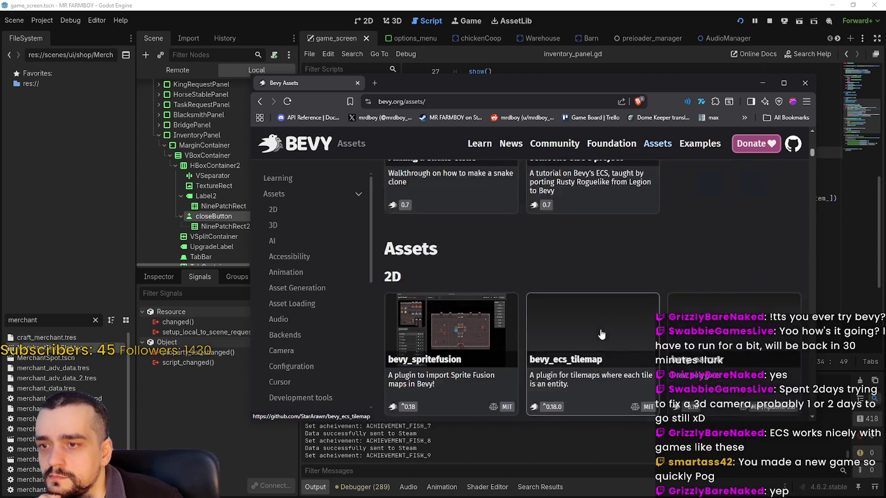
scroll(601, 334, down, 1)
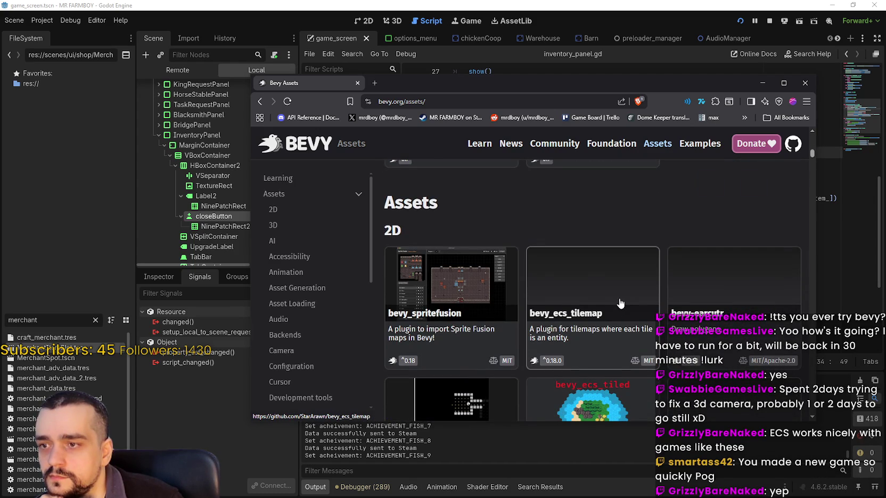
scroll(617, 303, down, 4)
scroll(714, 348, down, 5)
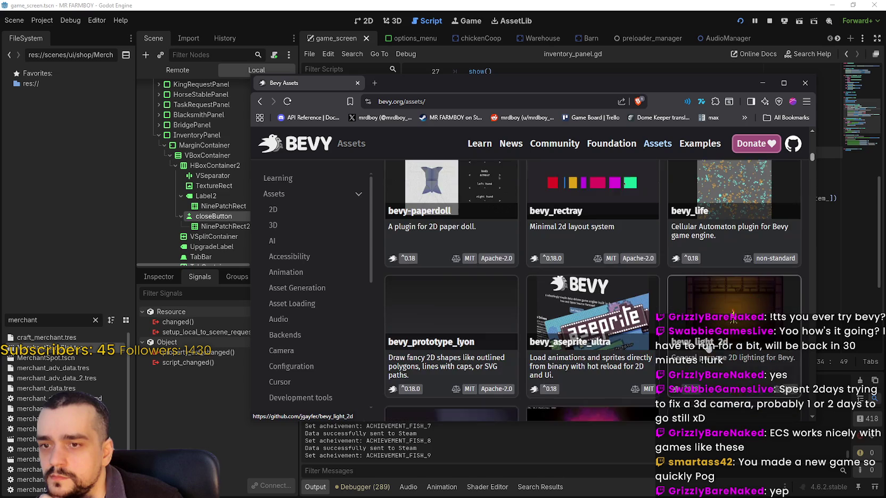
scroll(739, 371, down, 5)
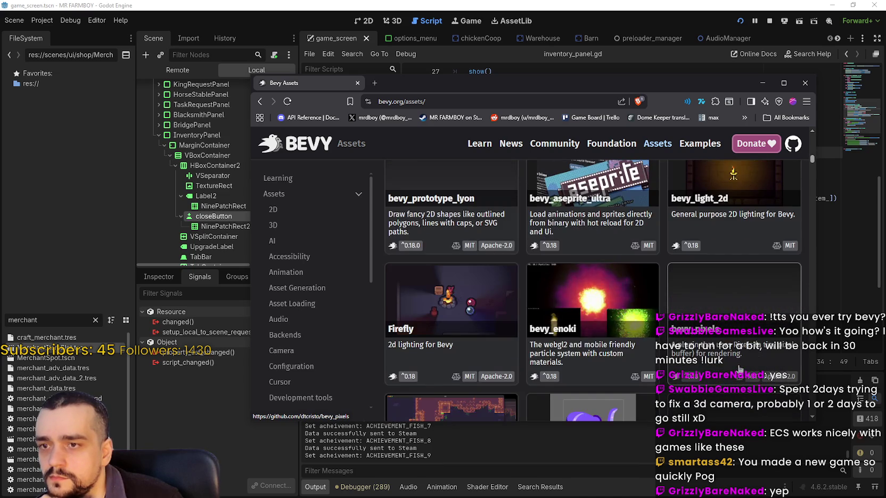
scroll(736, 368, up, 2)
scroll(724, 356, down, 5)
scroll(722, 354, down, 10)
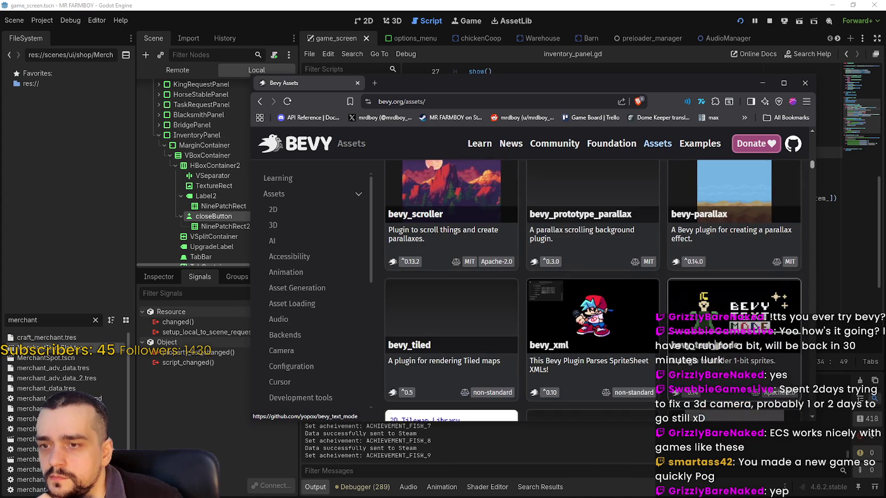
scroll(716, 345, down, 1)
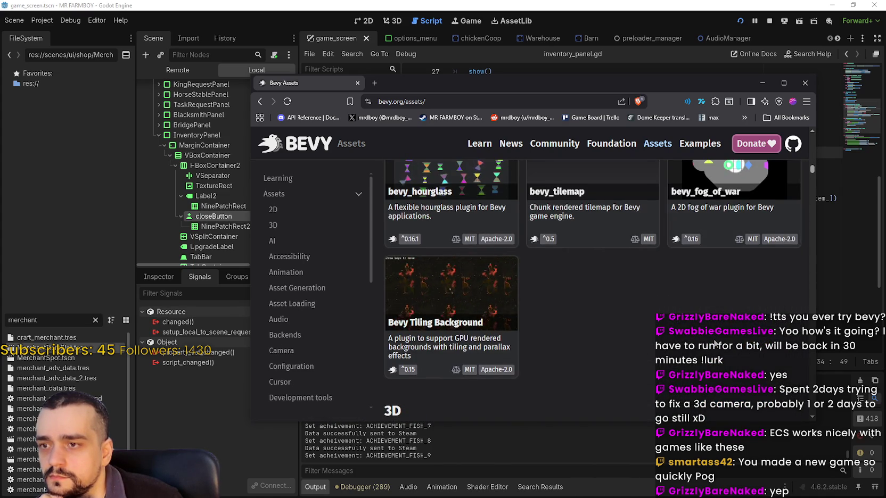
scroll(715, 344, down, 3)
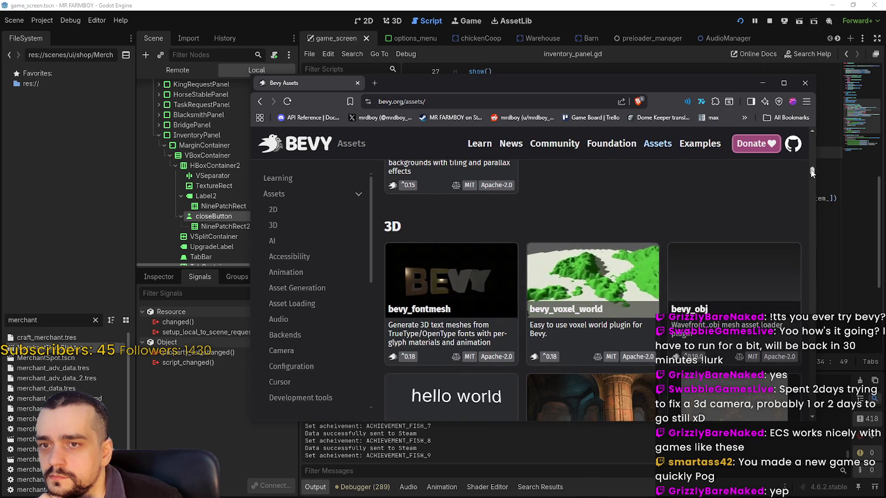
- Move from the assets catalogue to the bevy.org homepage and read its intro bullet list
mouse_move(812, 171)
mouse_down()
mouse_move(800, 259)
mouse_move(799, 410)
mouse_move(812, 113)
mouse_up()
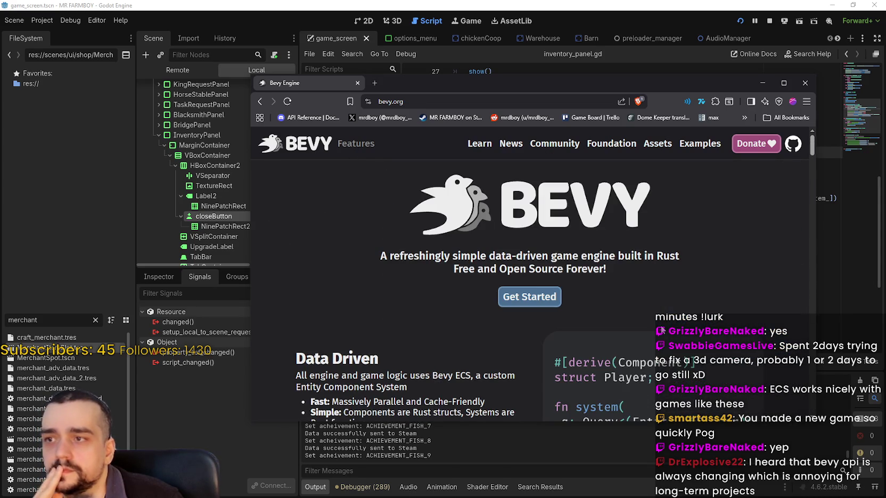
scroll(660, 331, down, 3)
scroll(568, 363, down, 3)
scroll(573, 361, up, 4)
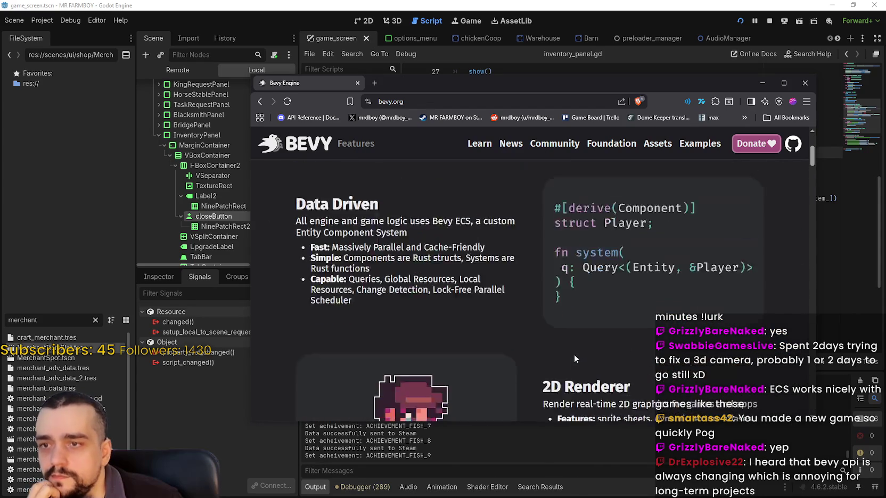
drag(410, 259, 514, 307)
click(493, 316)
- Scroll through the Data Driven and other feature sections, then return to the top
scroll(493, 317, down, 1)
drag(356, 184, 509, 277)
click(511, 277)
scroll(509, 277, down, 3)
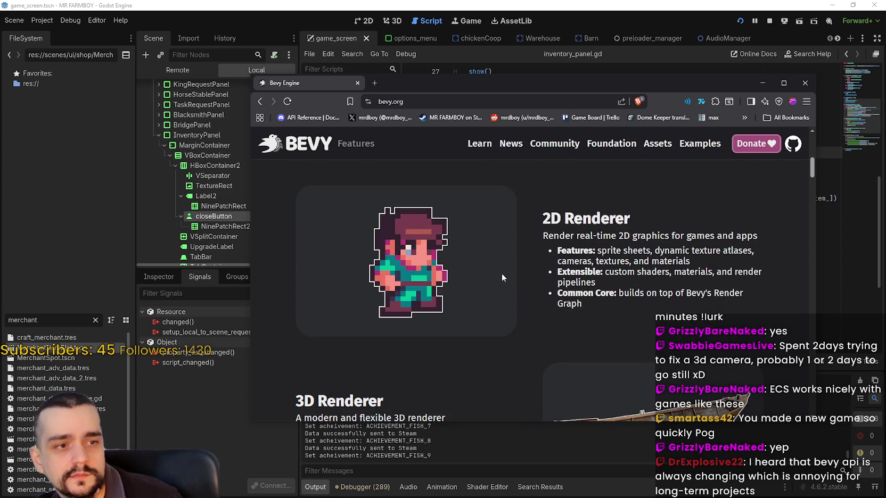
scroll(598, 242, down, 3)
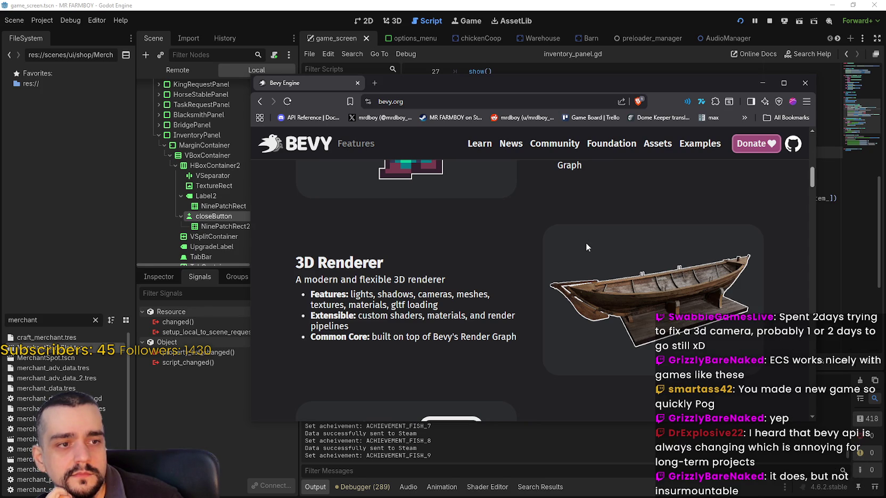
scroll(585, 242, down, 10)
scroll(529, 283, down, 10)
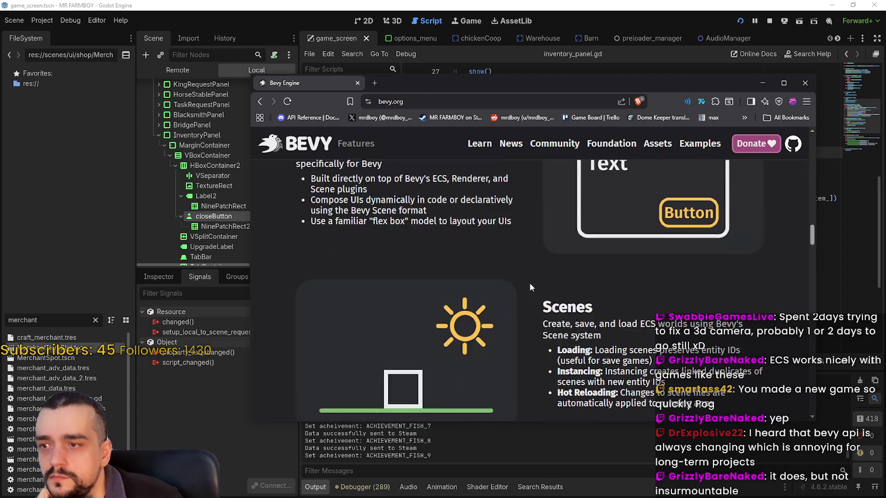
mouse_move(808, 283)
mouse_down()
mouse_move(807, 359)
mouse_move(793, 406)
mouse_move(811, 123)
mouse_up()
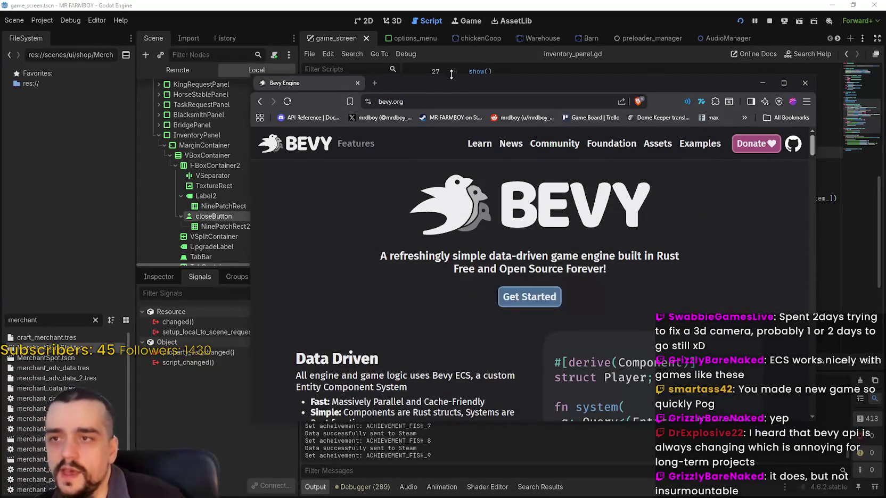
- Search Google for 'games using bevy' and open the r/bevy Reddit thread on impressive Bevy games
click(374, 83)
text(games using bevy)
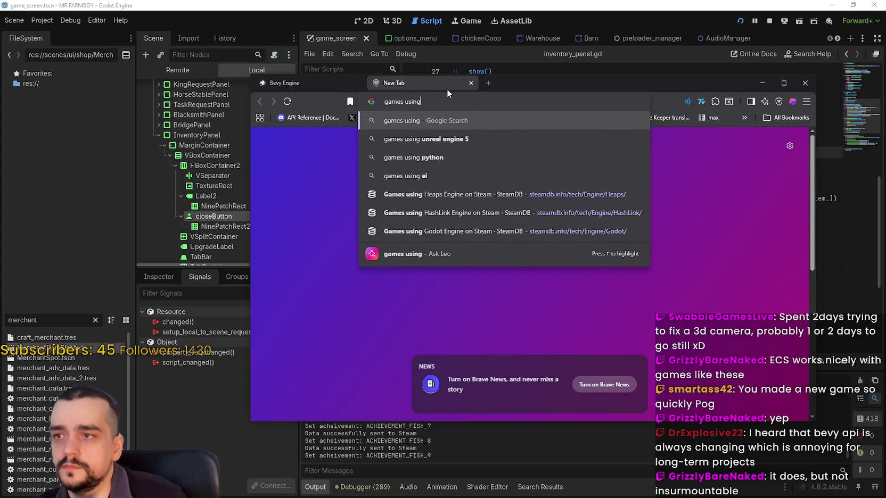
key(Return)
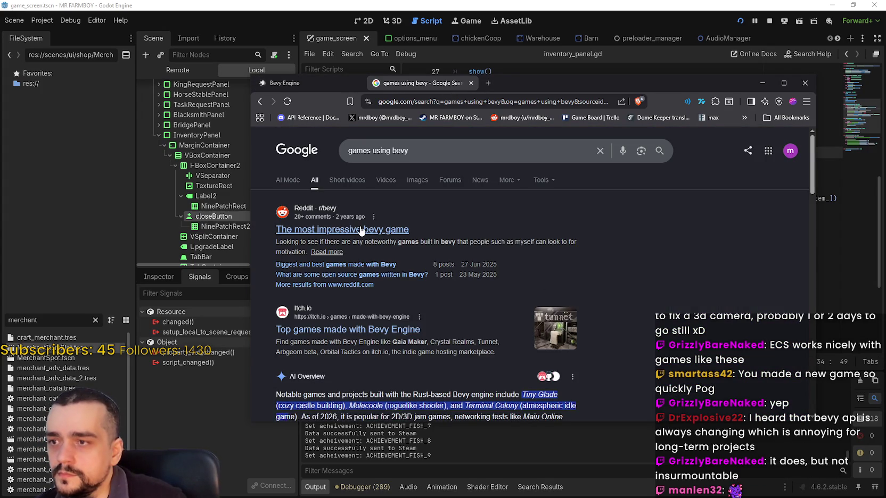
click(458, 238)
- Scroll through the thread's comments and open a commenter's YouTube link in a new tab
scroll(445, 277, down, 3)
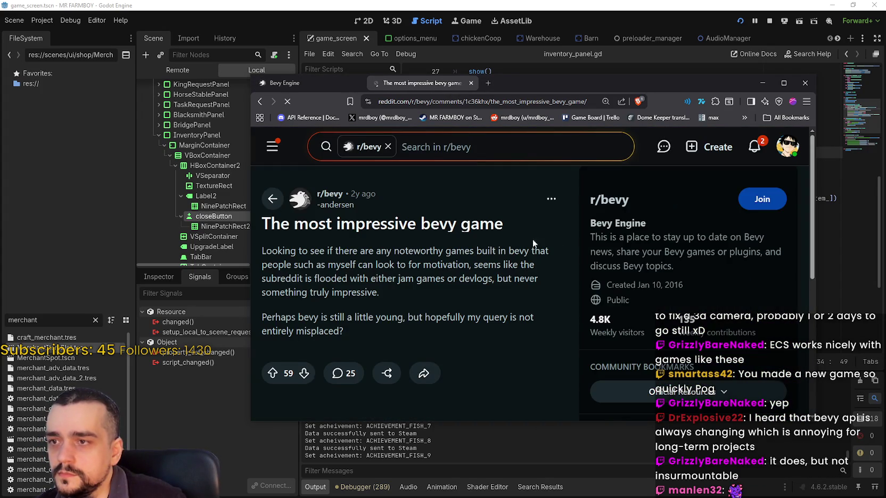
scroll(490, 296, down, 3)
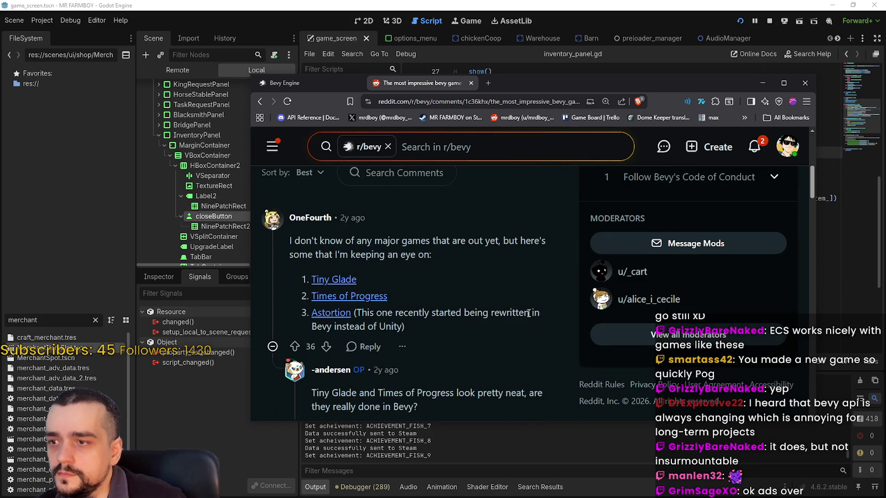
scroll(438, 268, down, 1)
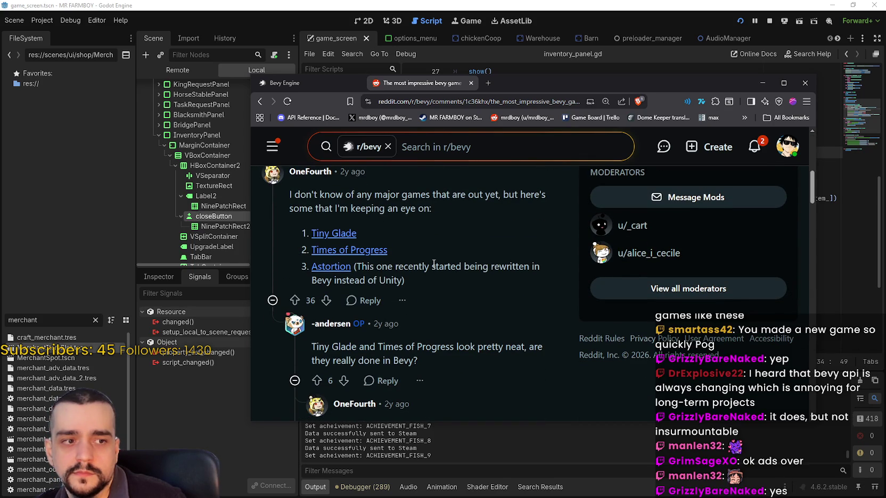
scroll(434, 264, down, 1)
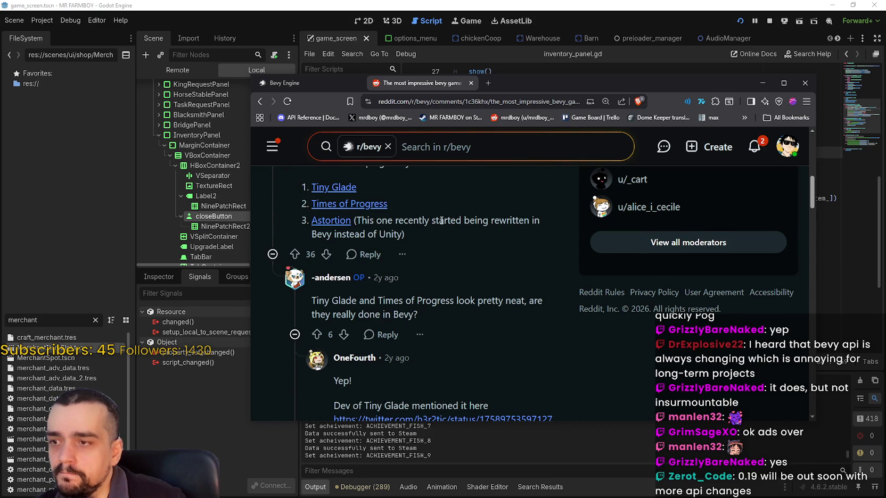
scroll(441, 220, down, 2)
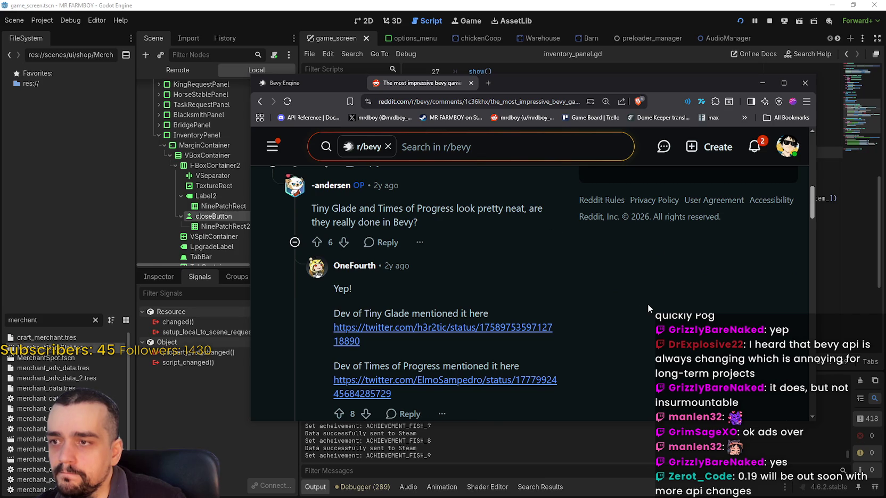
scroll(648, 304, down, 5)
scroll(643, 294, down, 5)
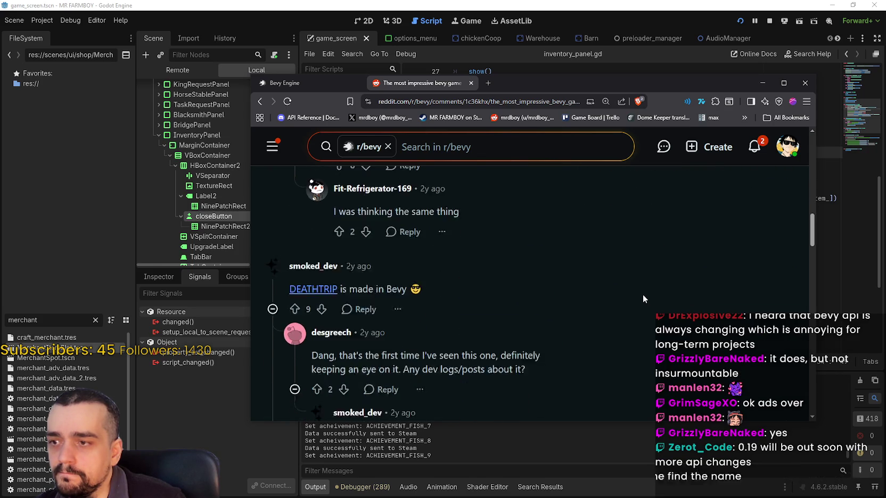
scroll(641, 291, down, 4)
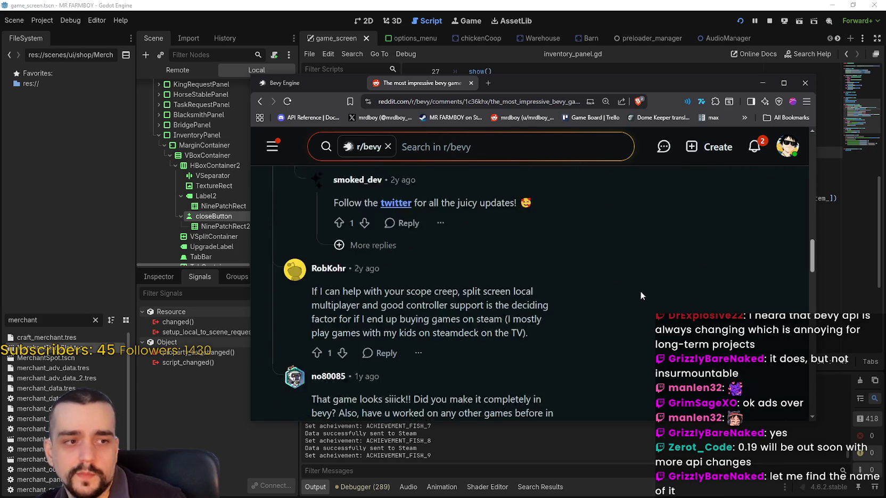
scroll(637, 293, down, 4)
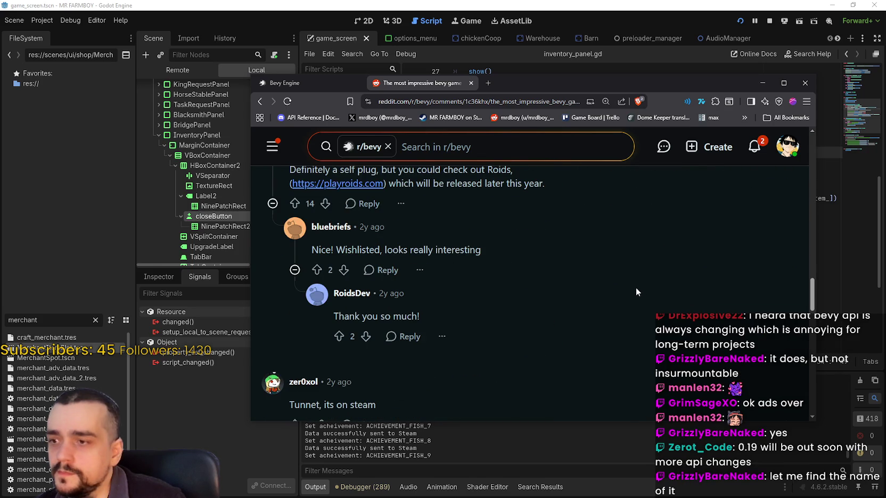
scroll(632, 285, down, 3)
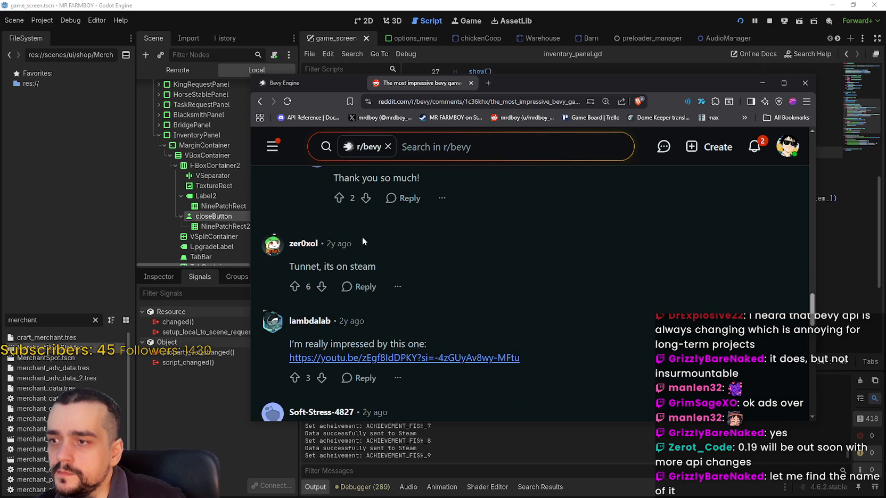
scroll(350, 230, down, 2)
scroll(611, 291, down, 2)
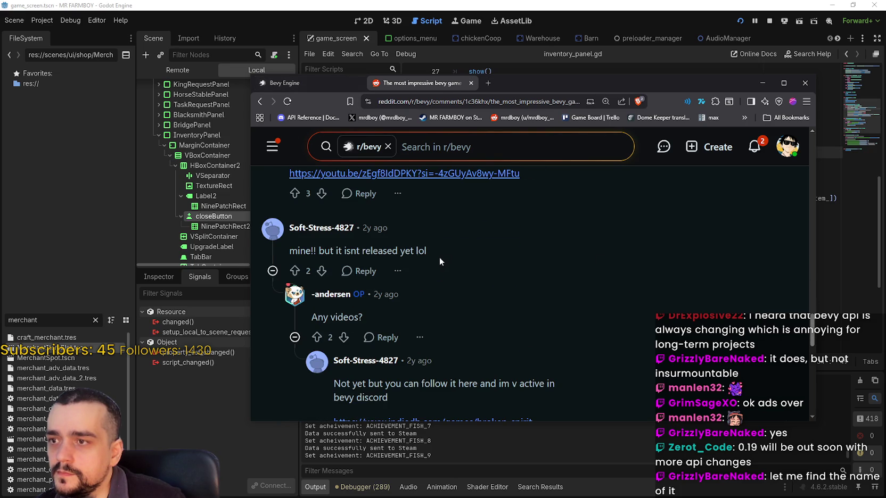
scroll(446, 265, up, 1)
scroll(444, 254, down, 3)
scroll(444, 254, up, 3)
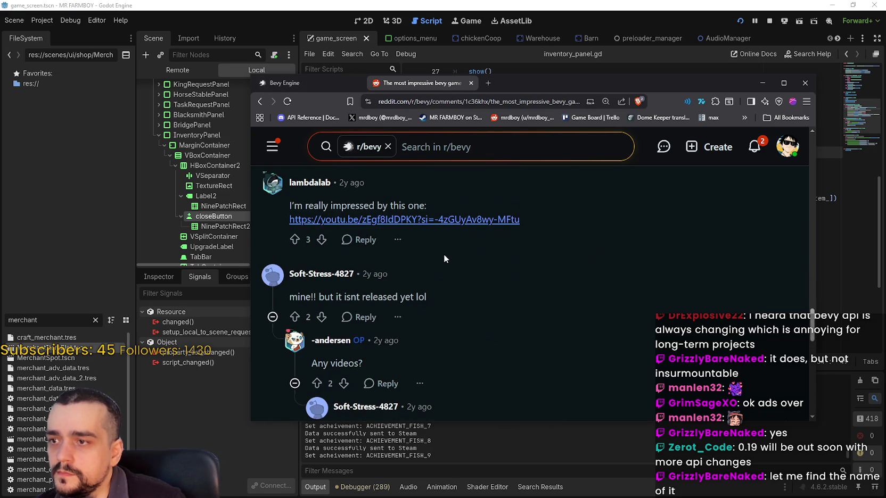
scroll(443, 254, down, 4)
scroll(441, 245, up, 4)
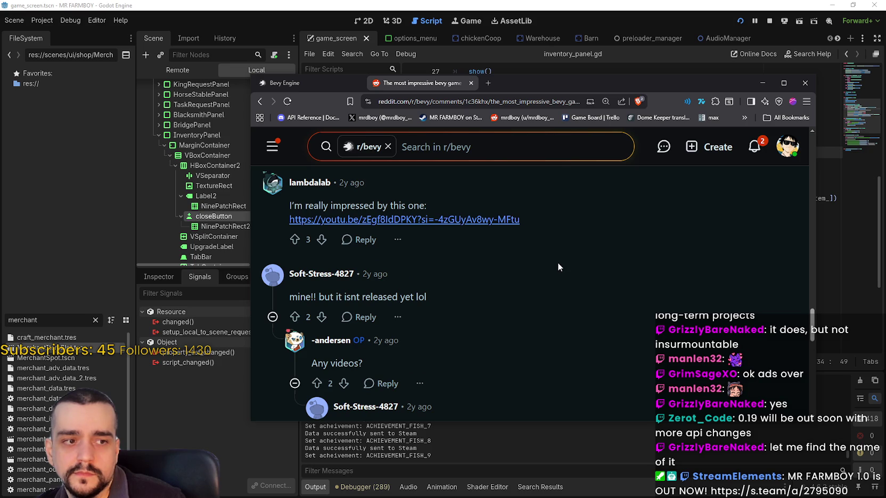
right_click(463, 221)
click(472, 229)
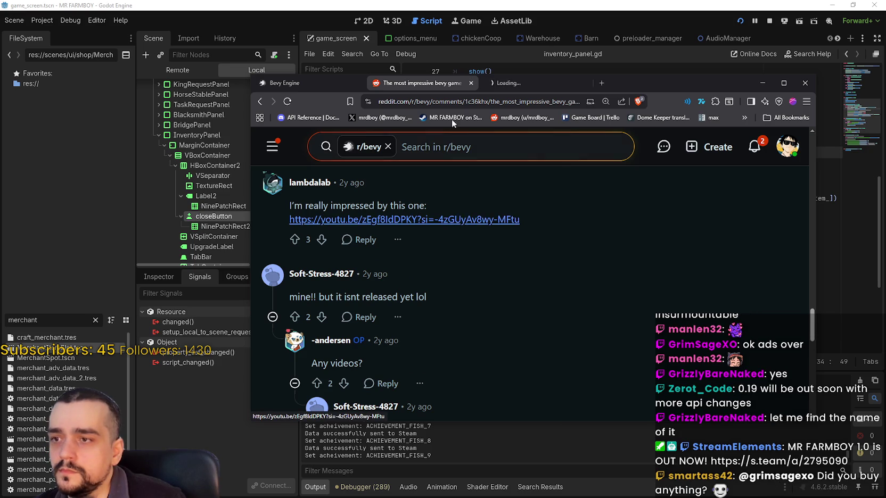
- Switch to the Jarl Dev spatial sound video and skip it ahead to 0:55
click(503, 83)
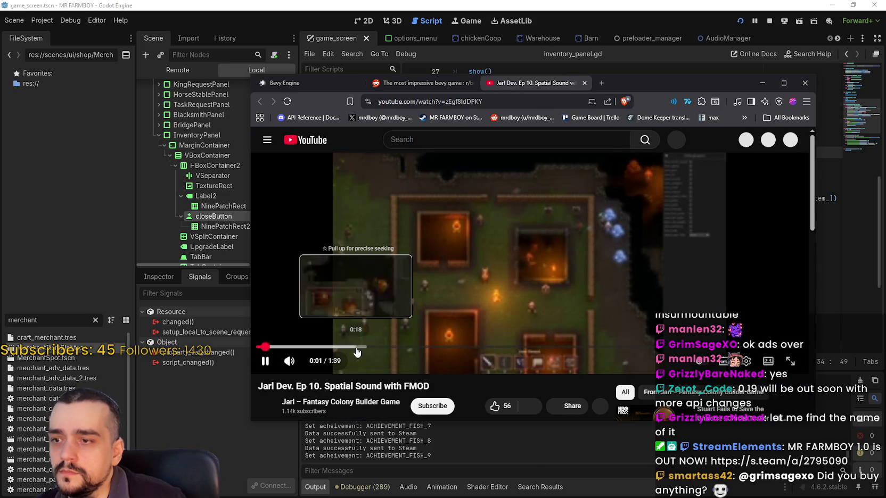
drag(356, 347, 412, 352)
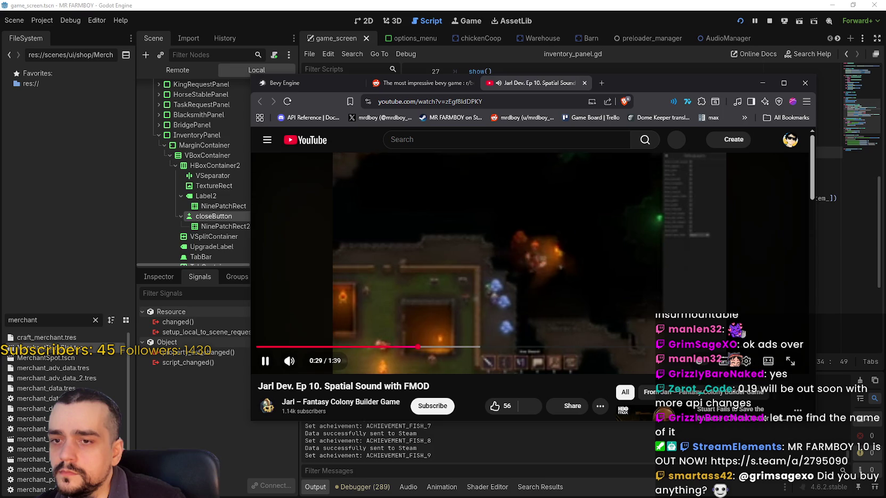
click(745, 362)
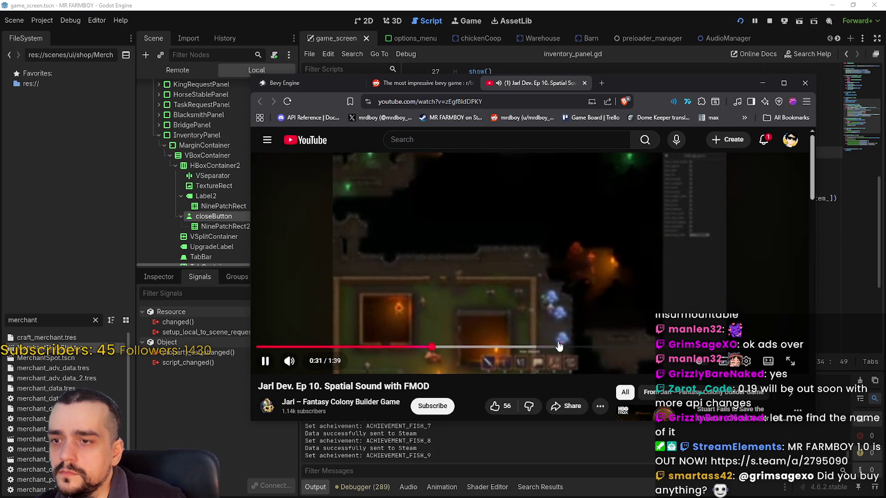
click(562, 348)
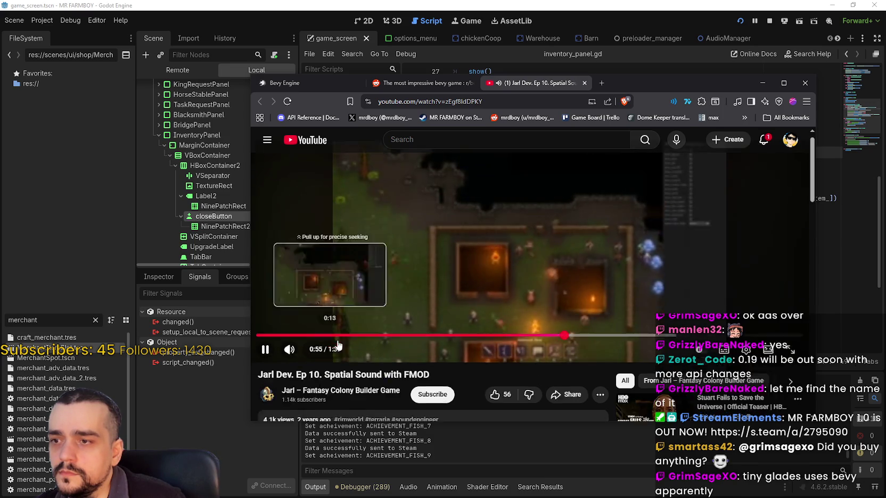
- Scroll the video page, then close the YouTube and Reddit tabs
scroll(357, 274, down, 3)
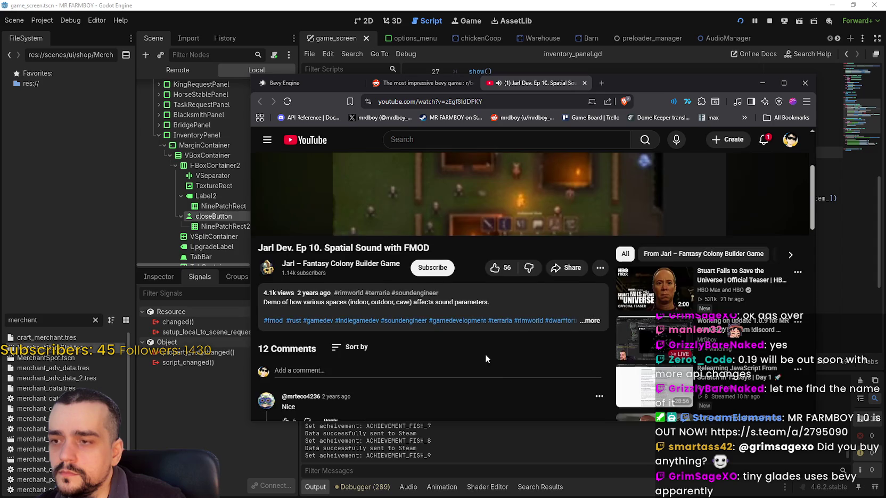
scroll(485, 354, up, 3)
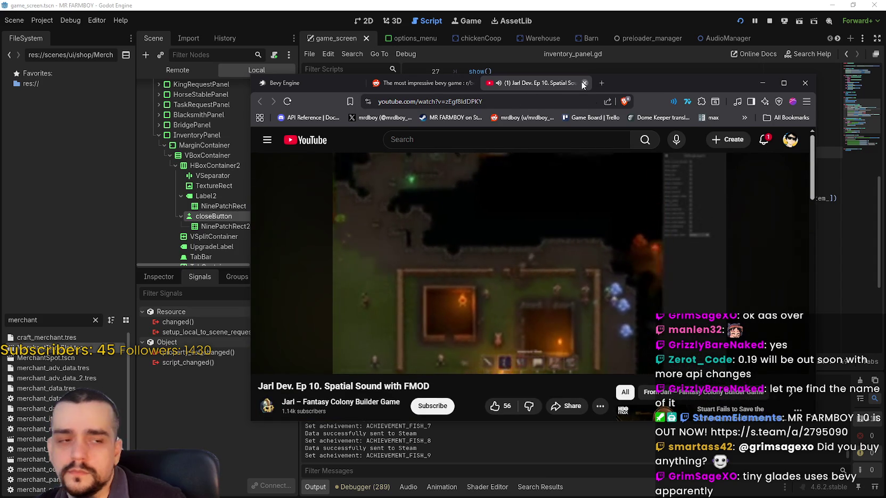
click(584, 83)
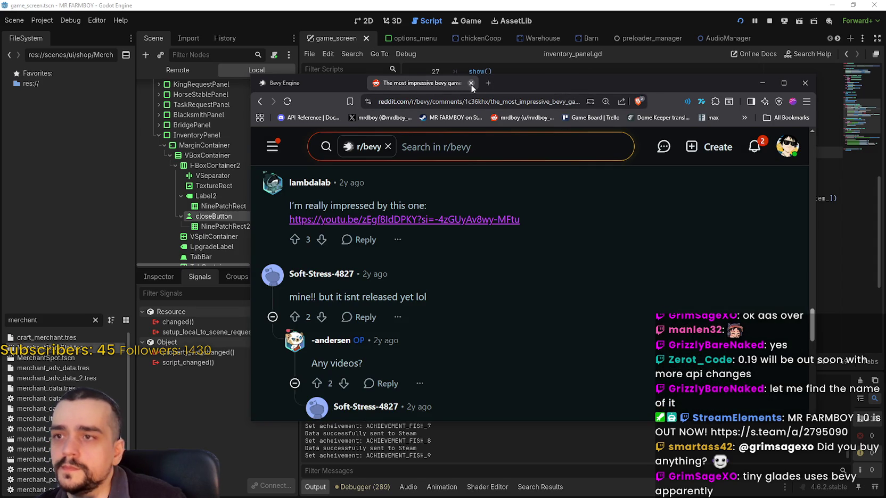
click(471, 83)
- Minimize the browser and place the cursor on empty line 40 of inventory_panel.gd
click(762, 83)
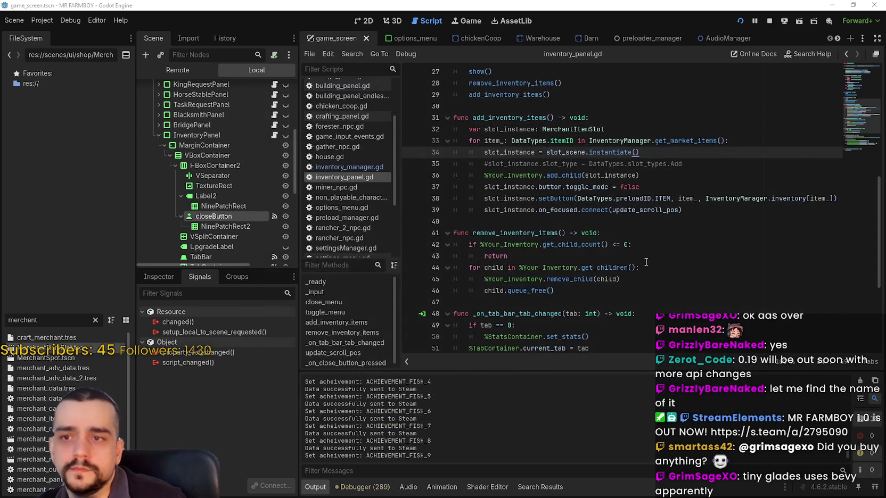
click(648, 219)
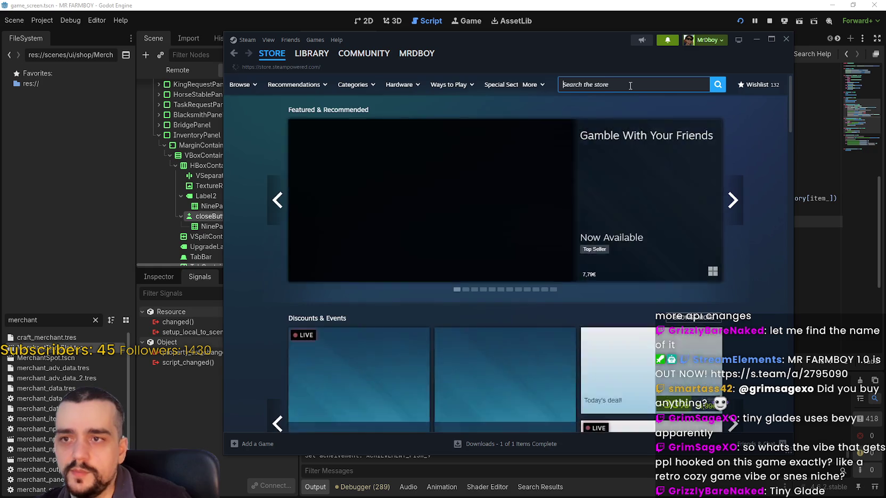
- Search the store for 'tiny gla', open Tiny Glade's page and view its screenshots full size
click(628, 84)
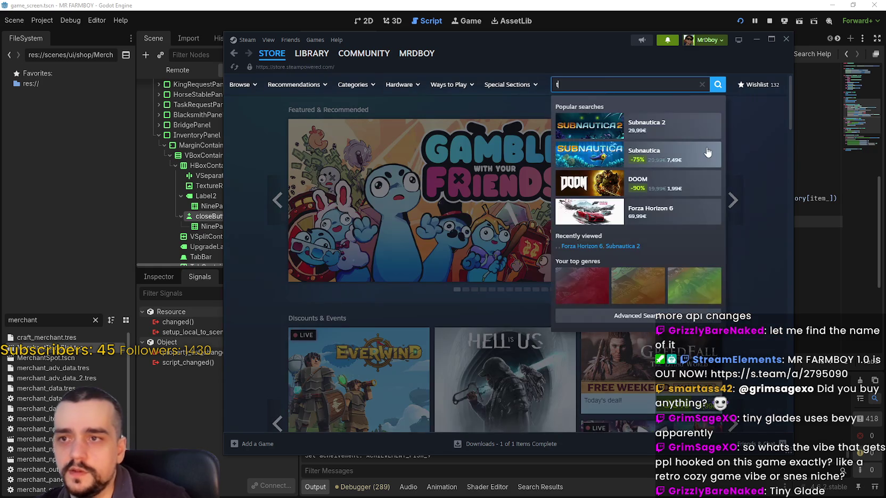
text(tiny gla)
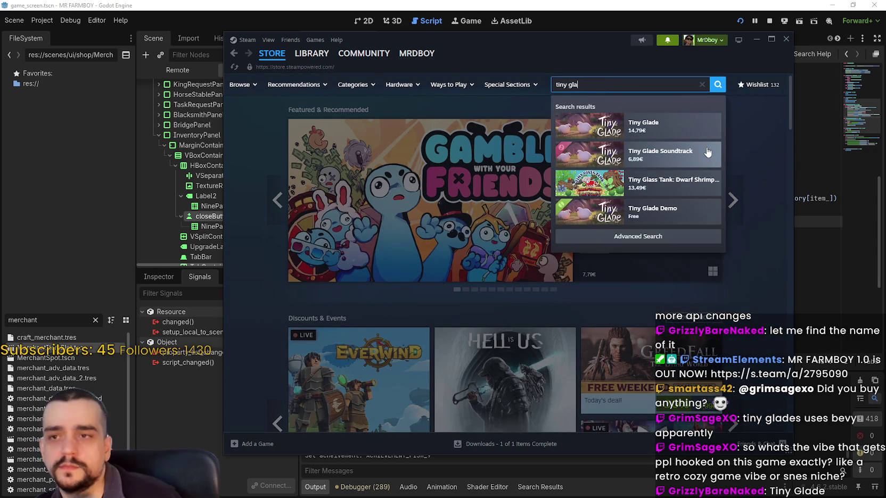
click(687, 128)
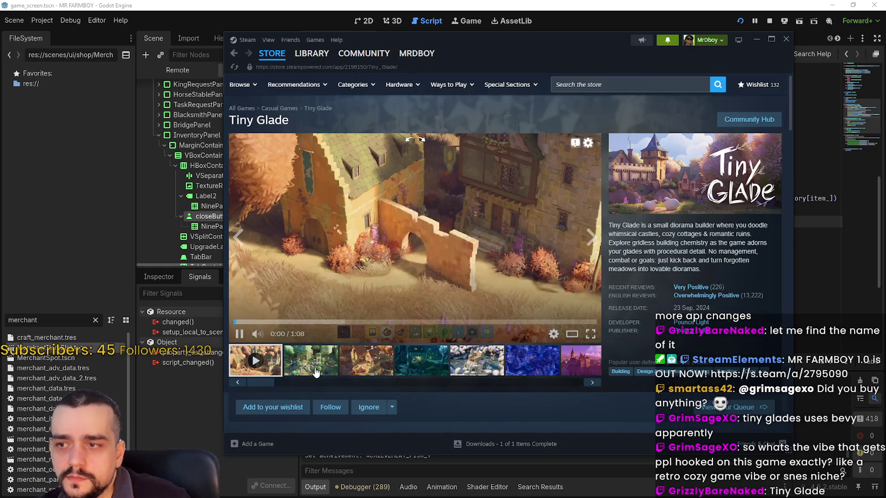
click(317, 369)
click(442, 259)
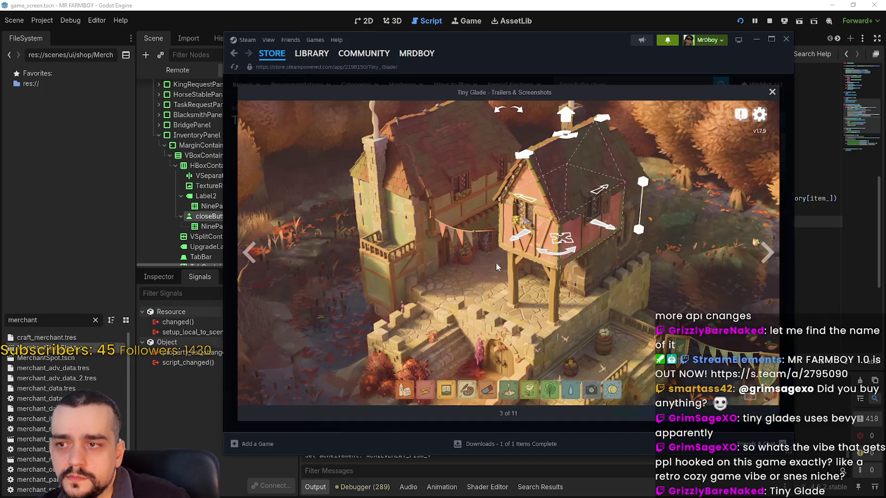
click(765, 259)
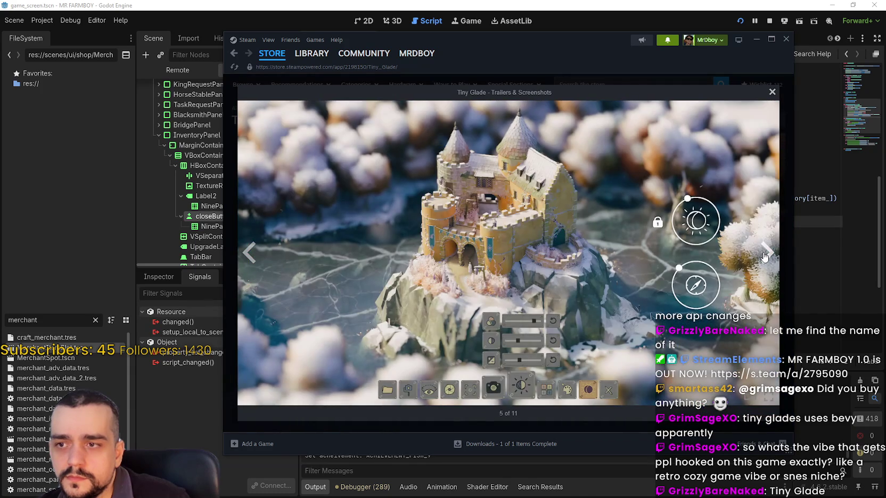
click(765, 257)
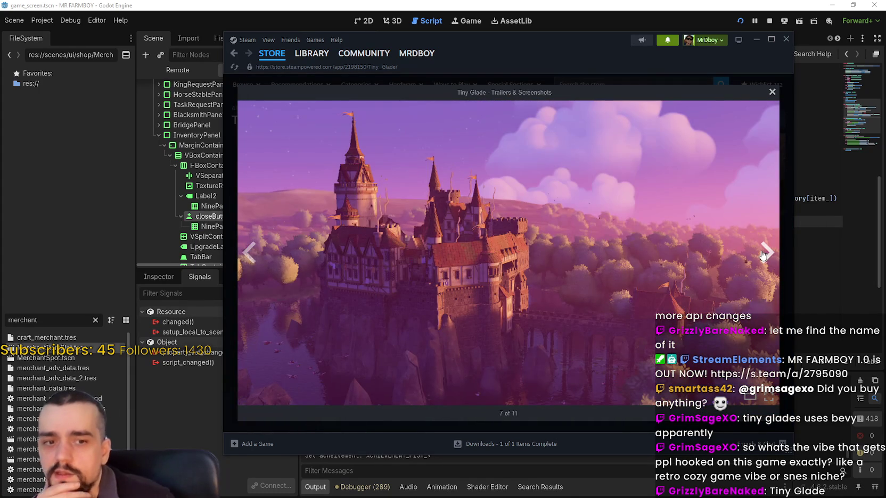
click(764, 257)
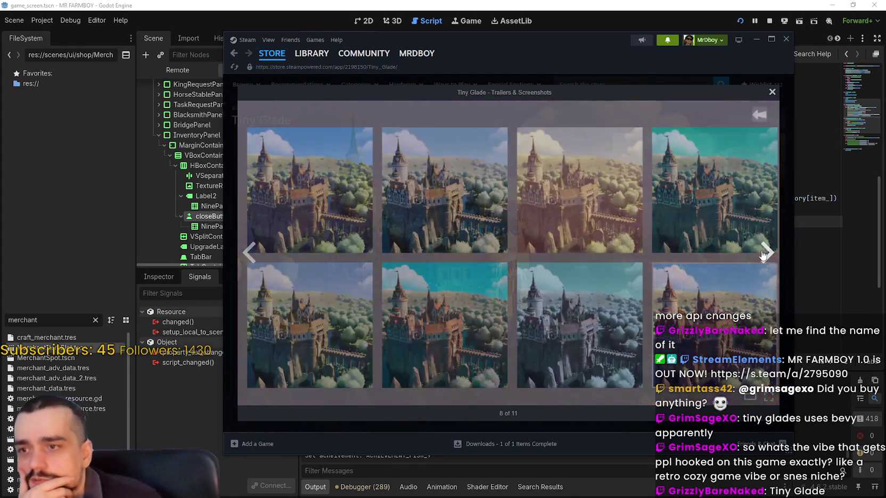
click(766, 256)
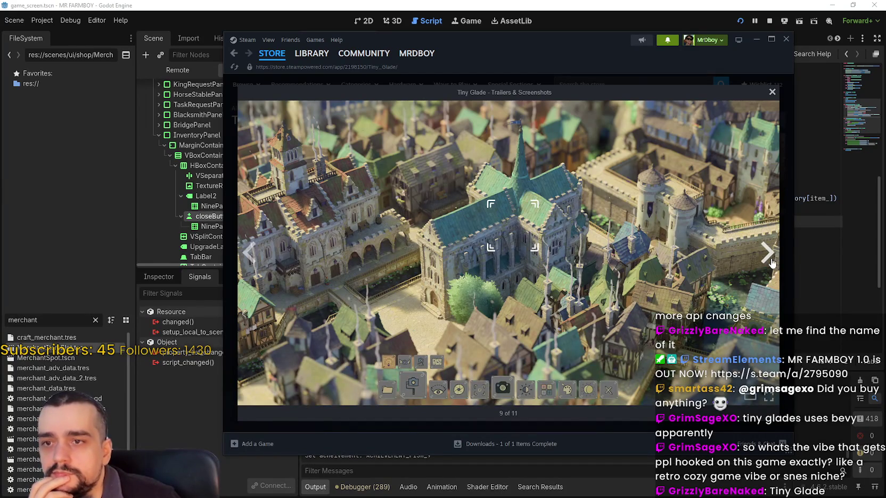
click(772, 262)
click(771, 263)
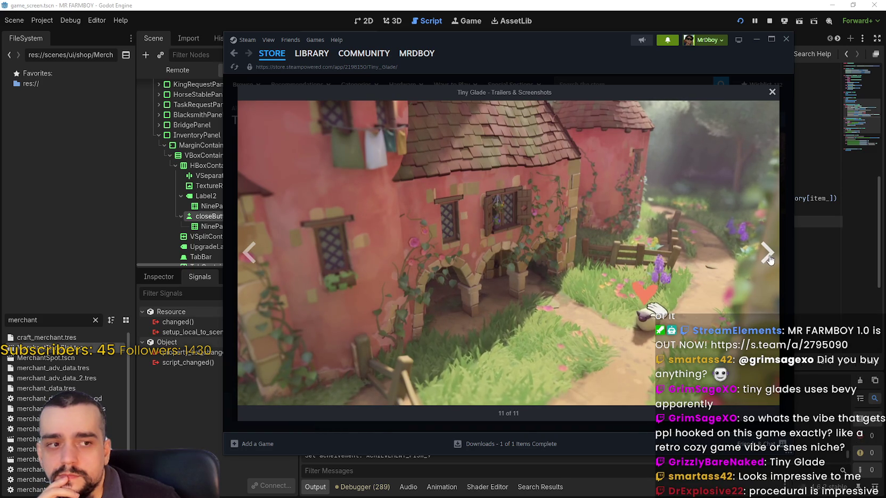
click(767, 255)
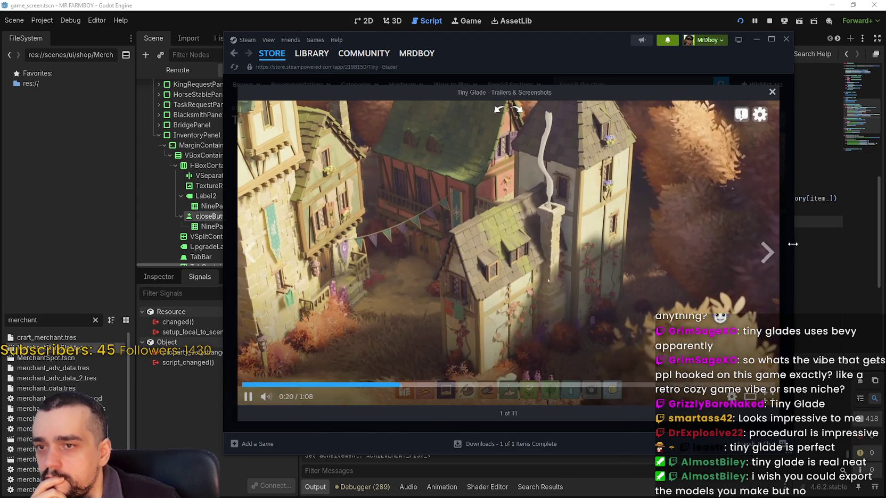
click(773, 255)
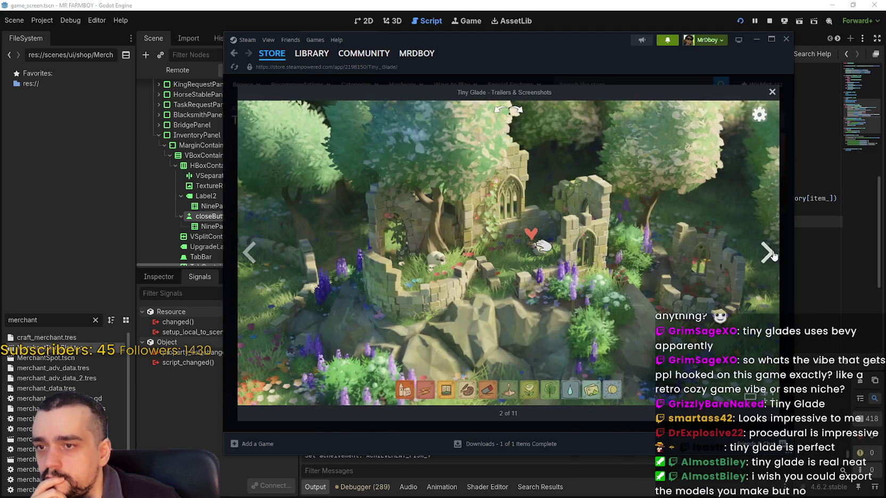
click(772, 94)
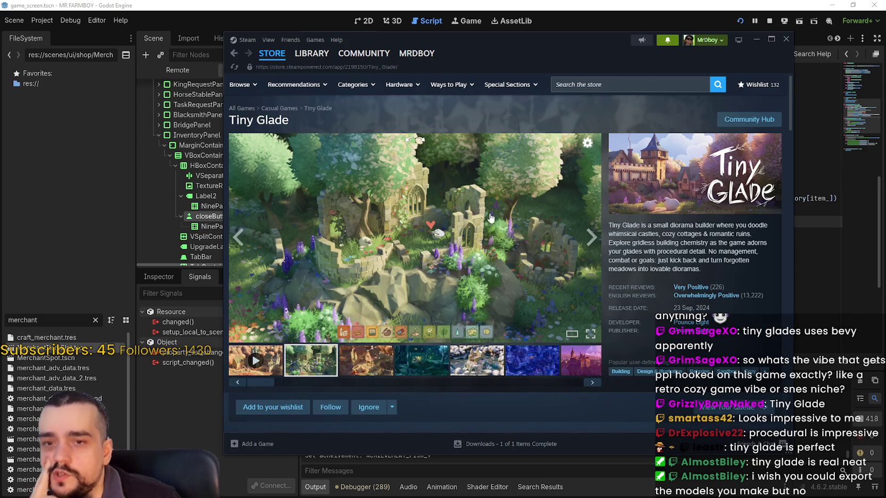
click(383, 368)
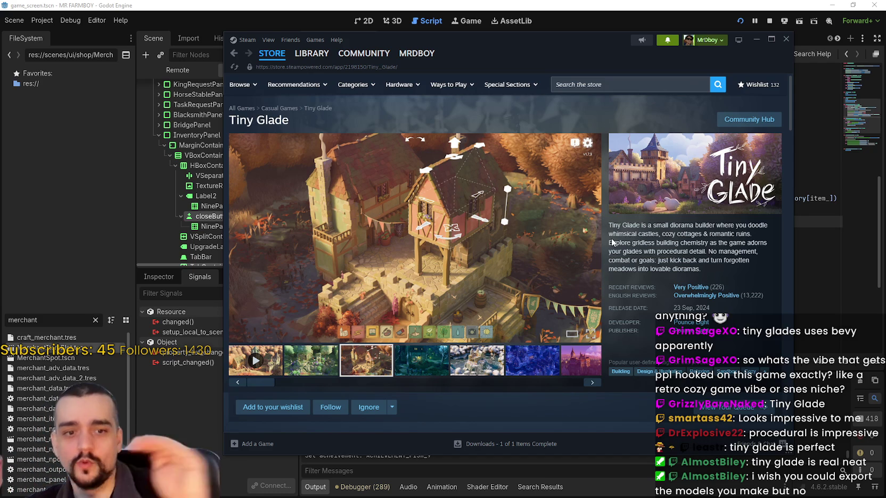
- Scroll down Tiny Glade's page to its 14,79€ price and bundles, back up, then check notifications
scroll(510, 271, down, 3)
scroll(509, 271, down, 7)
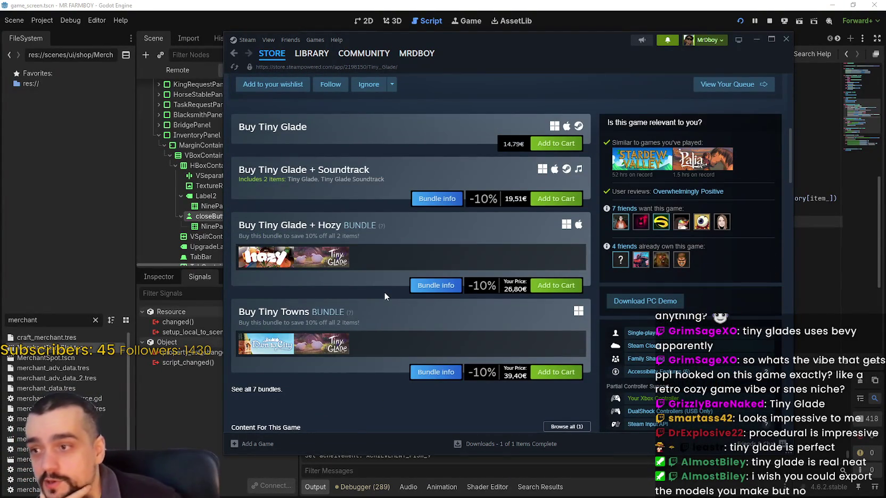
scroll(385, 297, down, 4)
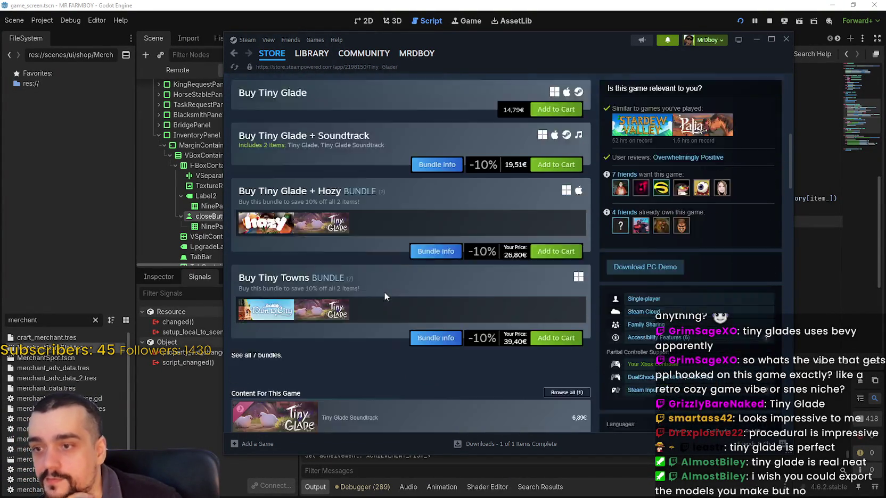
scroll(463, 349, up, 15)
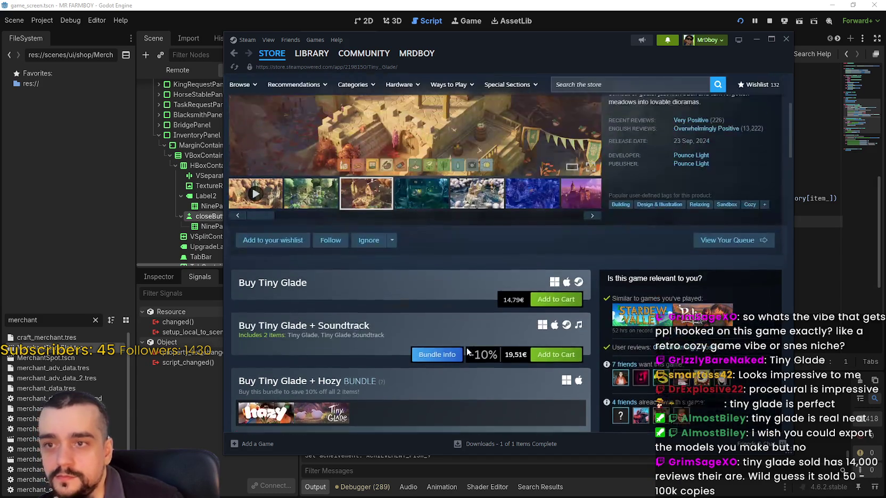
click(668, 40)
- Read the 'territory of farmers' thread about planting range, then go to MR FARMBOY's store page
click(591, 104)
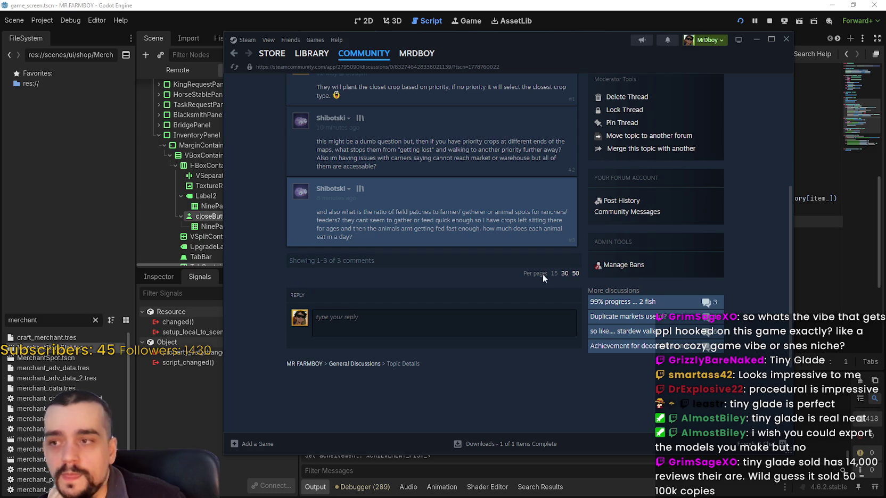
scroll(481, 305, up, 4)
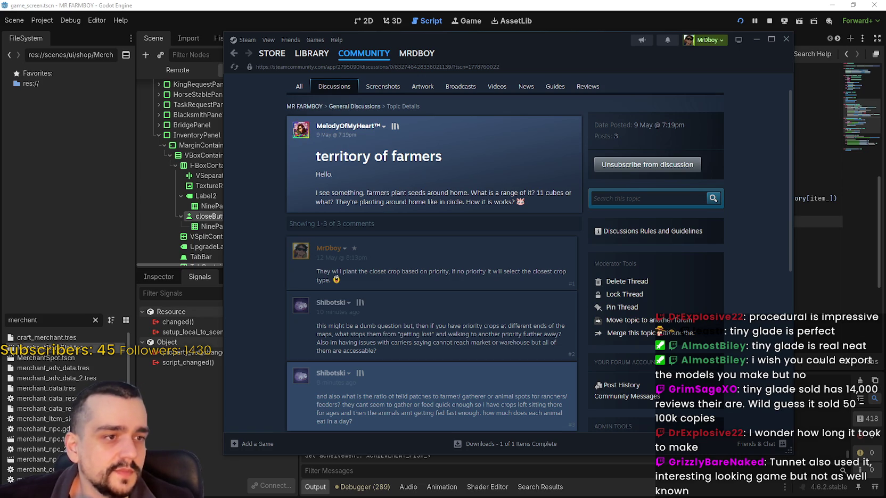
scroll(520, 319, up, 1)
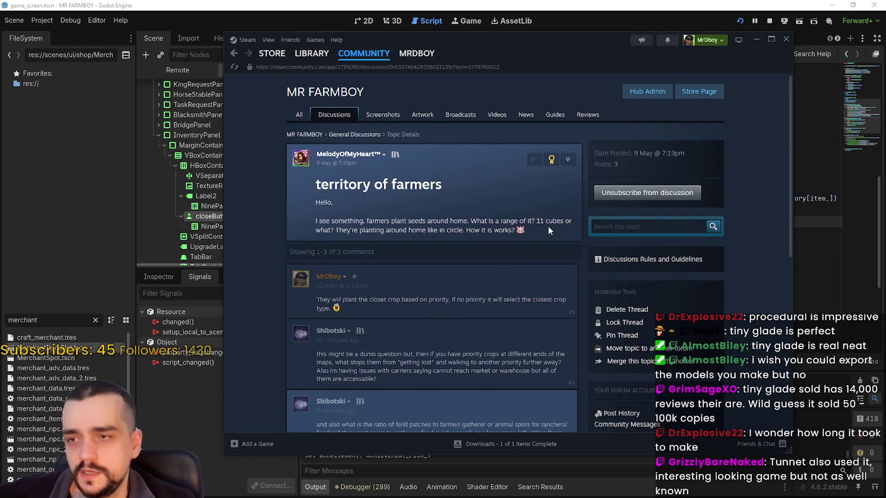
click(704, 98)
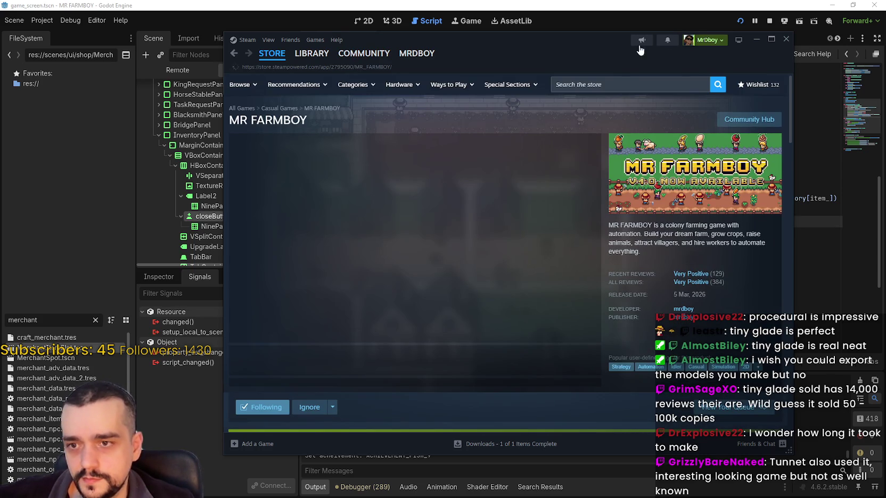
- Shift the Steam window right and play the MR FARMBOY trailer full screen, rewinding to its intro
mouse_move(641, 50)
mouse_down()
mouse_move(670, 34)
mouse_move(700, 35)
mouse_up()
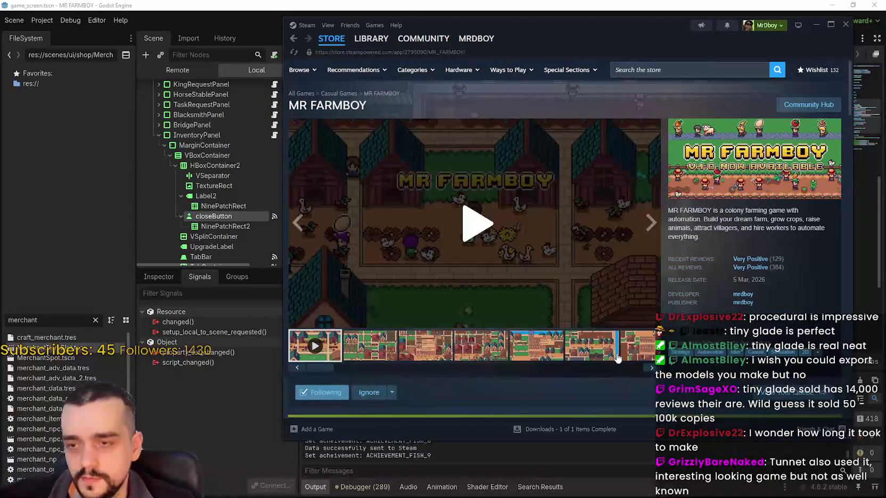
click(464, 236)
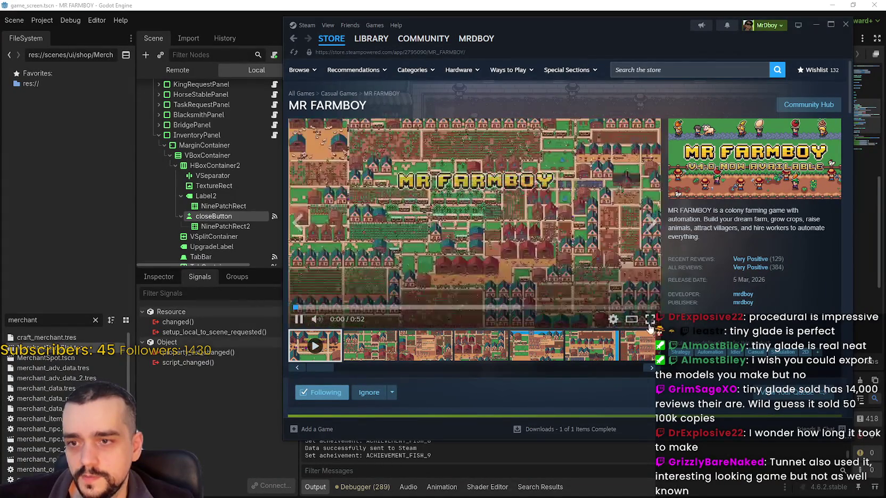
click(646, 319)
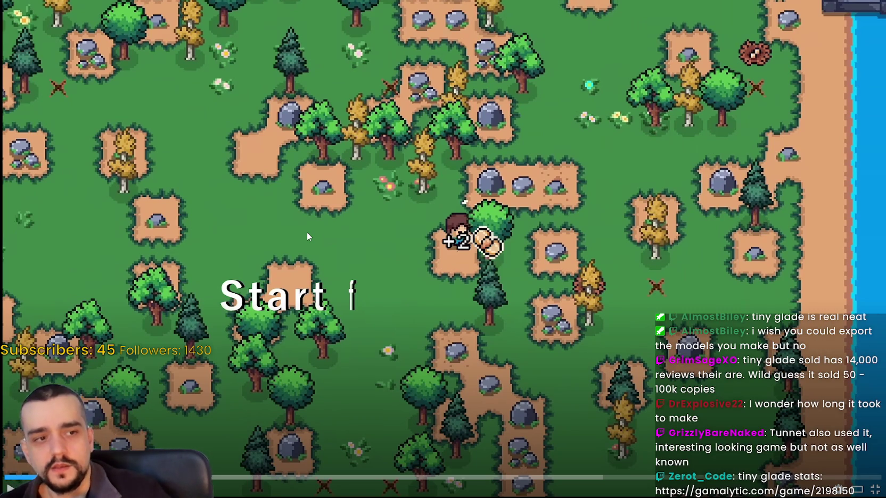
click(15, 479)
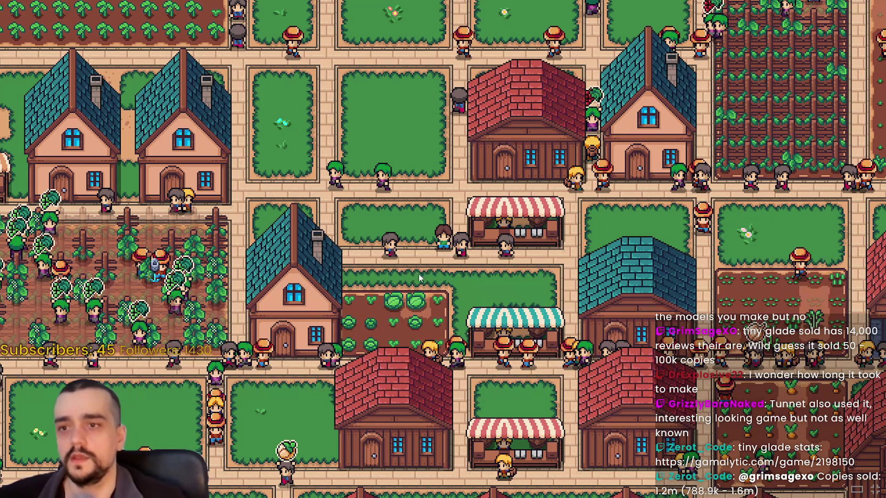
- Step through four MR FARMBOY screenshots full screen, then close the viewer
click(870, 248)
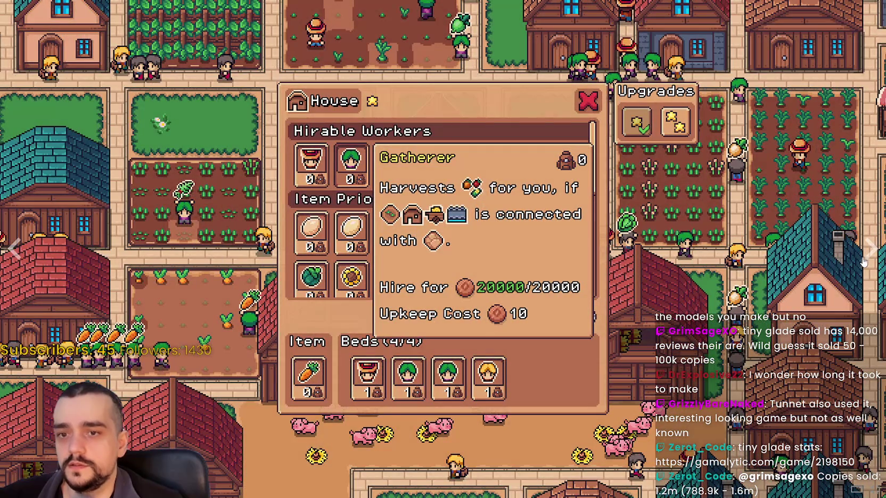
click(856, 259)
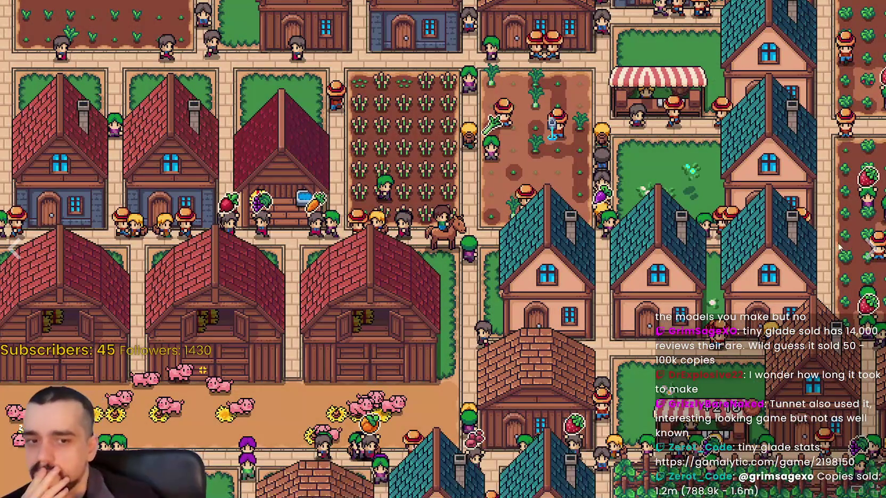
click(868, 248)
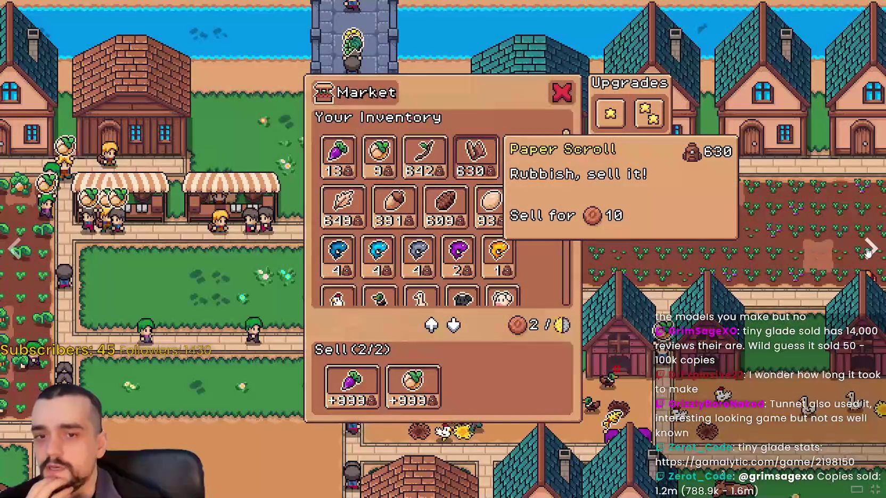
click(866, 255)
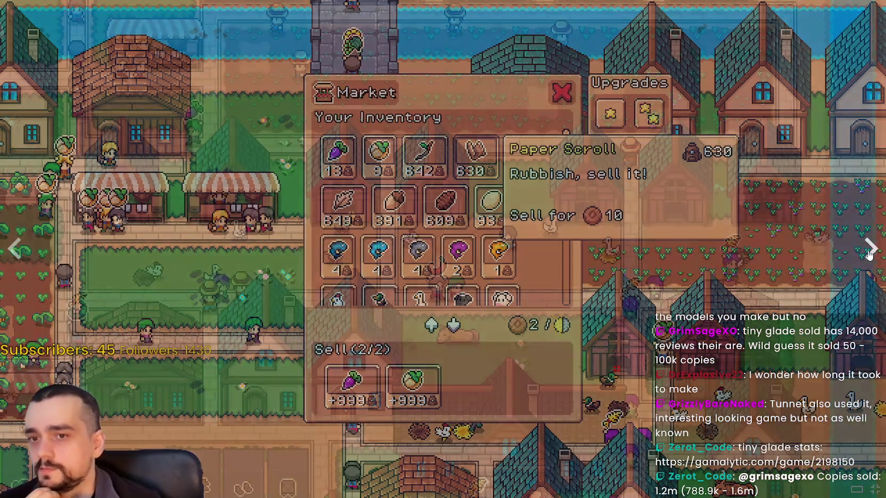
click(580, 242)
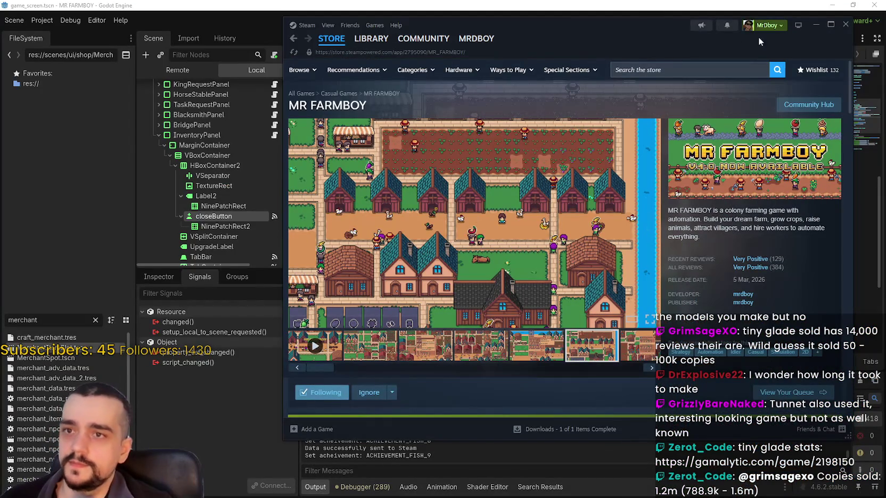
- Move the window back left, open the 'Just a head's up' discussion and select its first paragraph
drag(755, 41, 700, 41)
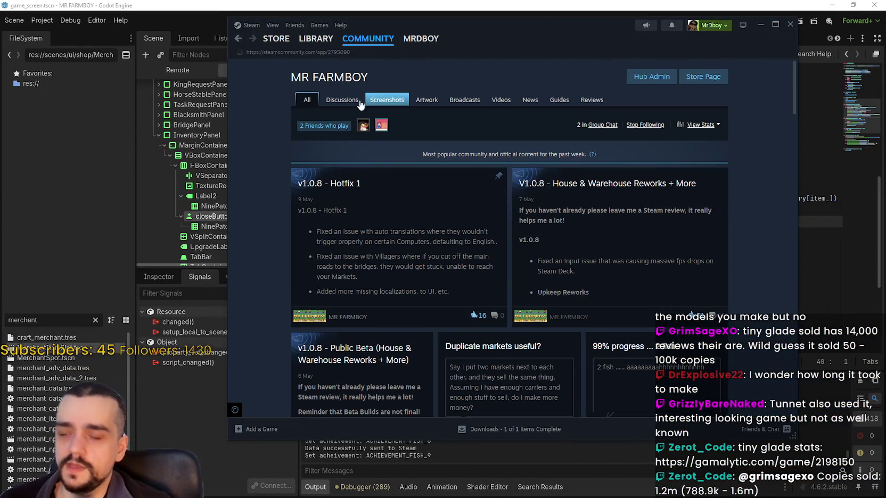
click(339, 99)
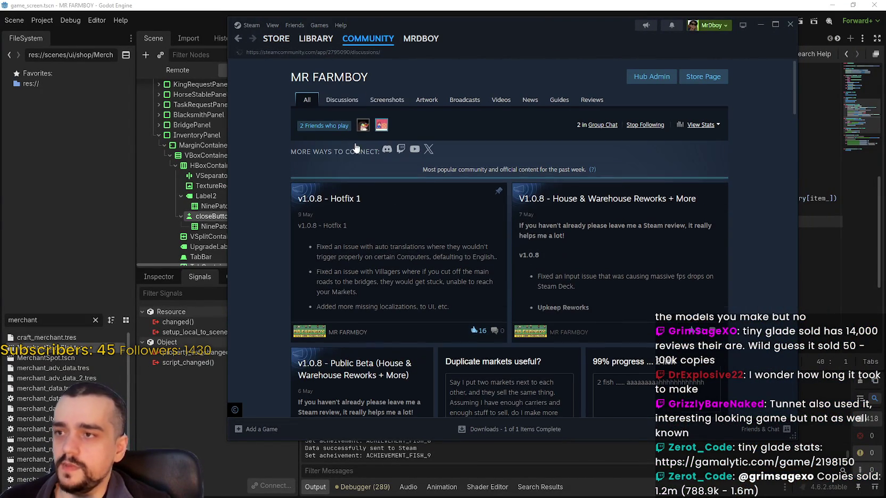
mouse_move(372, 282)
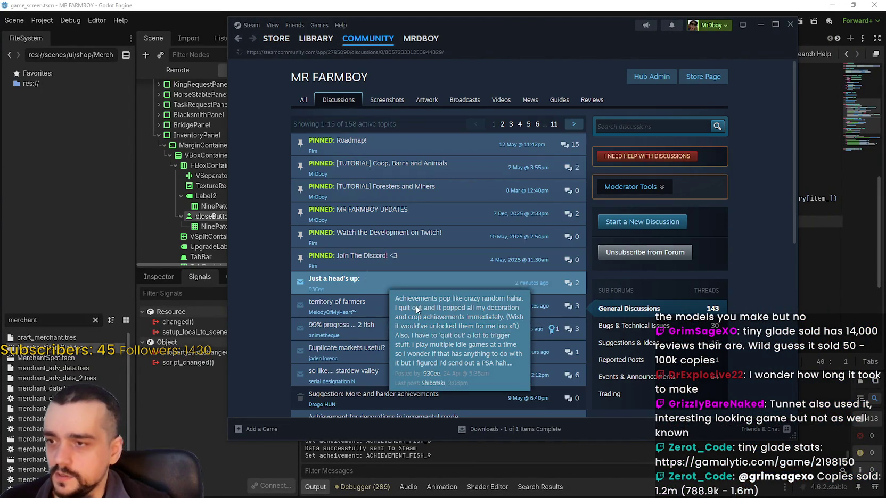
click(519, 330)
mouse_move(322, 154)
mouse_down()
mouse_move(452, 166)
mouse_move(497, 247)
mouse_up()
scroll(344, 241, down, 3)
- Highlight the clearing-areas suggestion and the 1000-crop achievement reply, then return to discussions
click(320, 215)
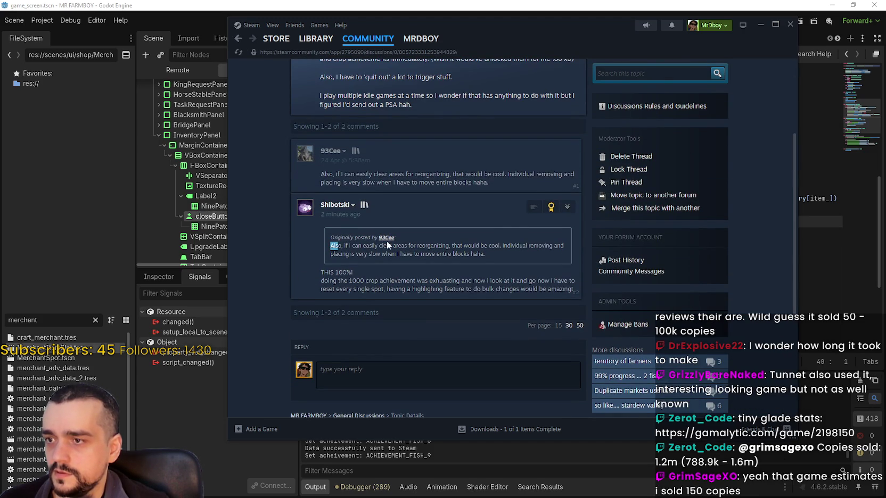
drag(434, 243, 468, 242)
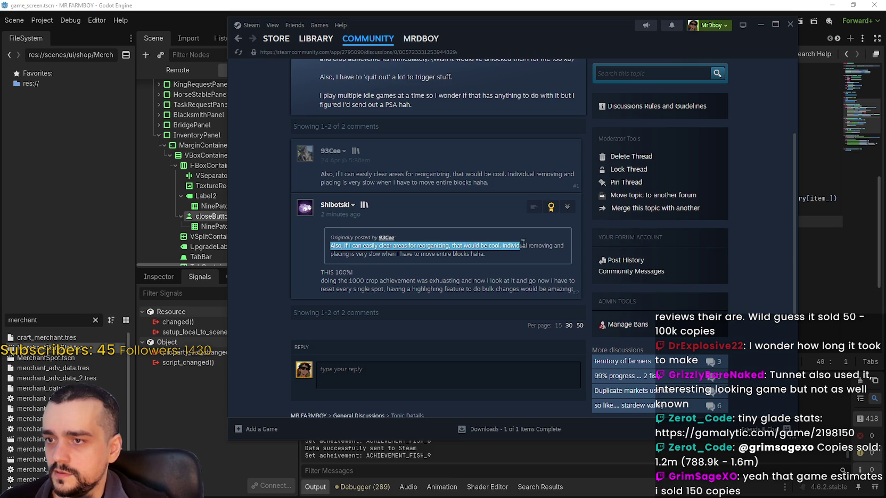
mouse_move(547, 245)
mouse_down()
mouse_move(569, 245)
mouse_move(565, 258)
mouse_up()
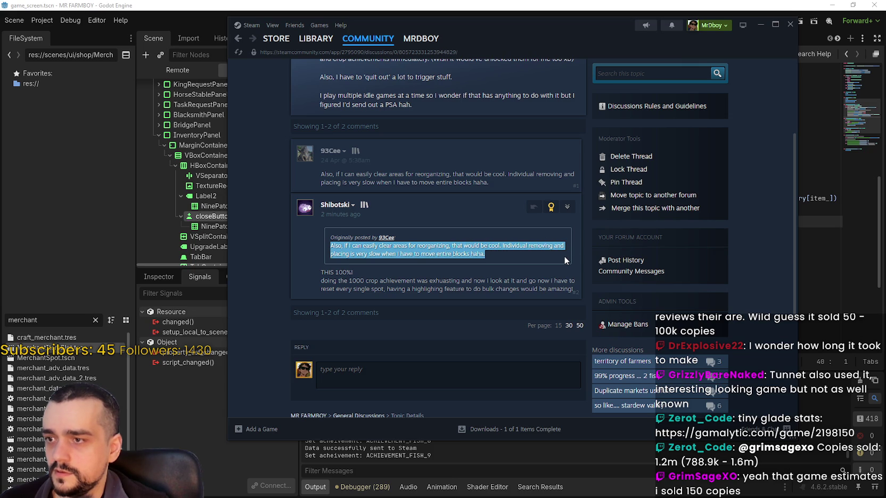
click(355, 275)
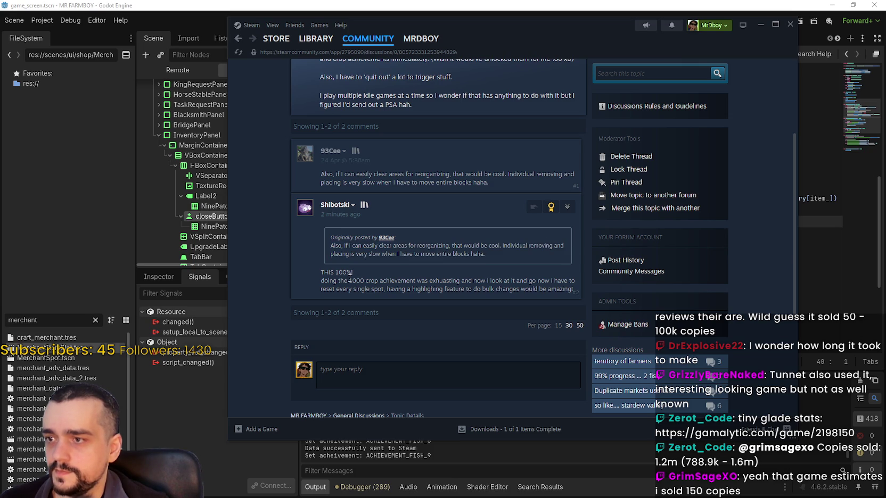
mouse_move(320, 281)
mouse_down()
mouse_move(576, 279)
mouse_move(361, 290)
mouse_move(431, 291)
mouse_up()
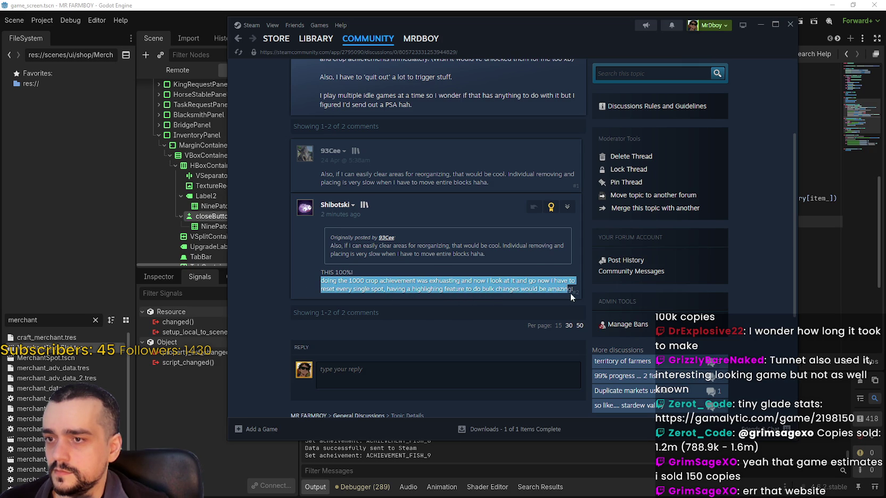
drag(567, 293, 575, 291)
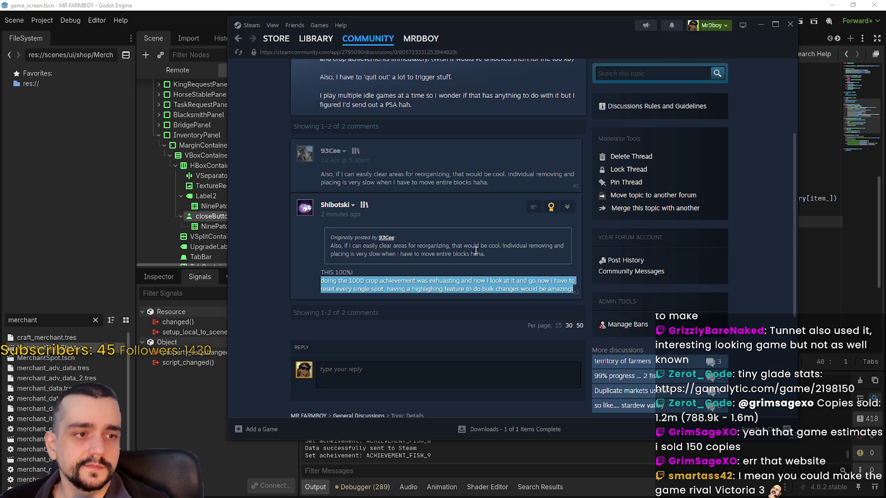
scroll(475, 249, down, 2)
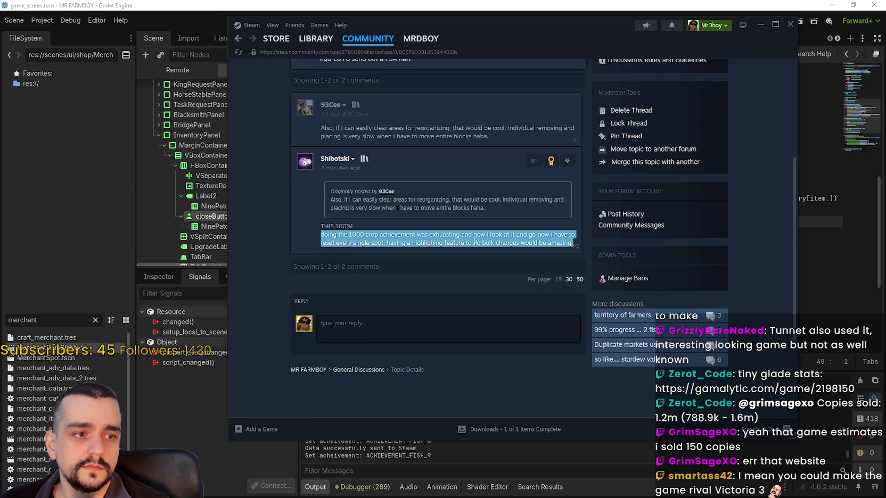
scroll(474, 241, up, 2)
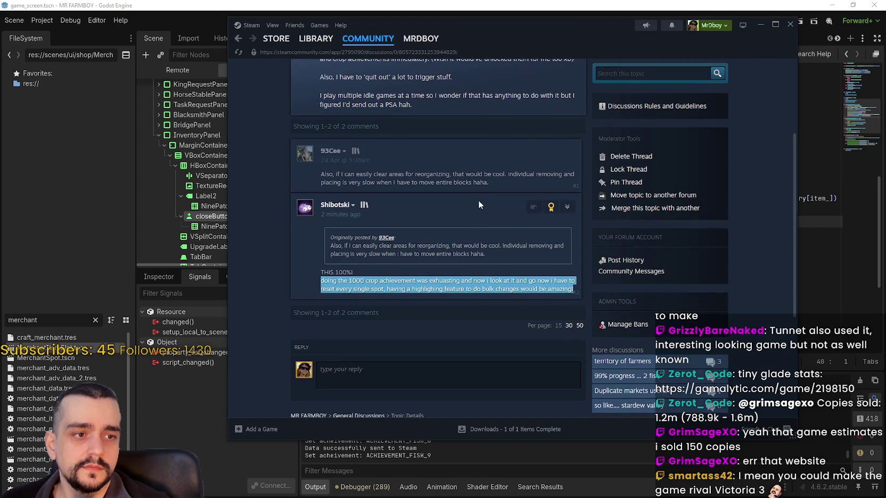
click(238, 38)
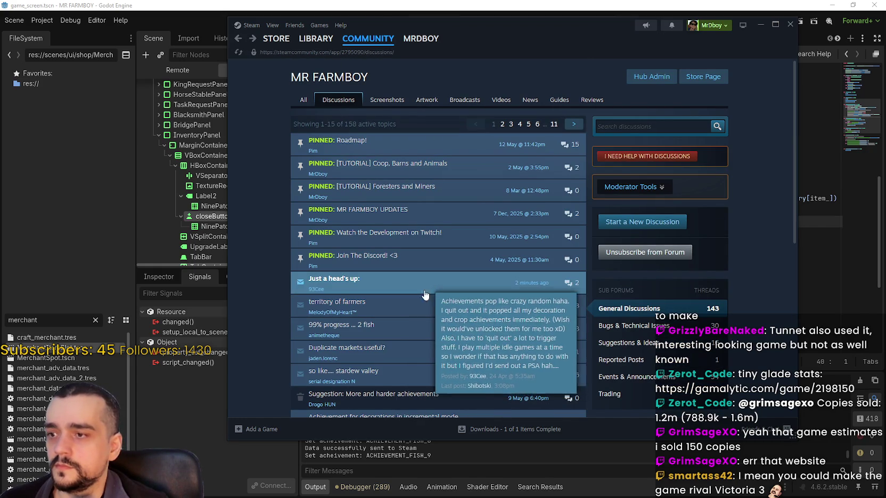
- In 'territory of farmers', highlight the player's first question about farmers getting lost
scroll(464, 292, down, 2)
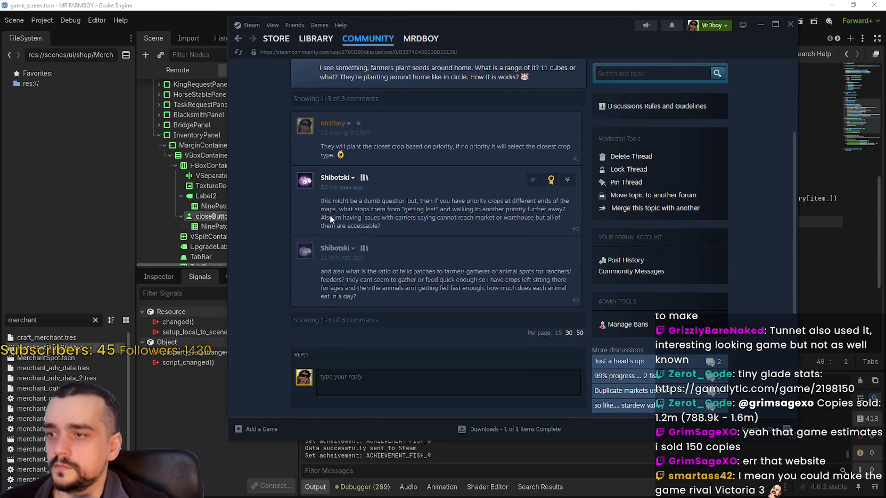
scroll(321, 200, up, 2)
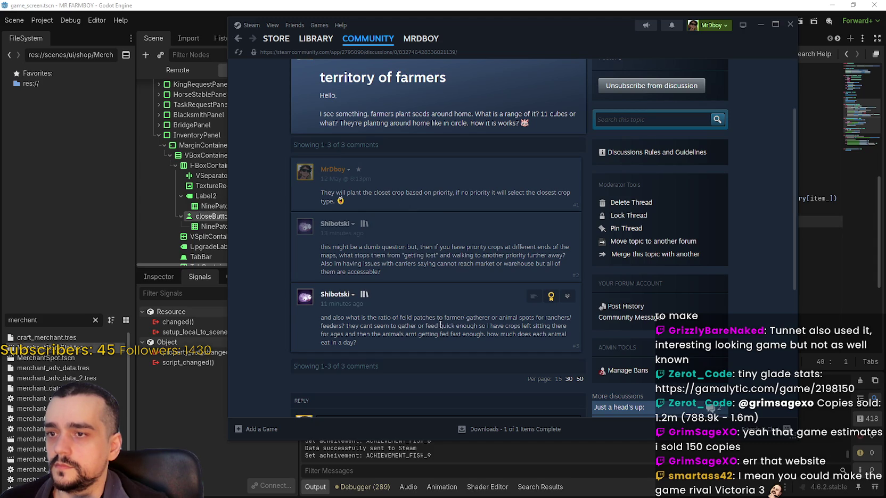
mouse_move(320, 246)
mouse_down()
mouse_move(349, 255)
mouse_move(438, 247)
mouse_up()
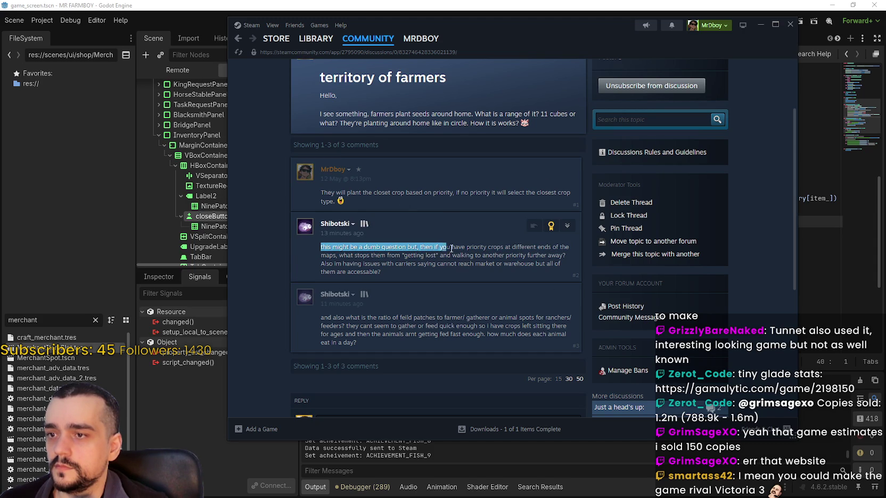
mouse_move(524, 255)
mouse_down()
mouse_move(557, 248)
mouse_move(350, 238)
mouse_move(568, 259)
mouse_move(344, 257)
mouse_move(352, 256)
mouse_up()
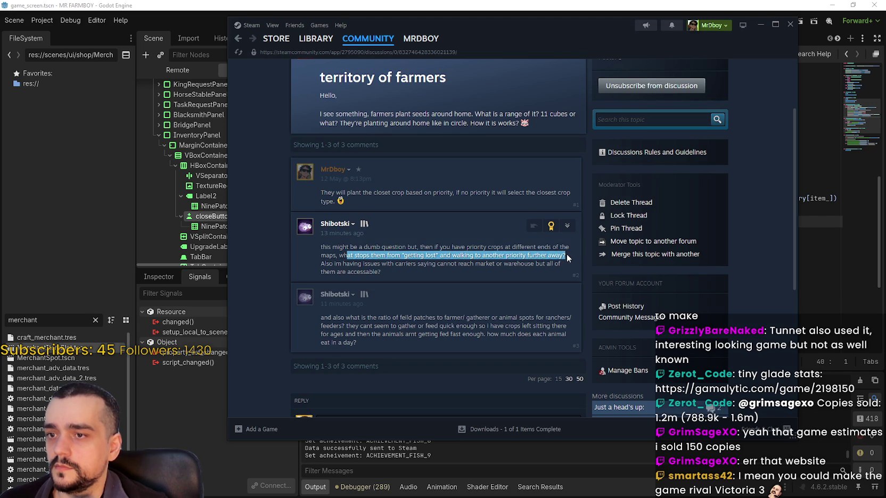
mouse_move(325, 264)
mouse_down()
mouse_move(449, 258)
mouse_move(384, 272)
mouse_move(544, 266)
mouse_up()
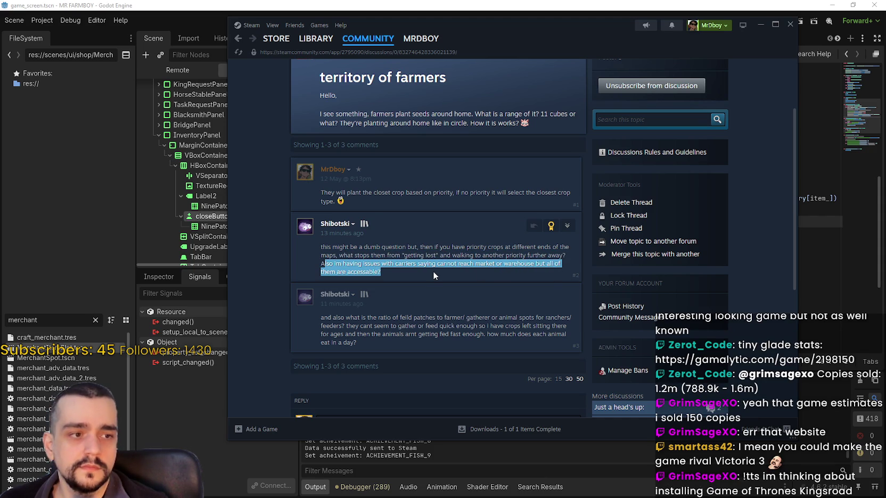
scroll(433, 270, down, 1)
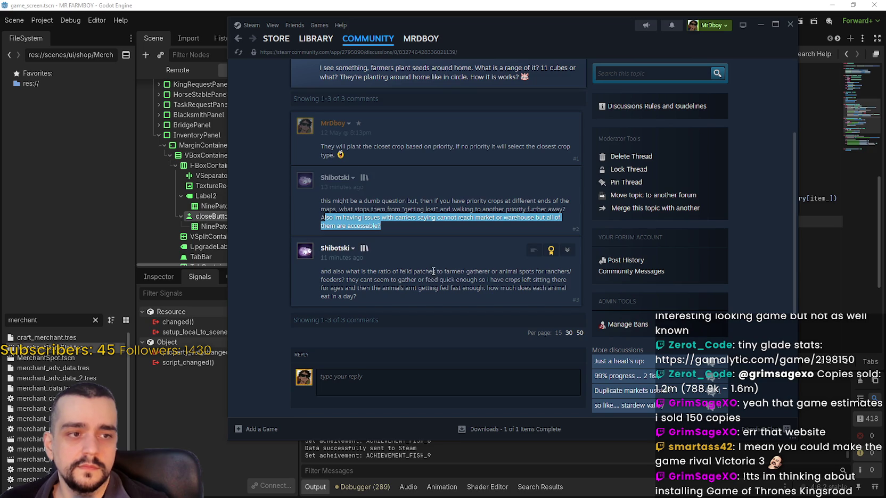
- Highlight comments #2 and #3, including the field patch ratio question, then switch to the game
click(376, 230)
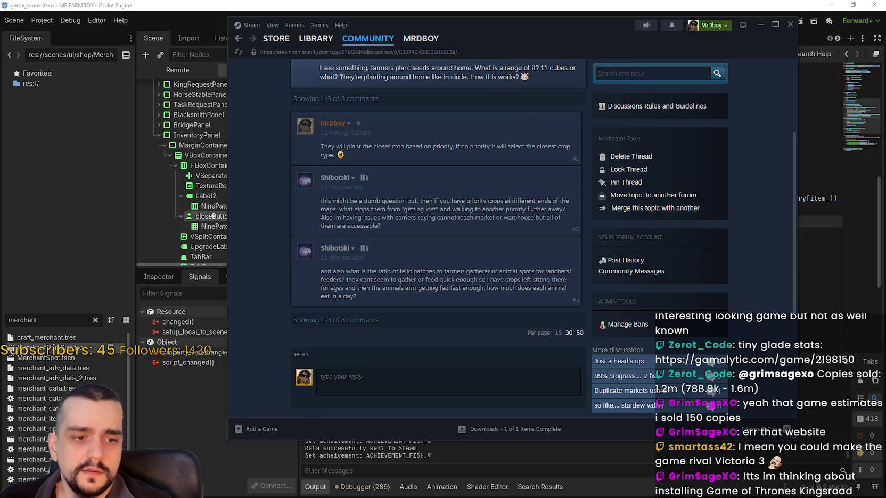
mouse_move(310, 199)
mouse_down()
mouse_move(399, 224)
mouse_move(447, 253)
mouse_up()
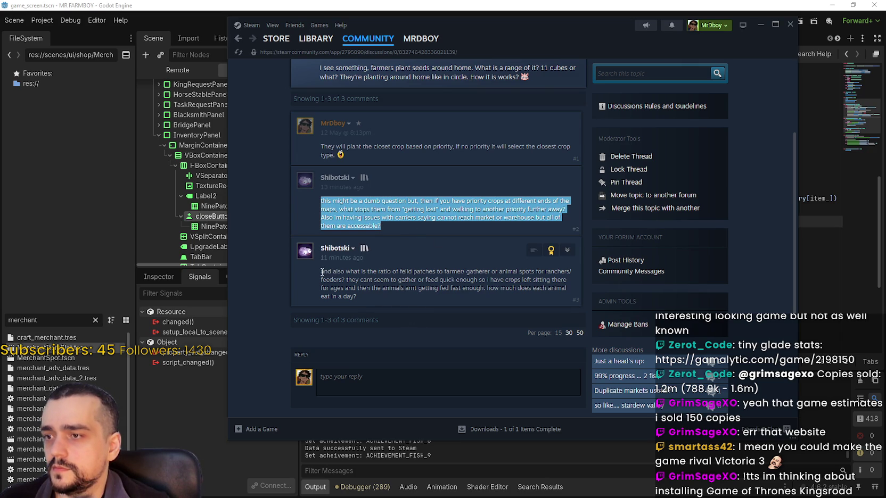
mouse_move(320, 270)
mouse_down()
mouse_move(591, 280)
mouse_move(577, 272)
mouse_move(571, 283)
mouse_up()
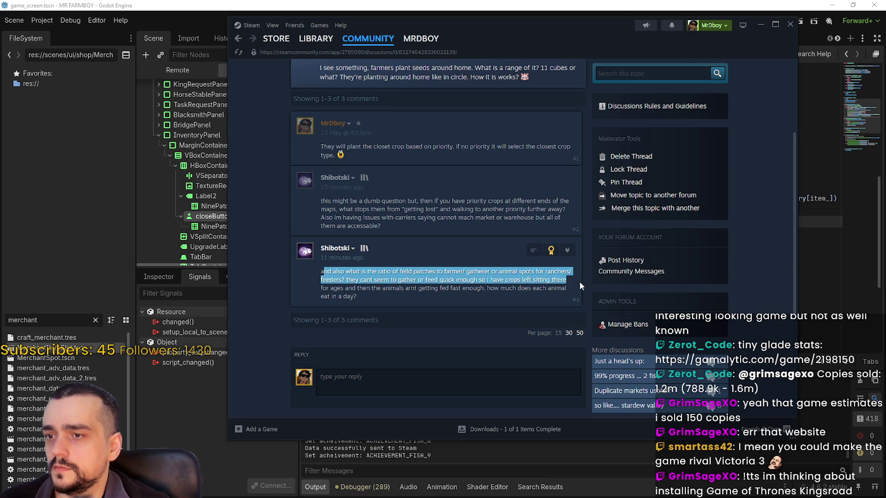
mouse_move(567, 280)
mouse_down()
mouse_move(387, 298)
mouse_move(395, 291)
mouse_up()
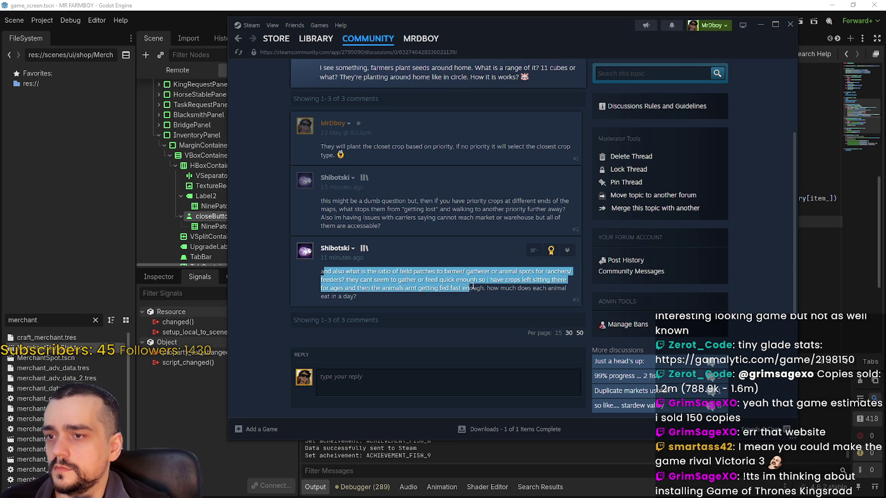
drag(420, 305, 309, 270)
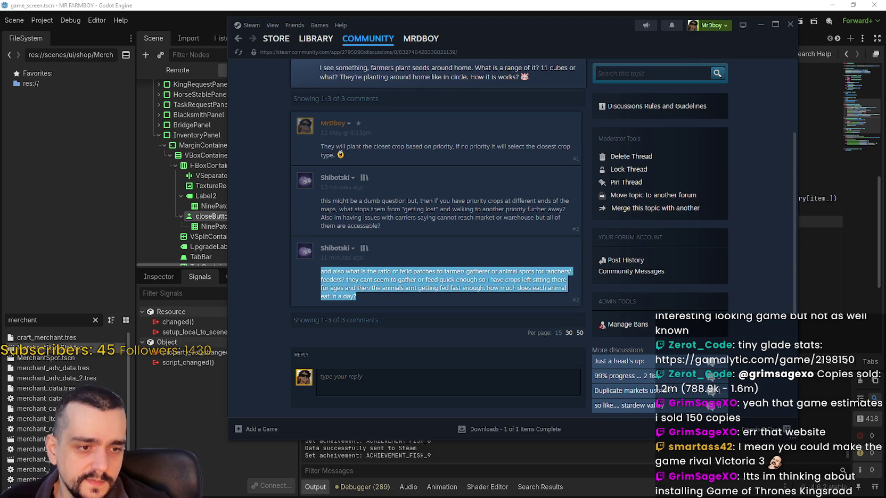
key(alt+Tab)
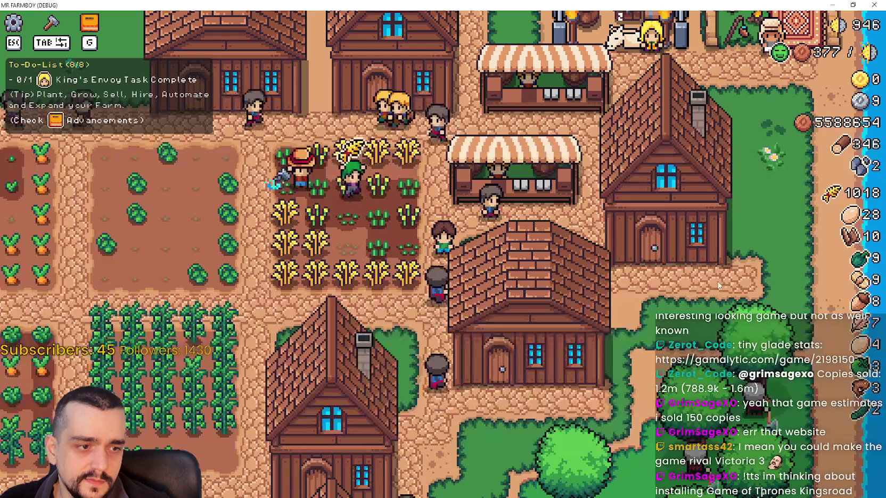
- Check the animal Advancements: Chicken Egg needs 1 feed, produces in 1, sells for 20. Then return to Steam
key(g)
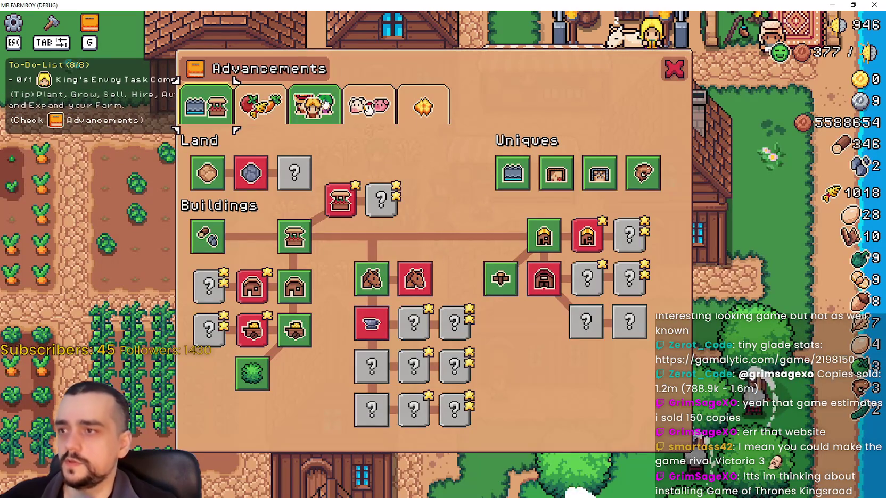
click(423, 106)
click(369, 107)
mouse_move(375, 157)
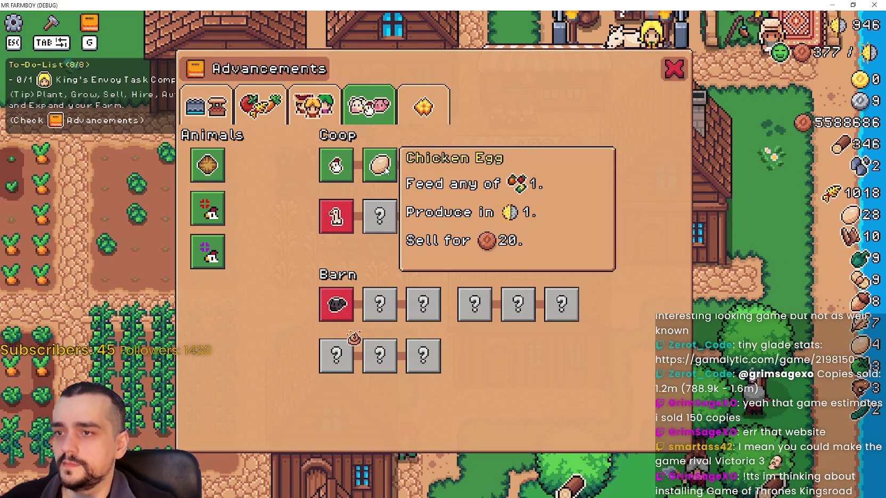
mouse_move(353, 171)
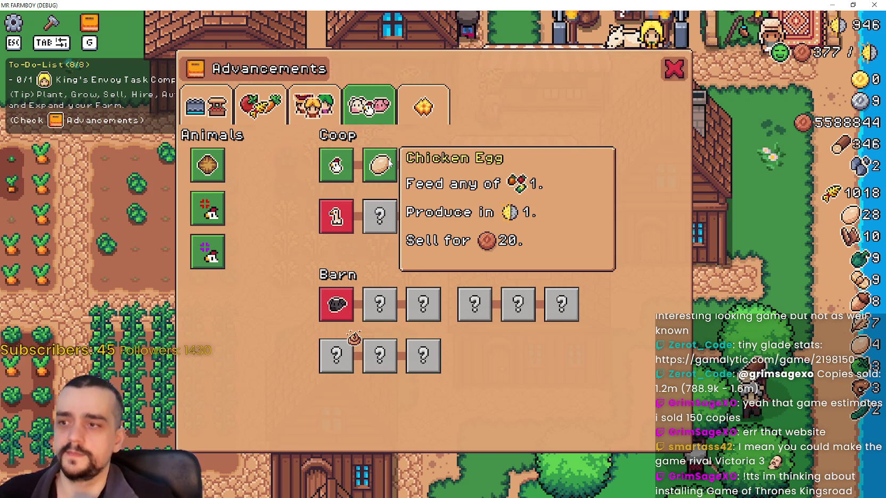
mouse_move(512, 166)
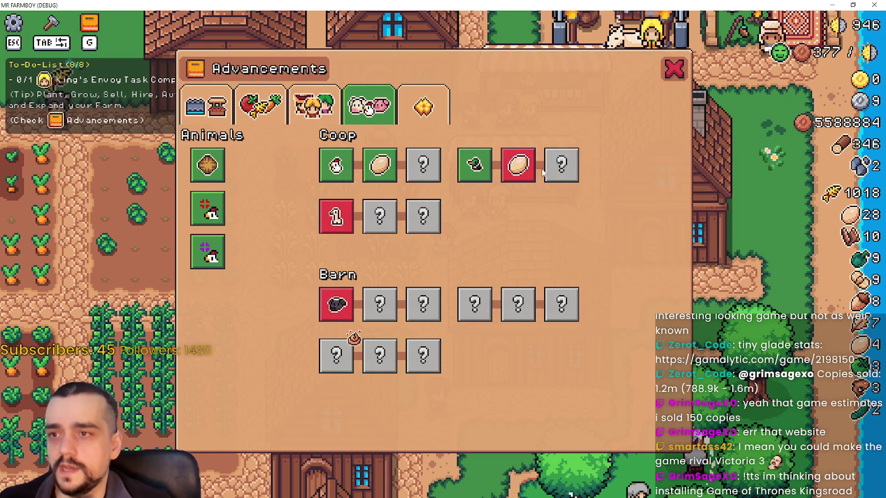
mouse_move(336, 216)
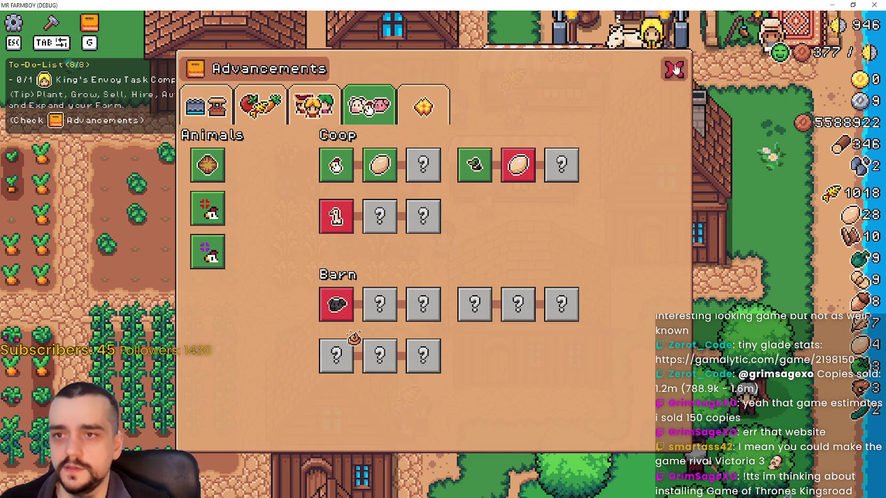
key(Escape)
key(alt+Tab)
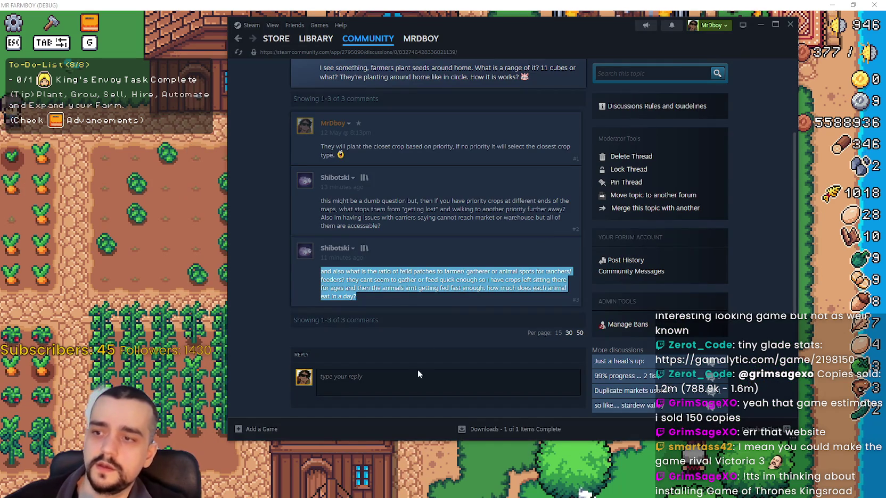
click(531, 258)
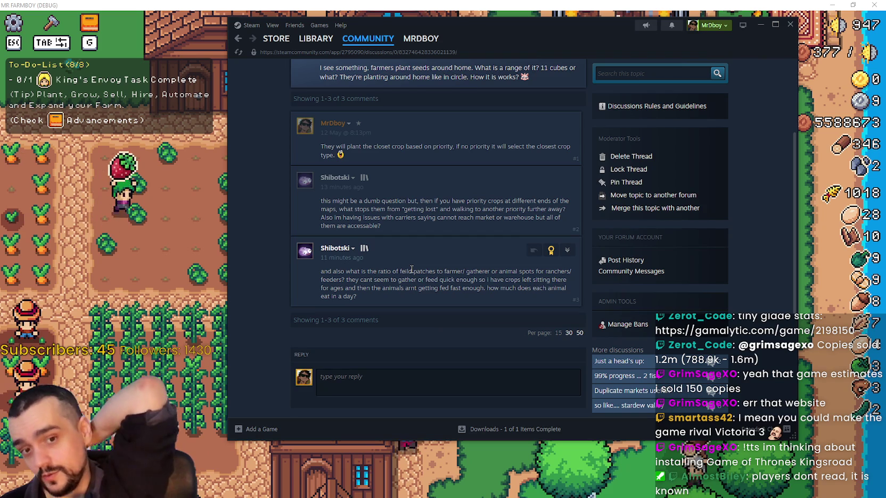
- Mention the player and write point 1: farmers work by priority, always doing the closest task
text(@)
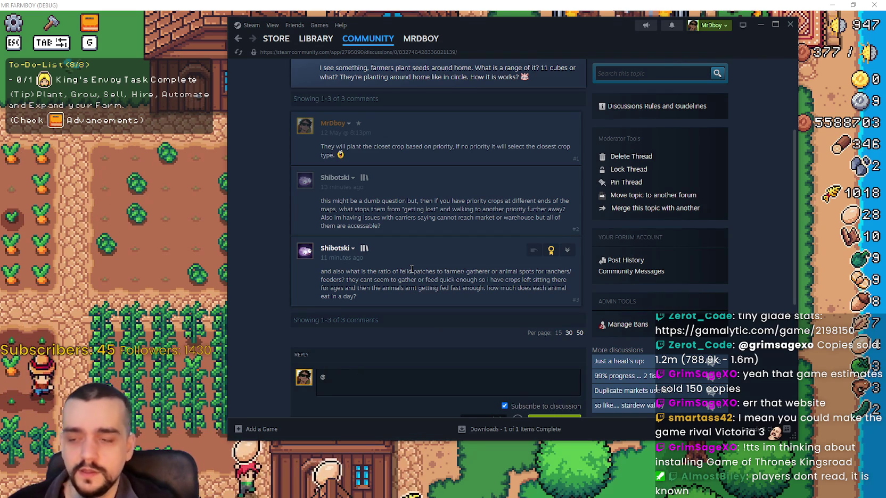
text(S)
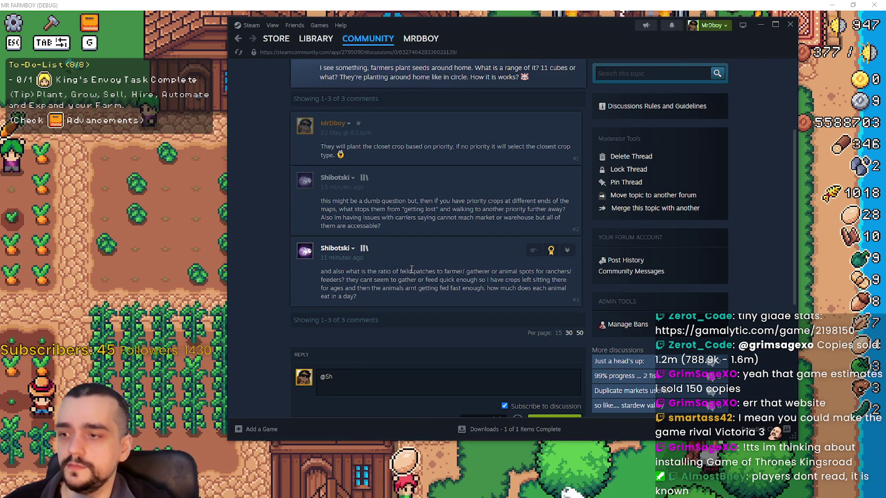
key(BackSpace)
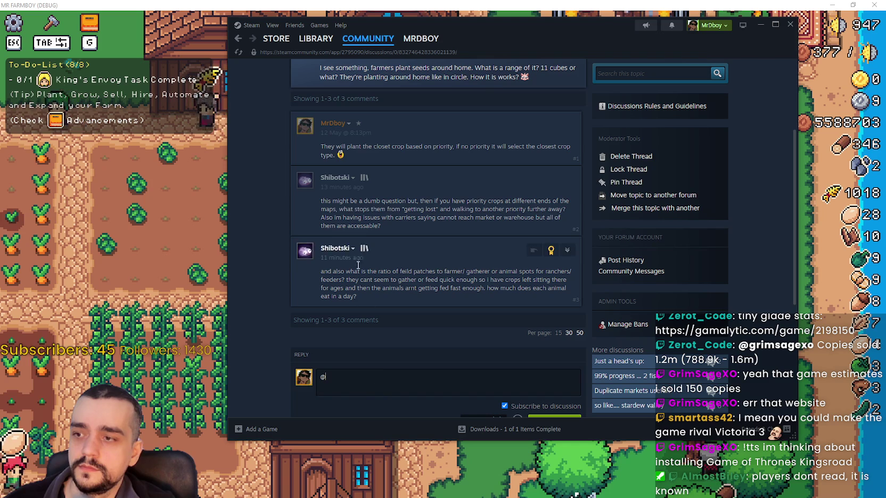
text(Shi)
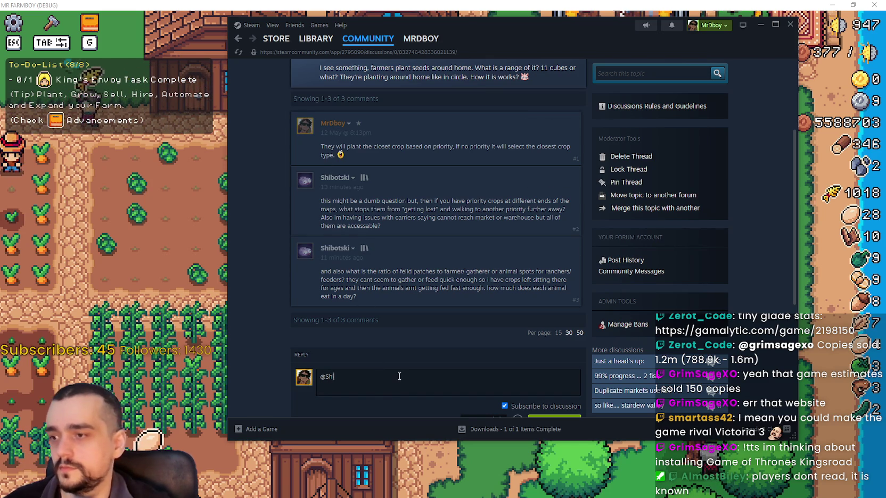
text(botski)
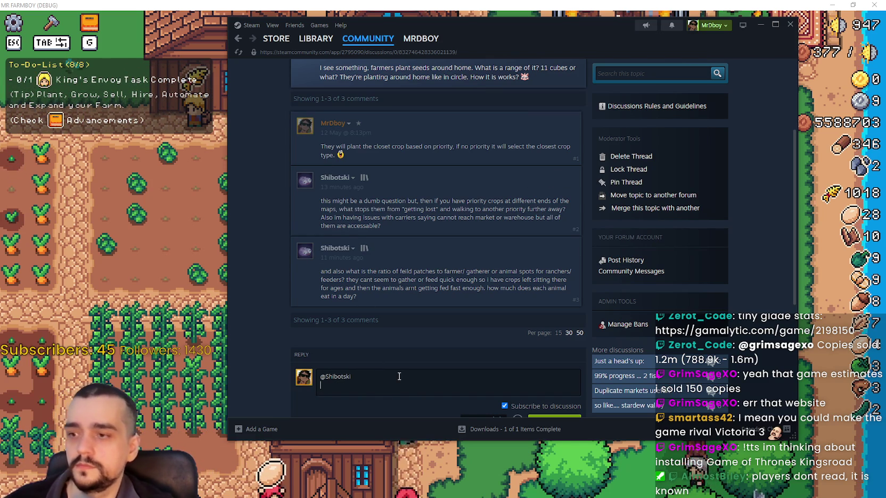
key(Return)
text(1. It)
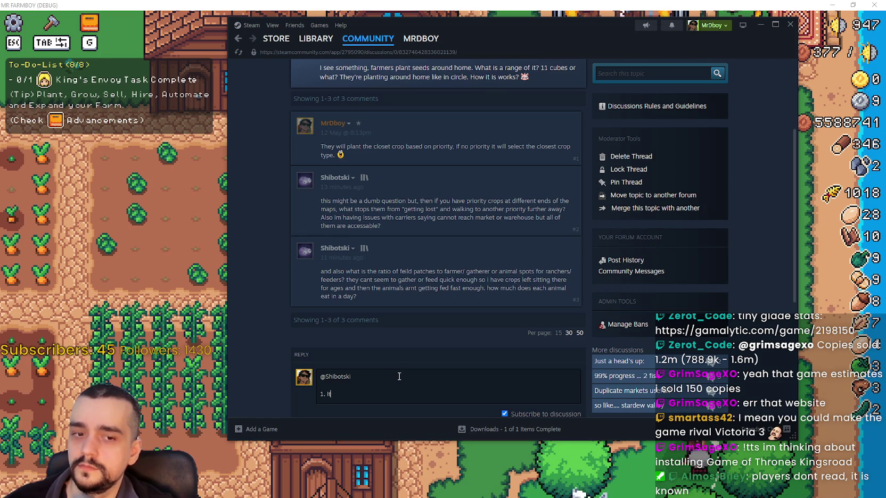
text(all based on how yo)
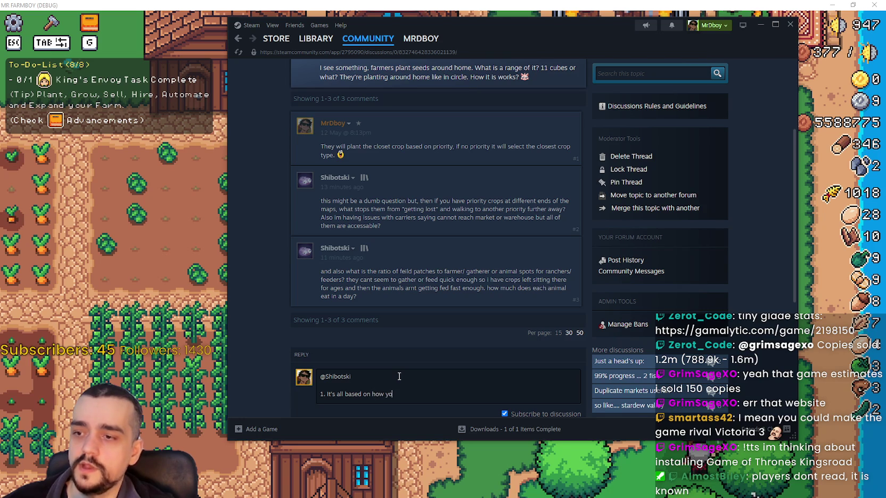
text( prior)
text(,)
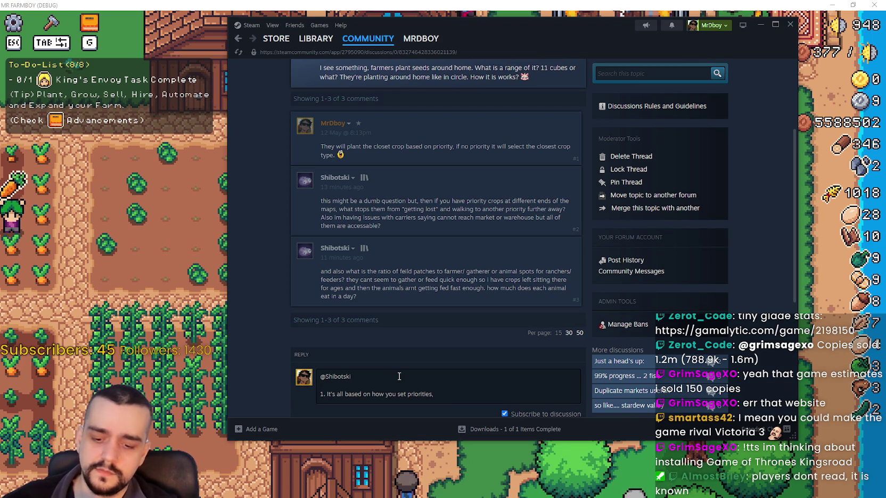
text(they will al)
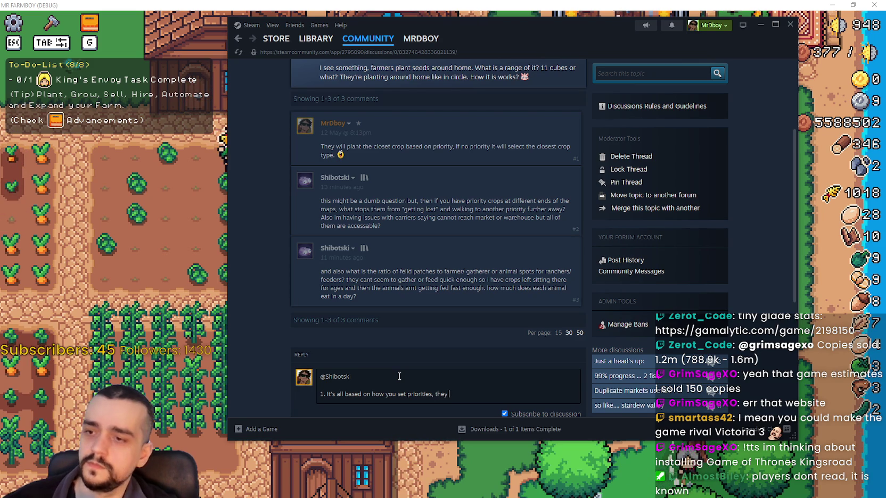
key(BackSpace)
key(BackSpace)
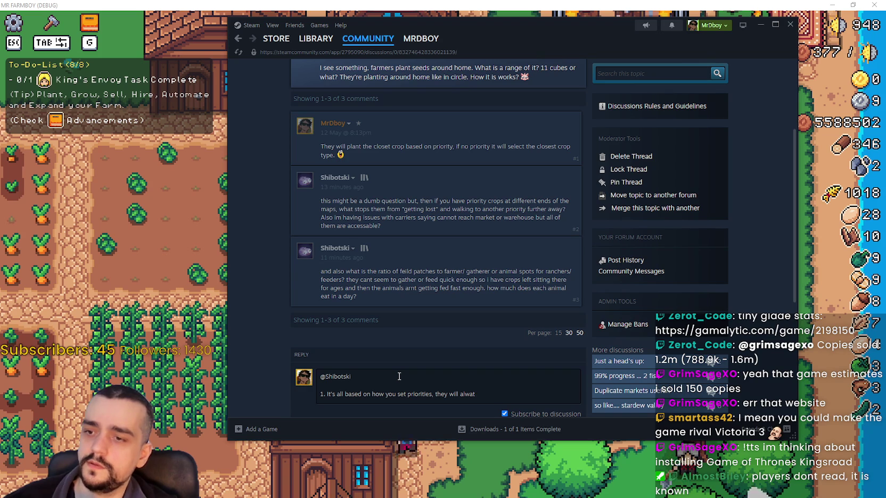
key(BackSpace)
text(ys do the closest)
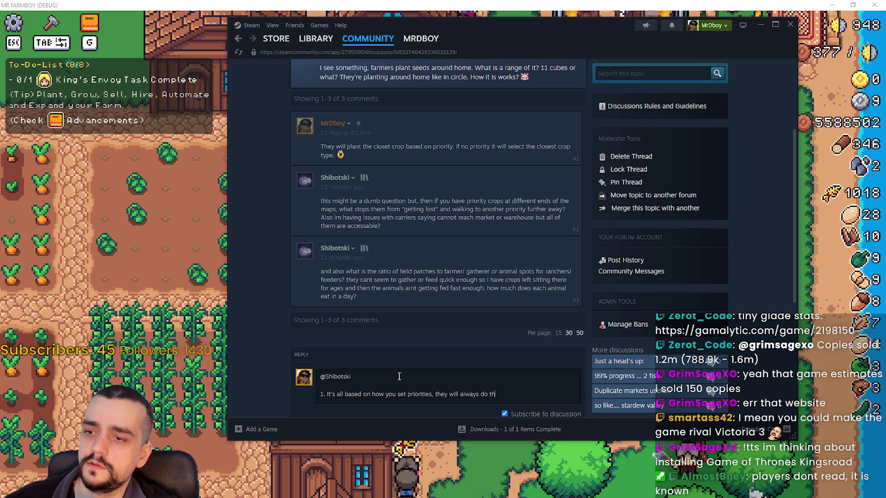
text( thing to them, b)
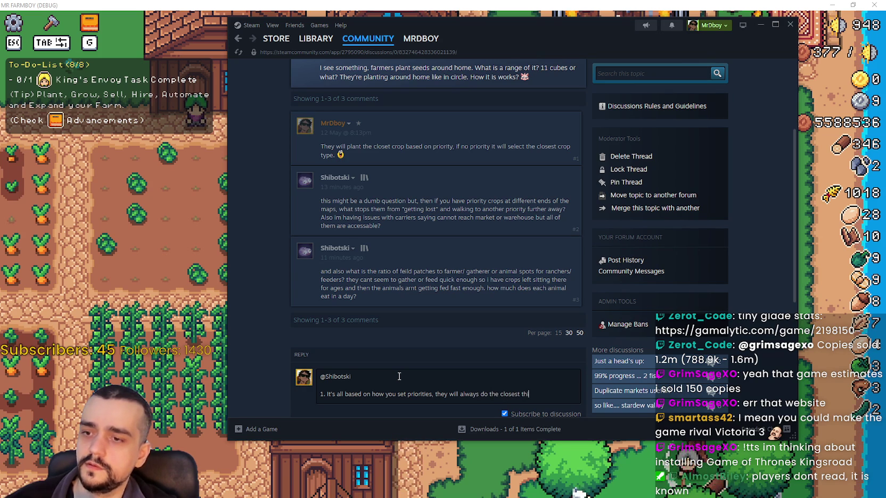
text(ut)
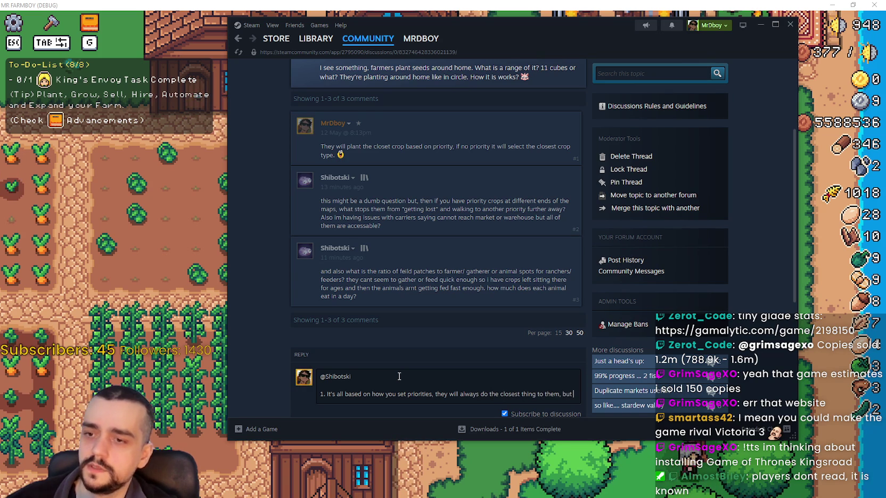
text( ofc if you have )
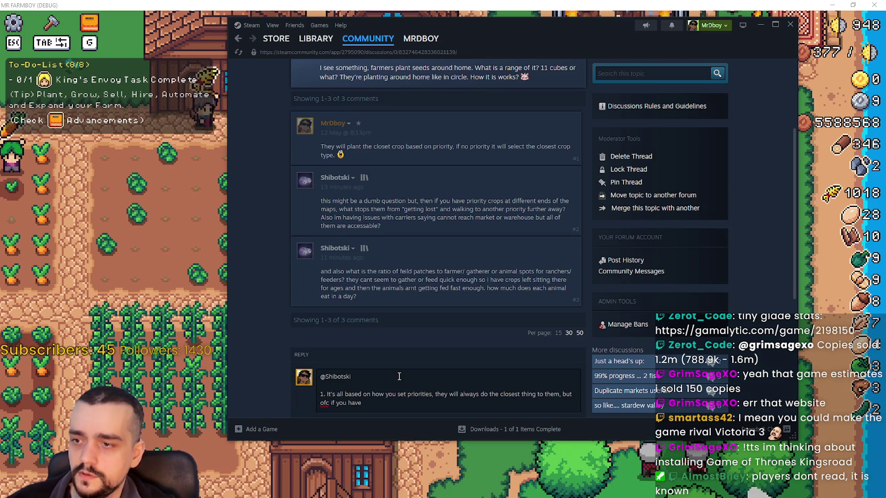
text(top to bottom, they w)
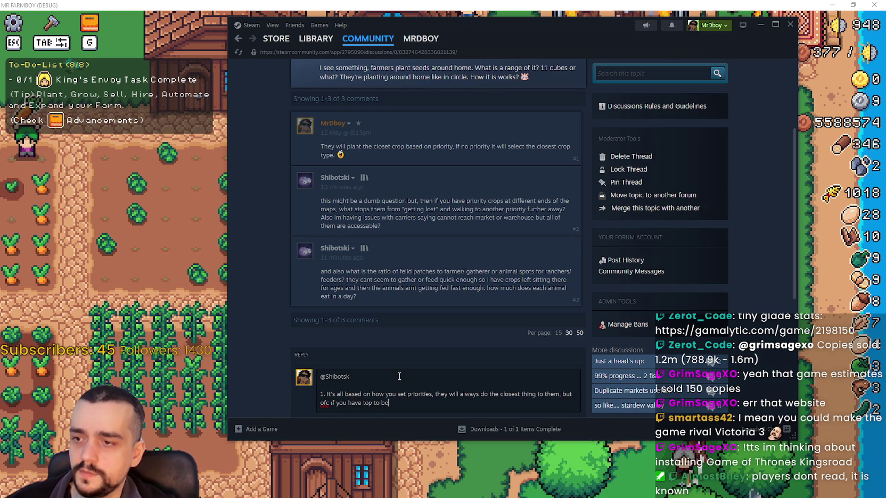
text(ill also go t)
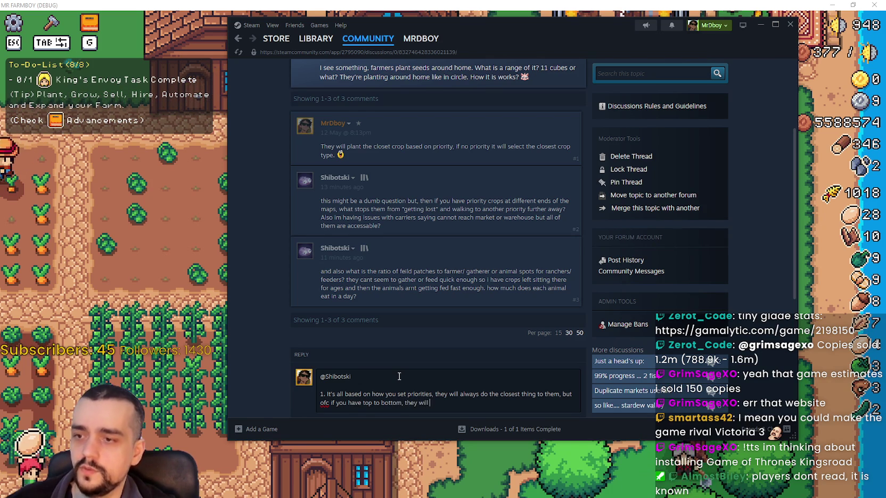
text(o the botto)
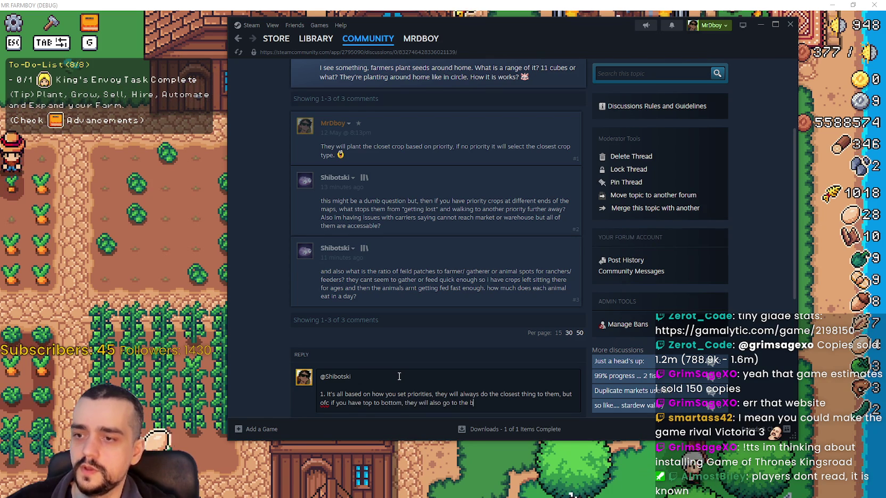
text(ms ones)
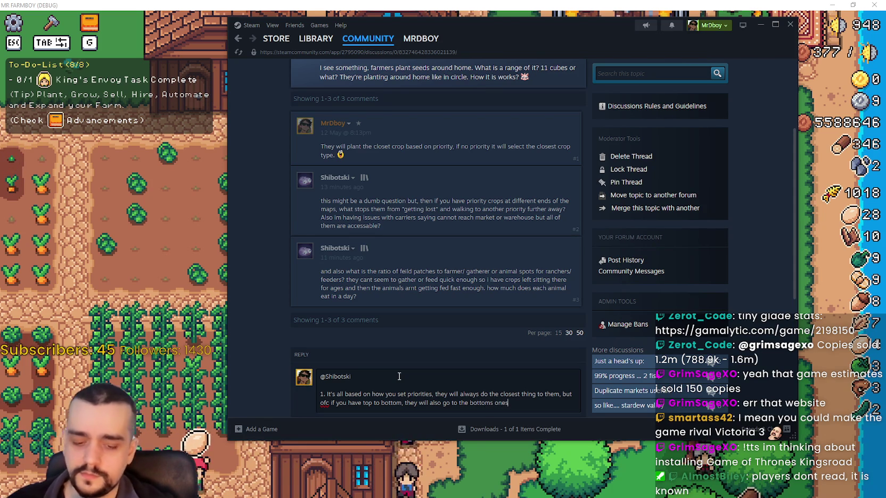
text(, ideally)
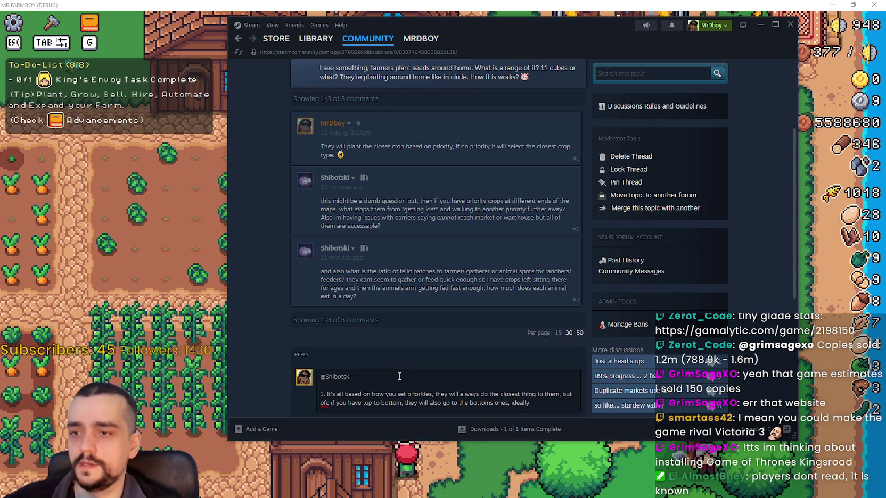
text(e type of c)
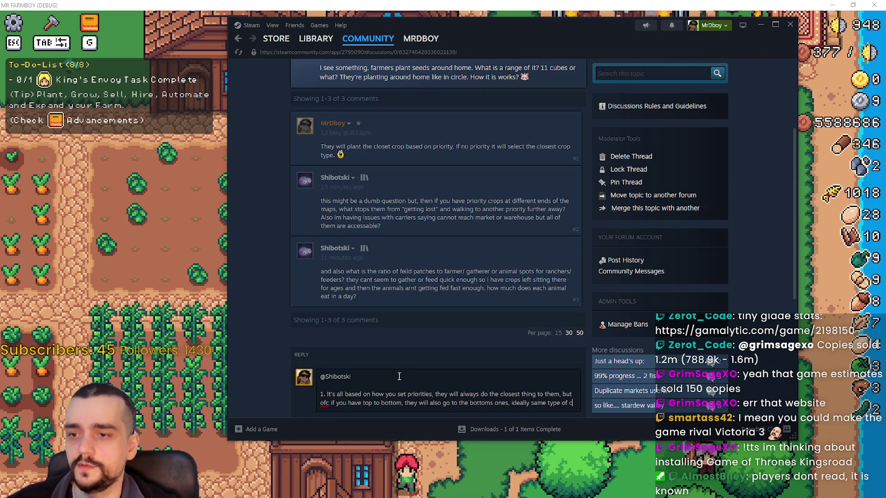
text(o keep in the same spot.)
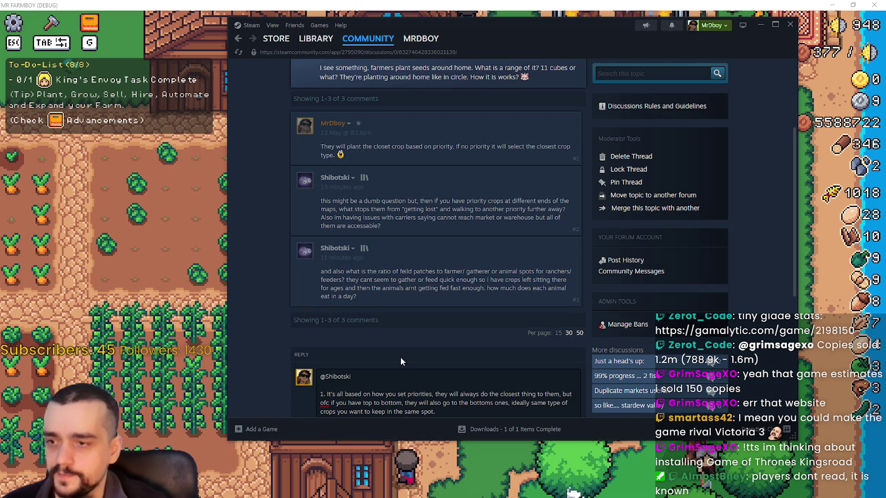
scroll(402, 359, down, 2)
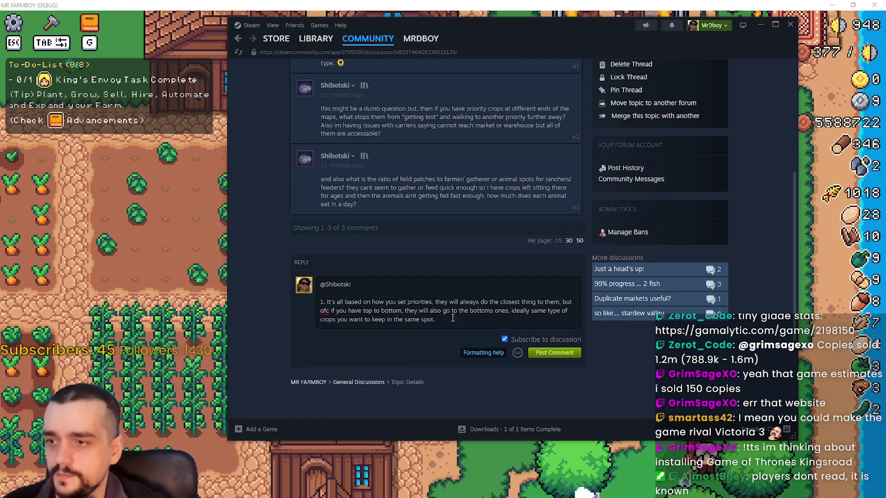
- Add point 2 saying animal food use is listed in the Advancements, and mention an upcoming update
key(Return)
key(Return)
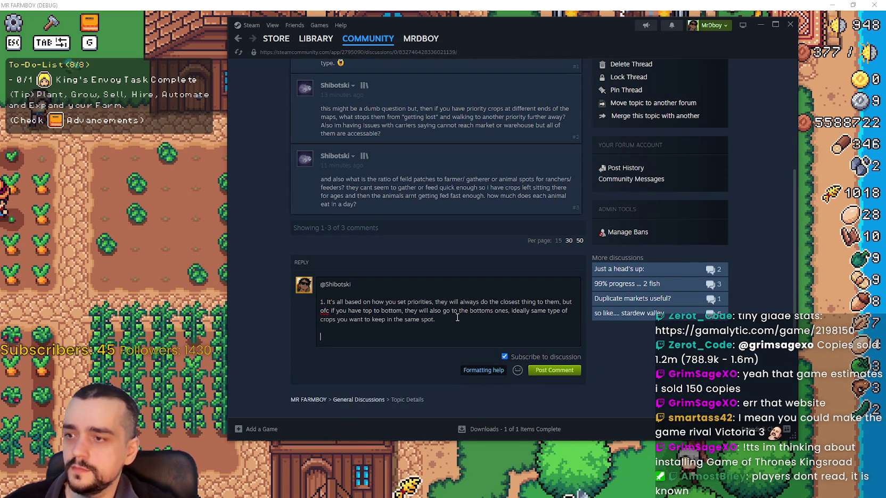
text(2.)
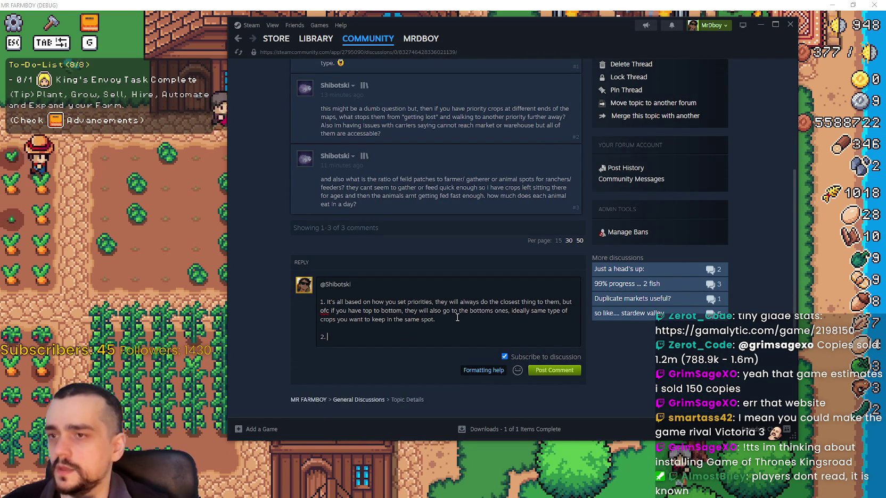
text( F)
text(in)
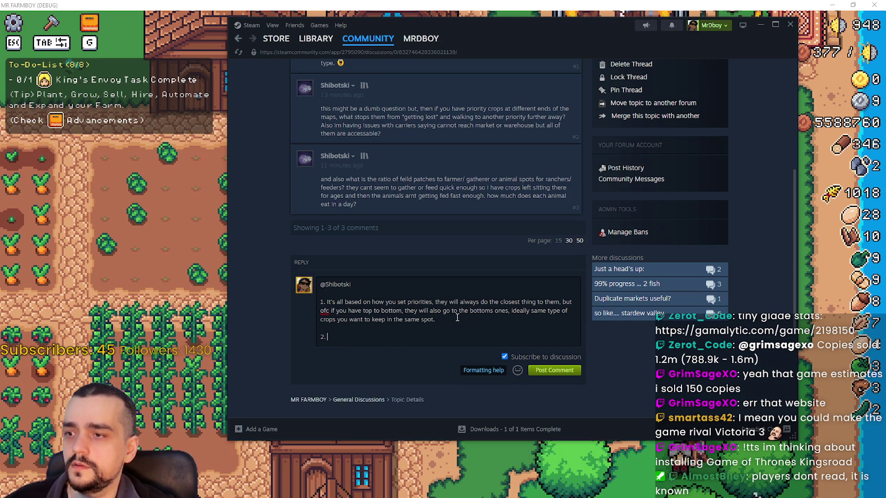
text(u can read on how much )
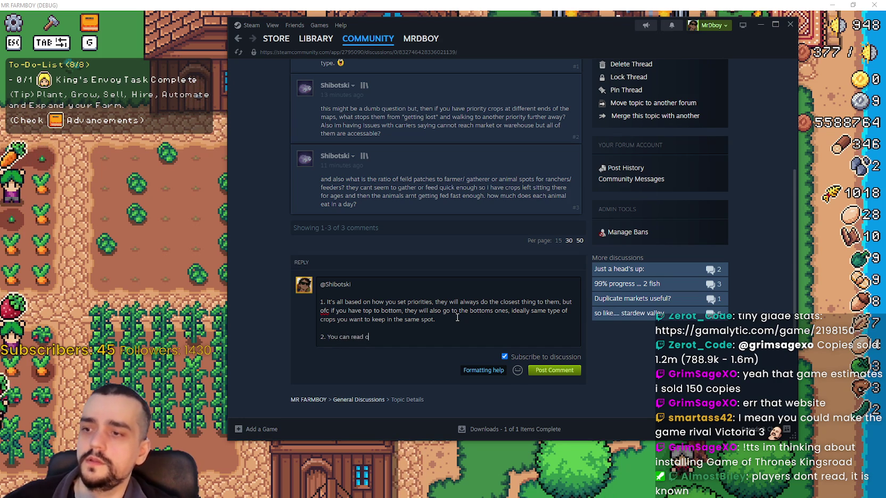
text(an anm)
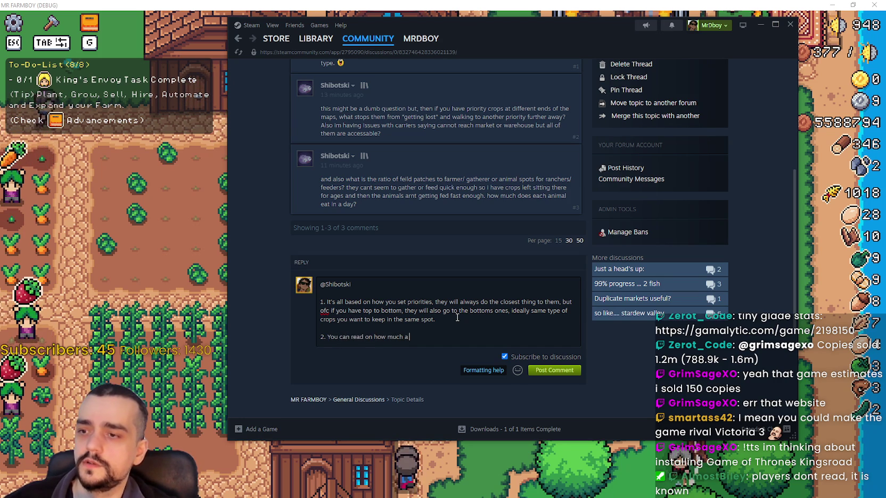
key(BackSpace)
text(imal eats in the)
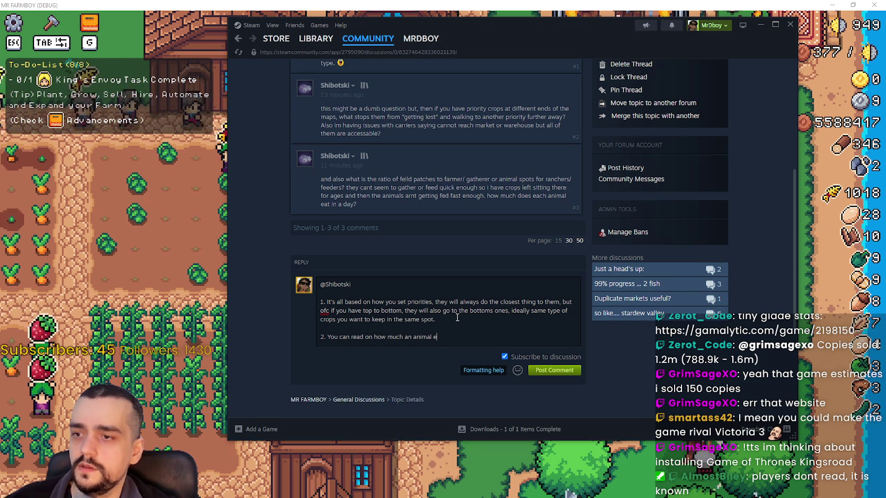
text( Advancements)
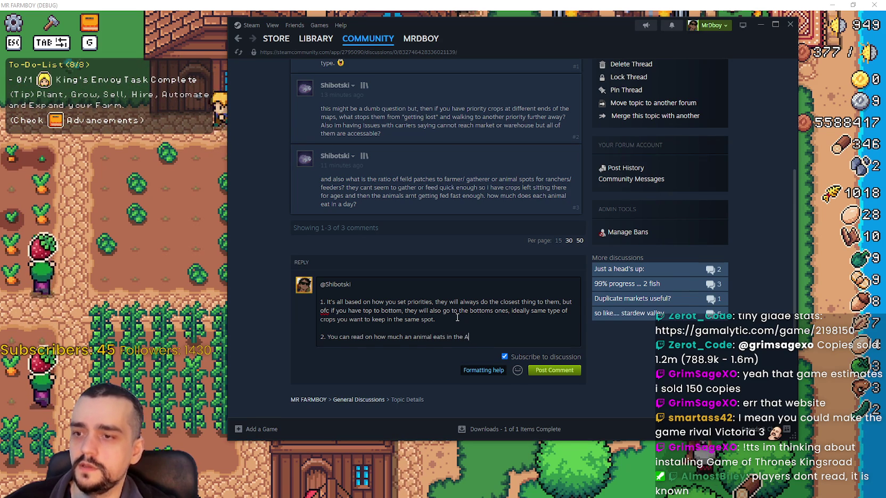
text(.)
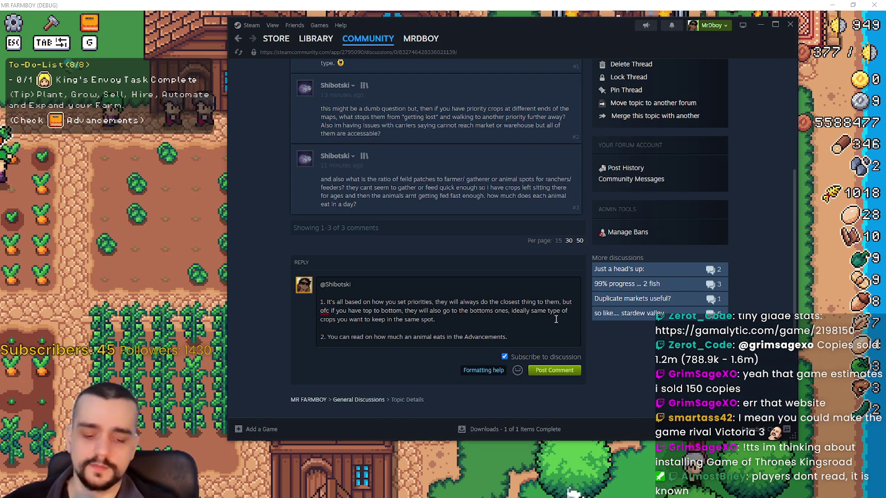
key(Return)
key(Return)
text(I have a)
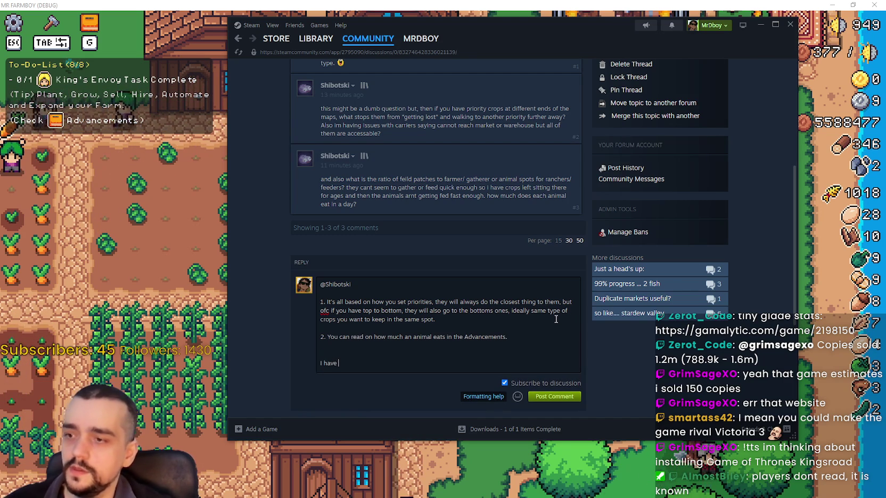
text(n update)
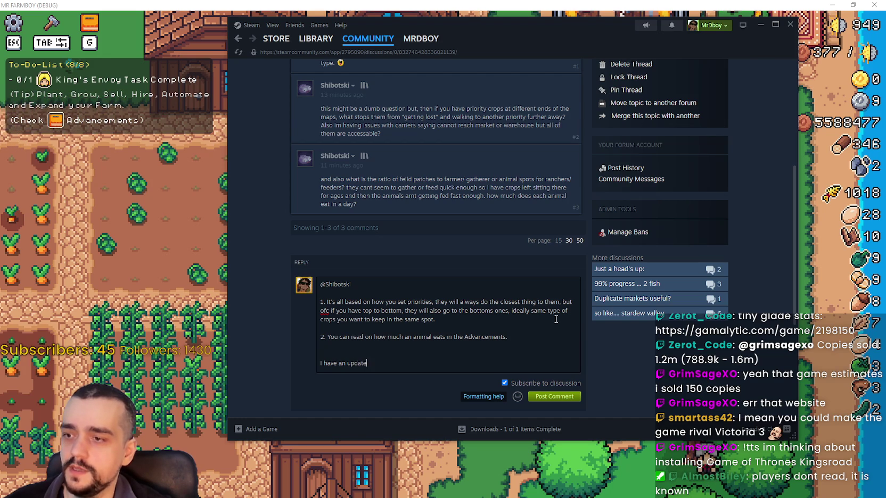
text( I am working on,)
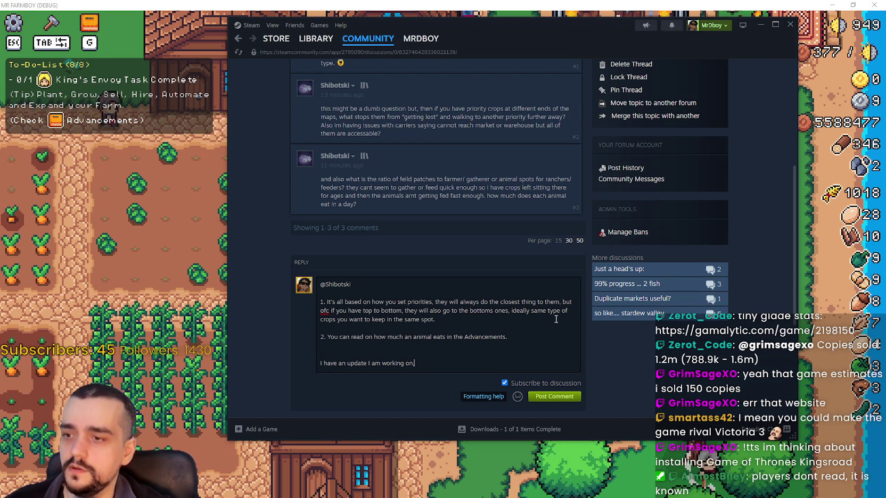
text( that will improv)
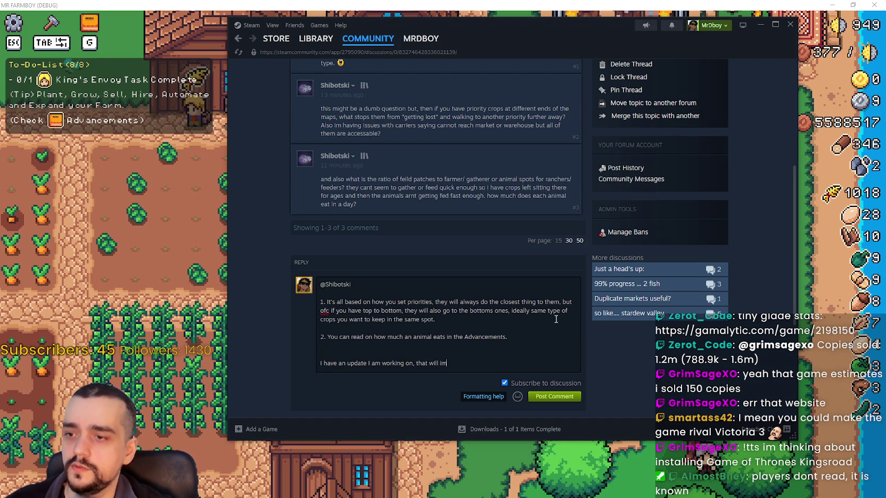
text(e)
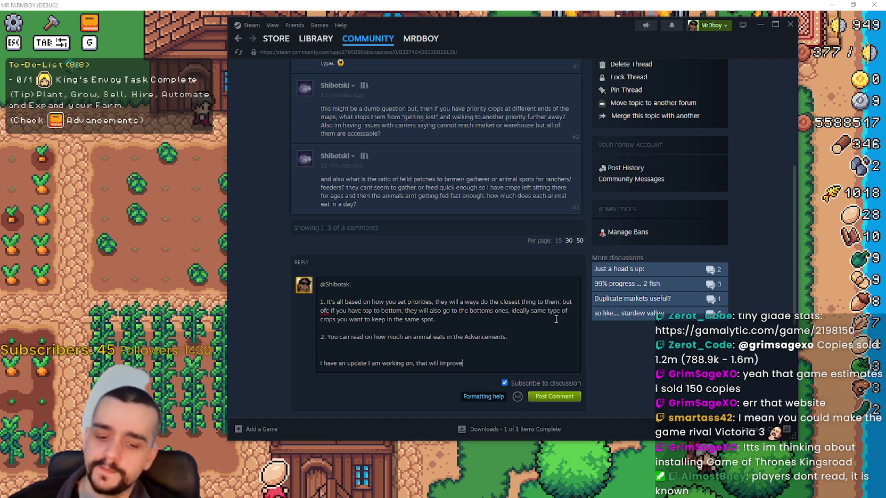
text( a lot of t)
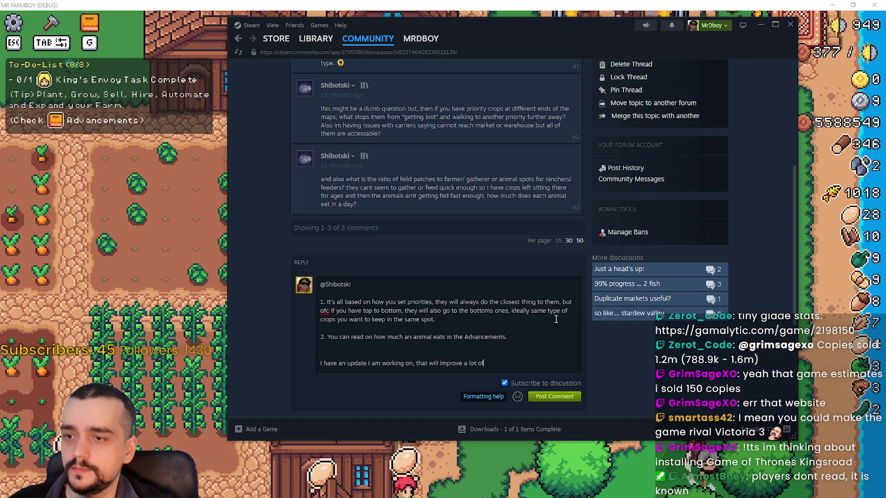
text(his.)
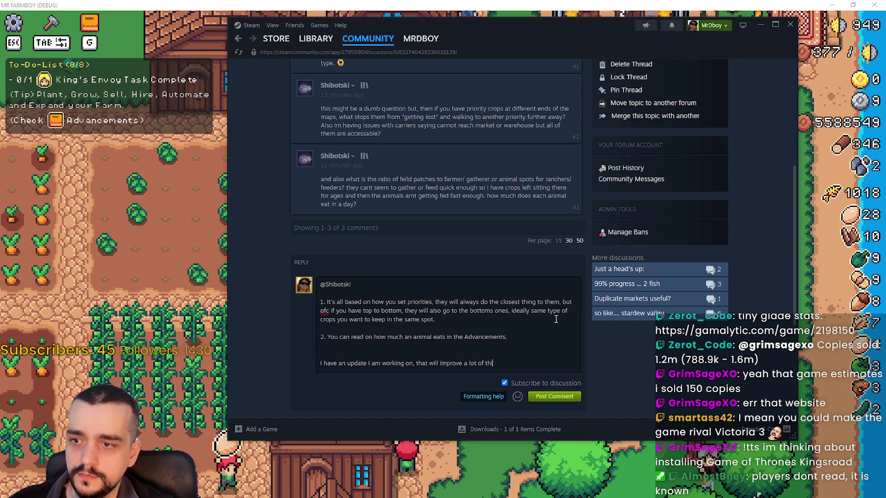
- Finish the reply: animals will feed only once per crop amount. Post it as comment #4
key(BackSpace)
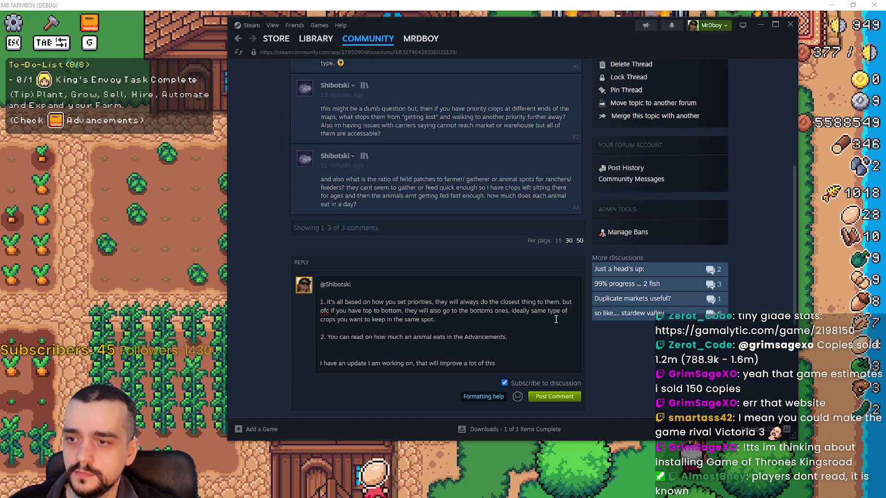
text(, making it s)
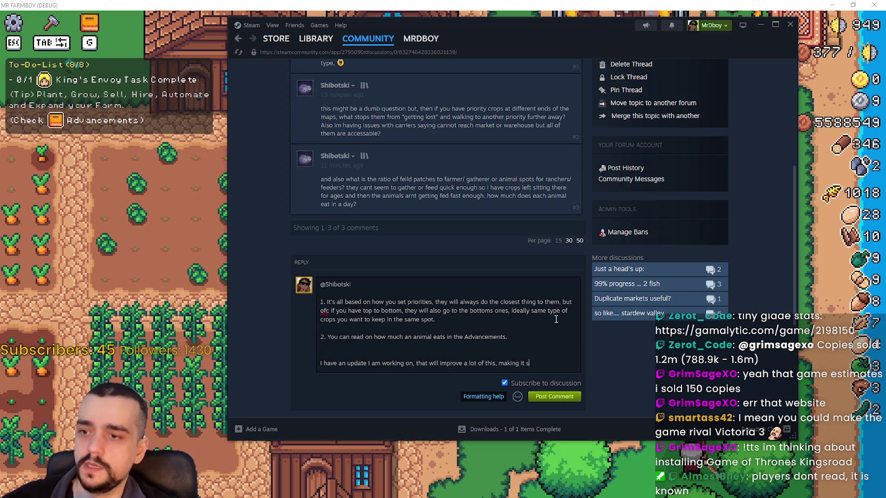
text(o c)
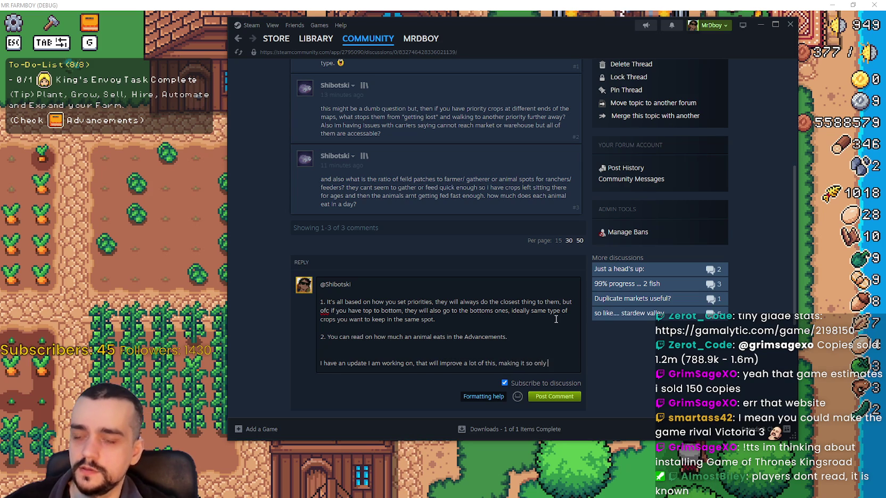
key(BackSpace)
key(BackSpace)
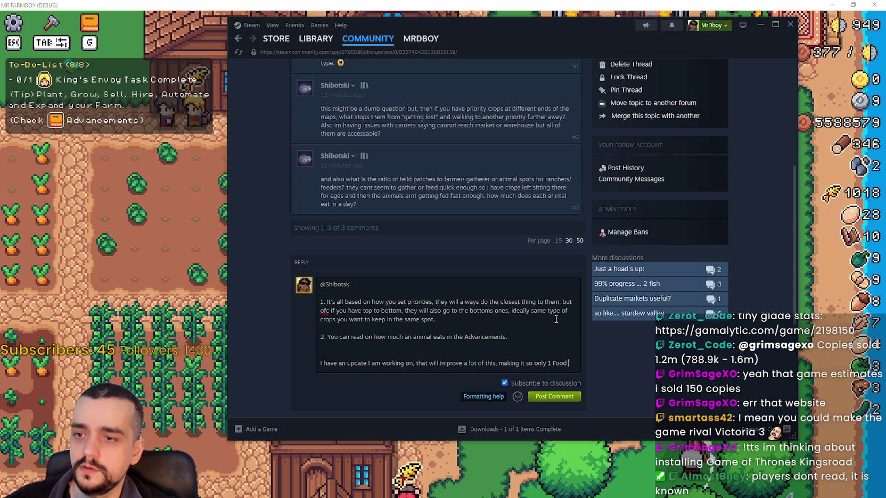
key(BackSpace)
key(BackSpace)
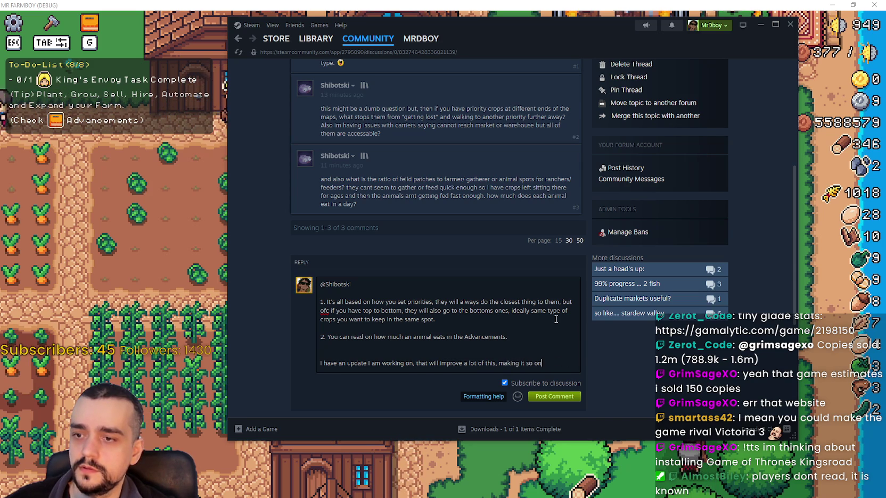
key(BackSpace)
key(BackSpace)
text(animals only e)
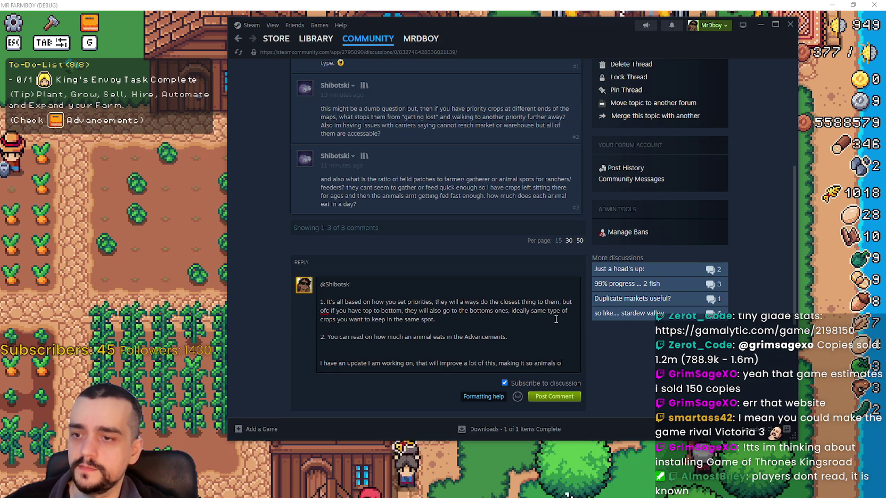
text(at one)
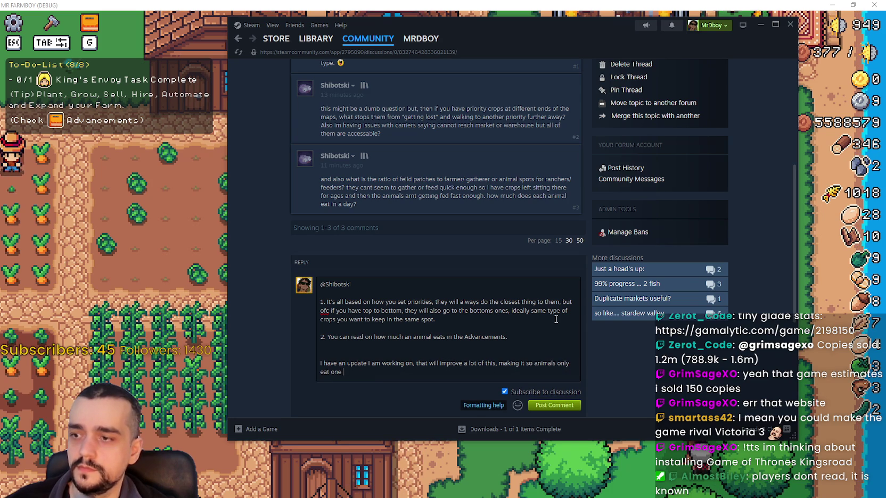
key(BackSpace)
key(BackSpace)
key(BackSpace)
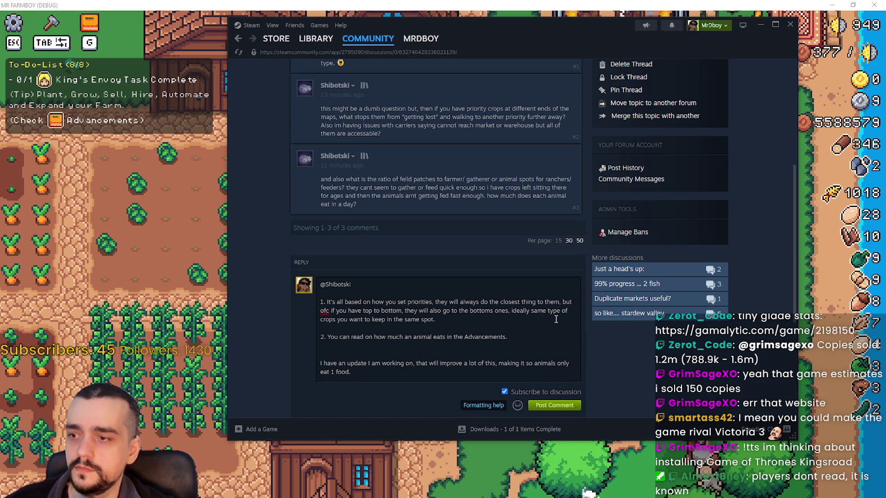
key(BackSpace)
key(BackSpace)
key(BackSpace)
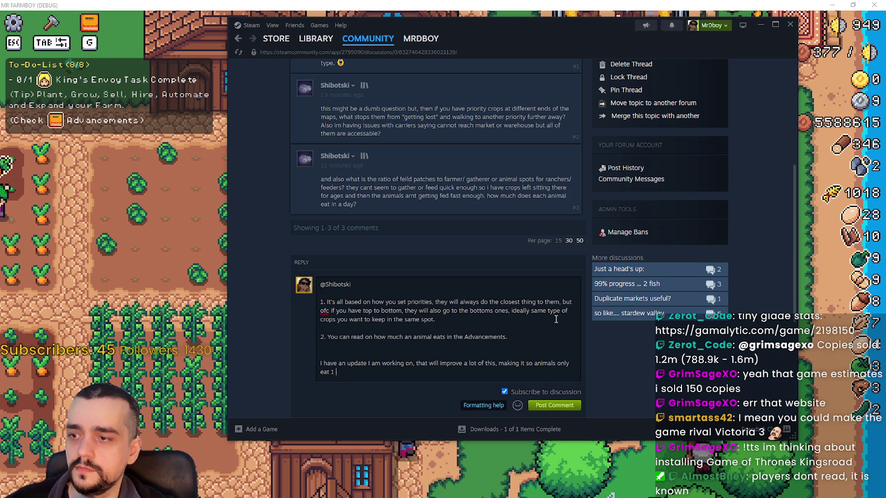
key(BackSpace)
key(BackSpace)
text(ed once.)
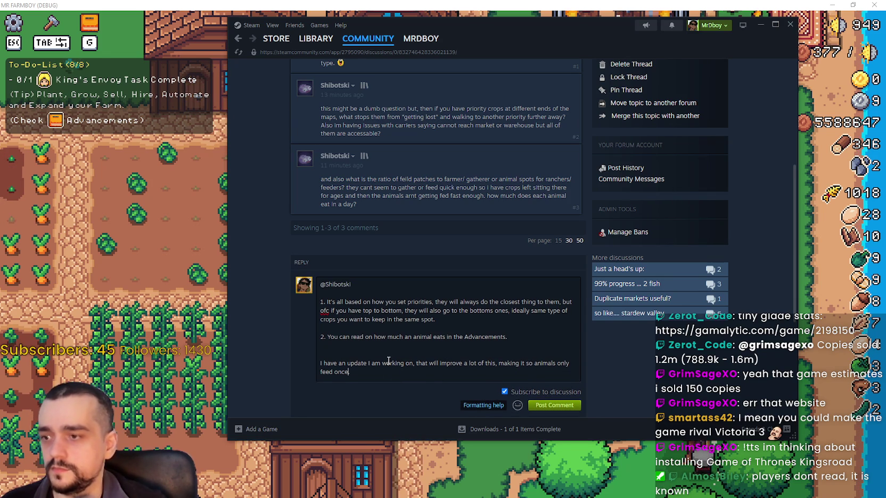
text(p.)
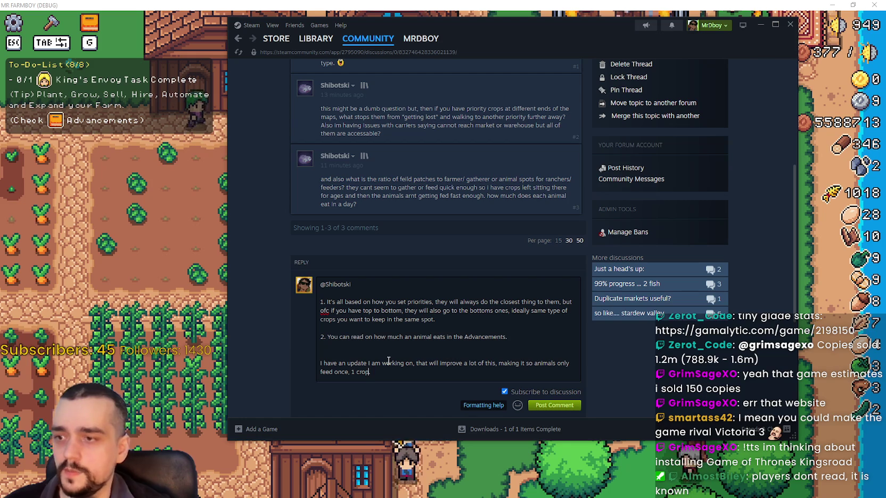
text( amd)
key(BackSpace)
text(ount.)
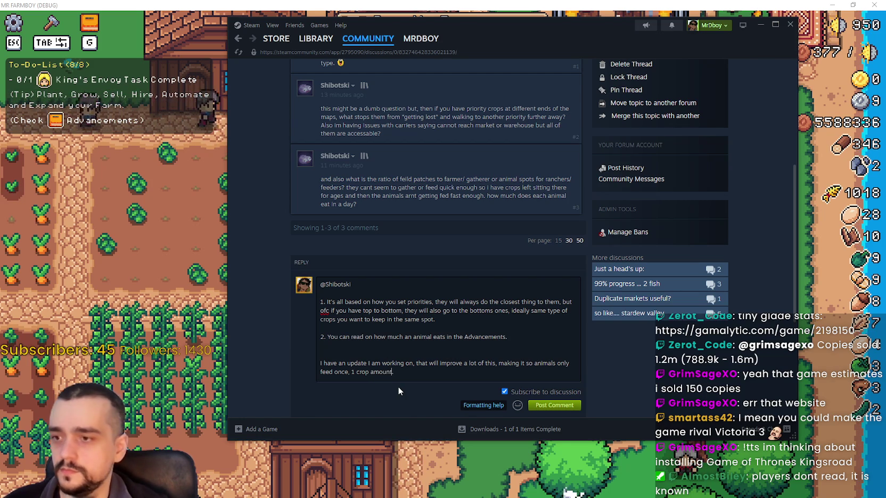
click(547, 406)
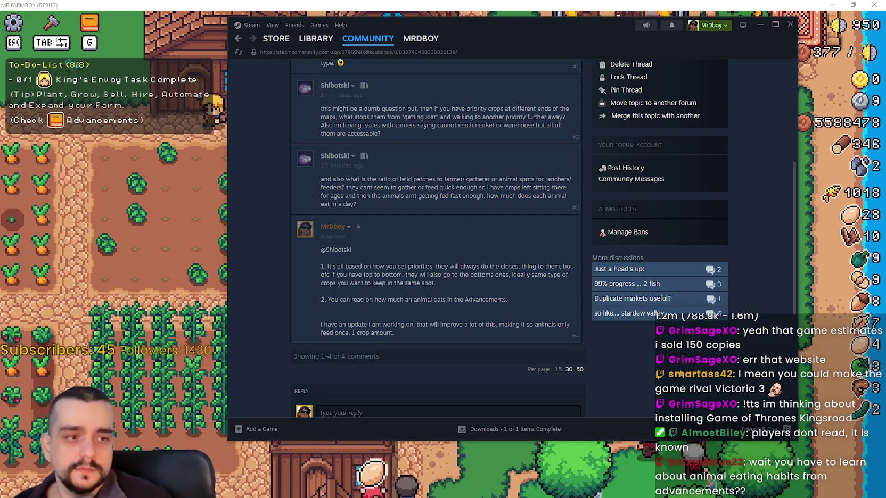
- Back in the game, review the Chicken Egg's feed requirement in the animal Advancements tree
click(112, 256)
key(g)
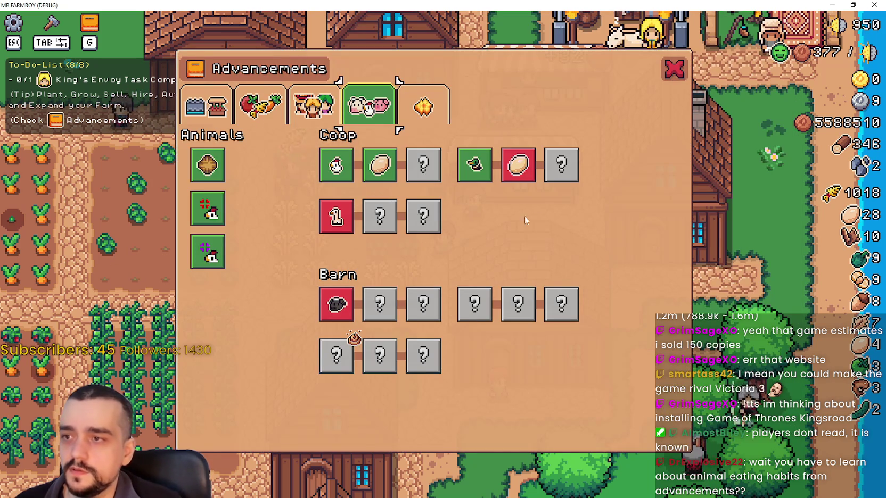
click(675, 69)
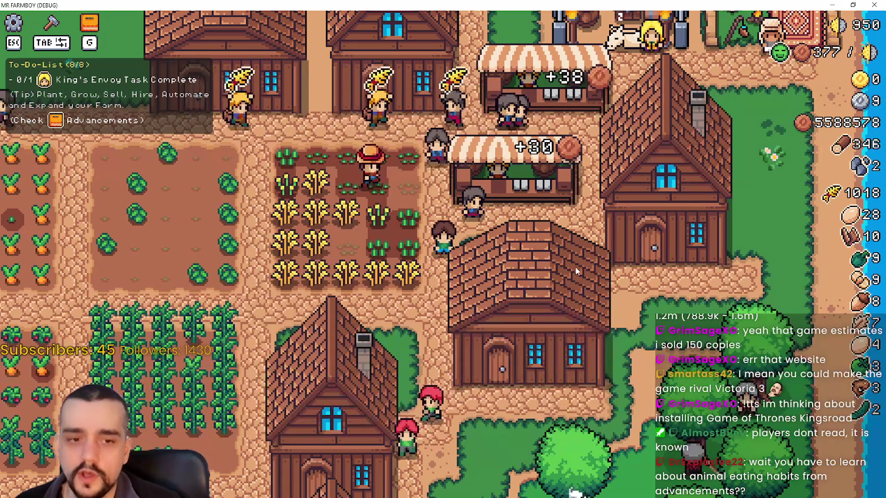
key(g)
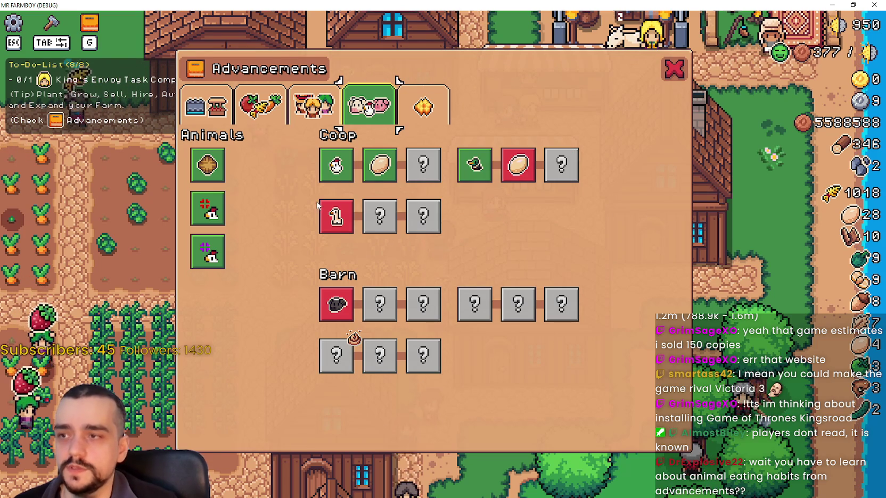
mouse_move(336, 168)
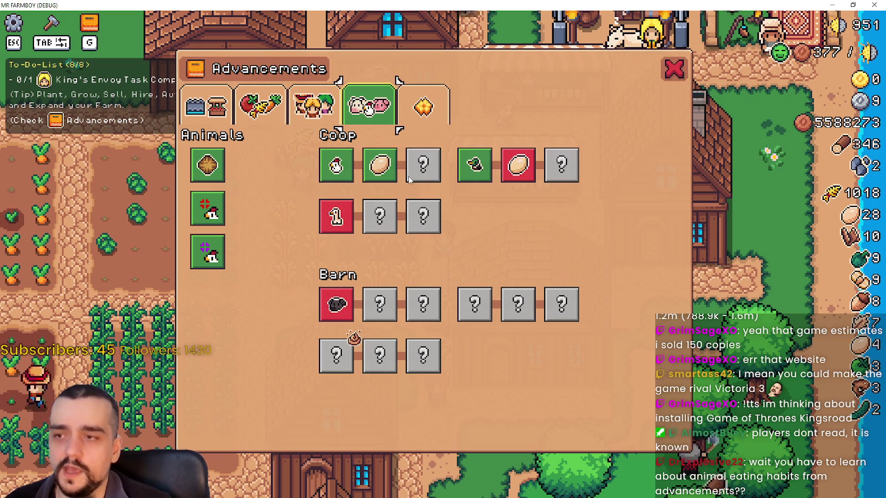
mouse_move(378, 169)
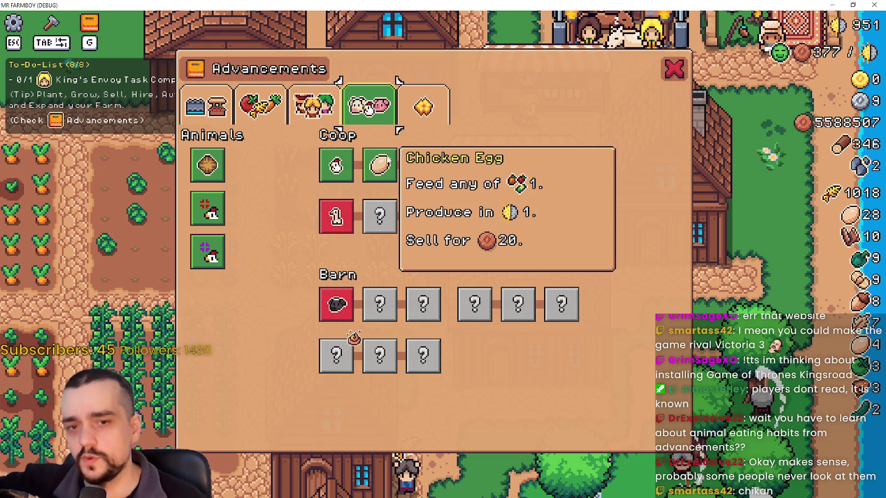
click(207, 105)
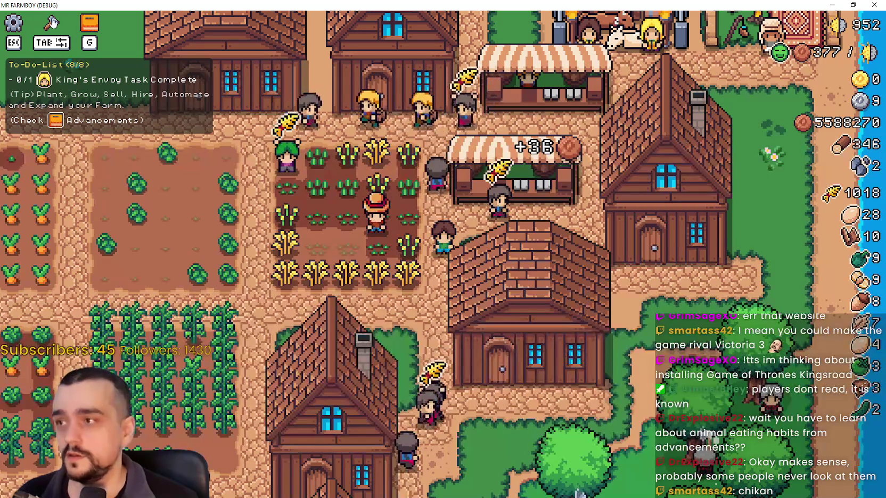
- Pick the Market building from the Crafting panel, then cancel its placement
key(Tab)
scroll(74, 277, down, 2)
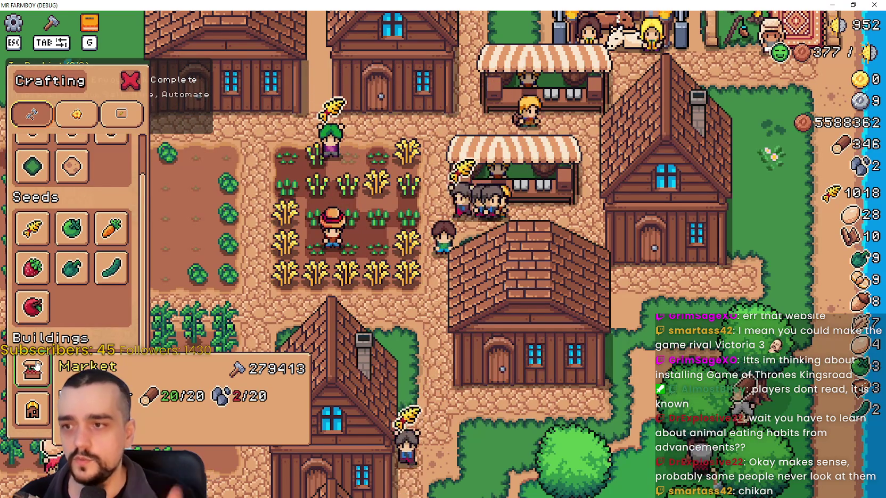
click(37, 365)
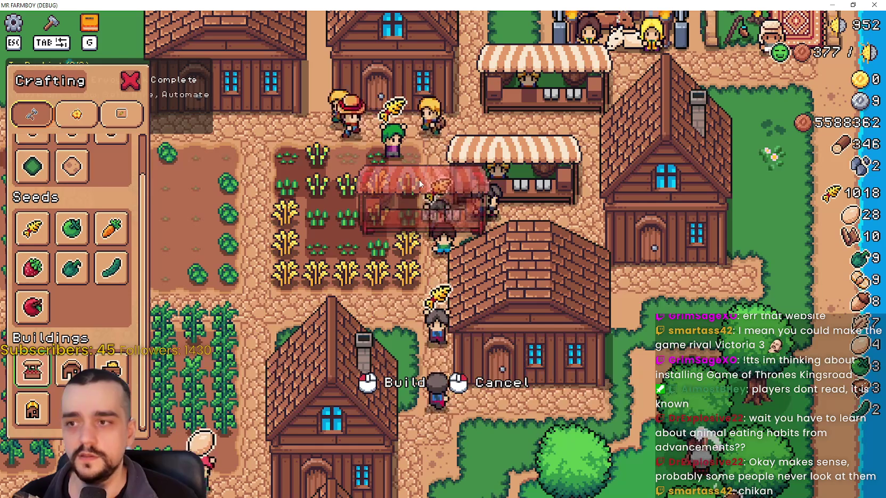
right_click(424, 201)
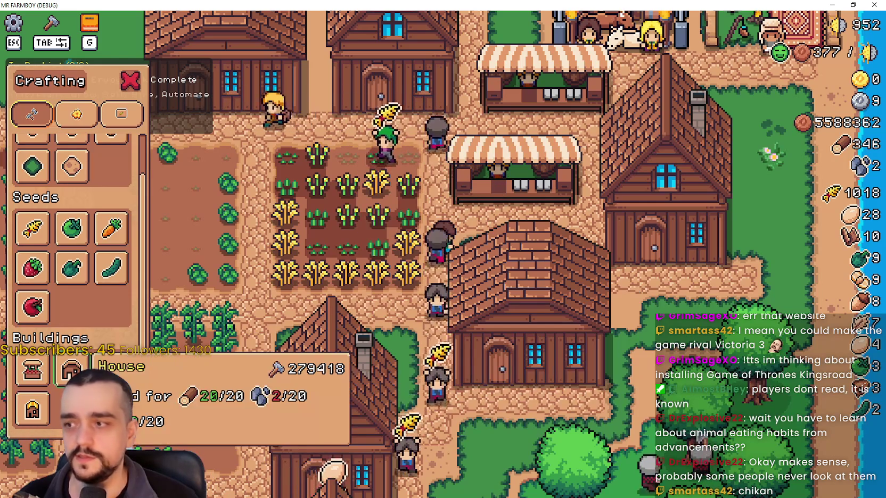
- Show the crops Advancements tree, where Carrot costs 6 to plant and sells for 8
scroll(109, 275, up, 1)
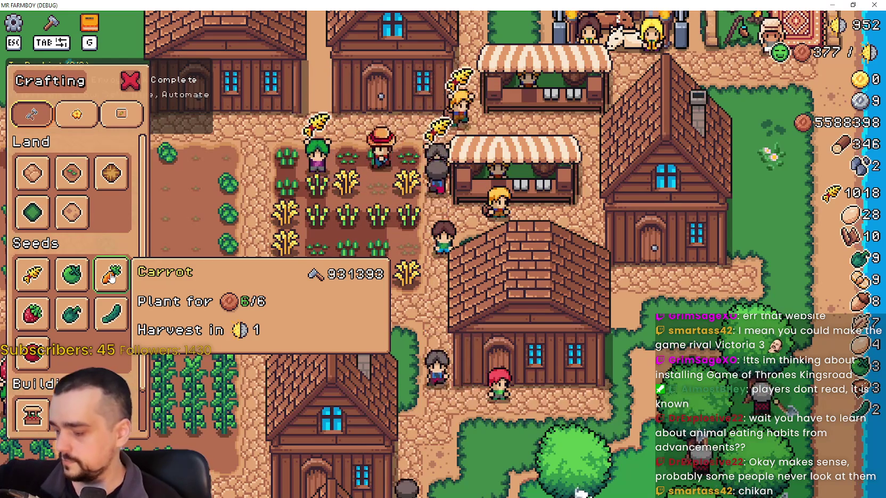
key(g)
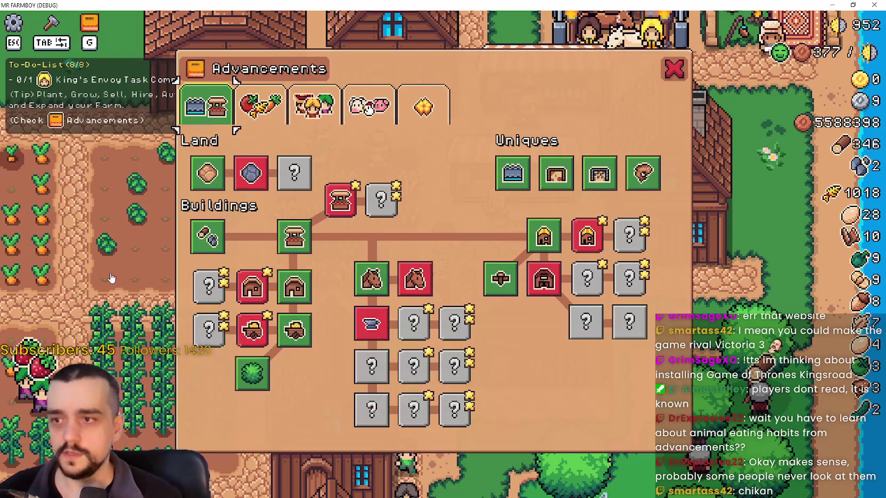
click(261, 99)
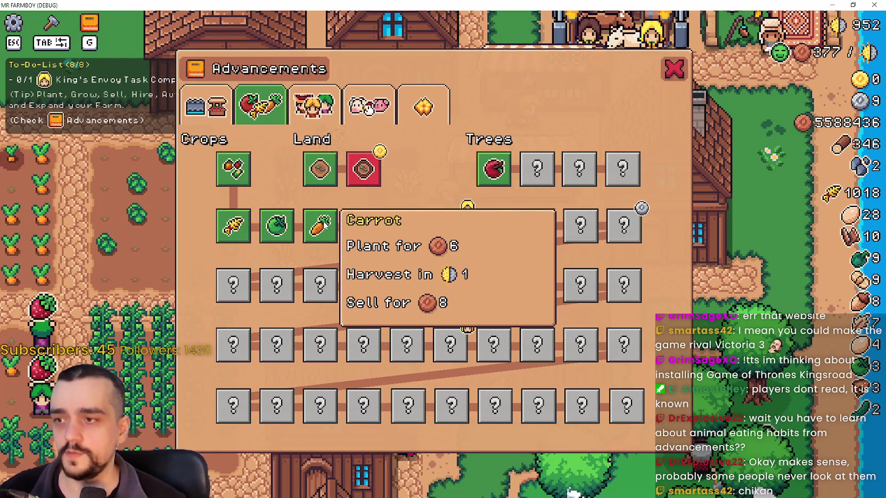